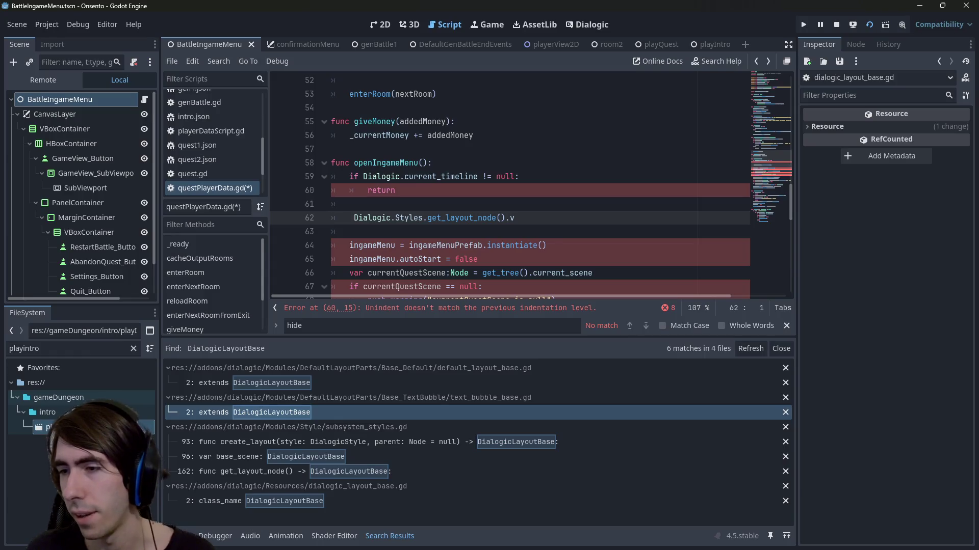
Read through the 'godot hide dialogic temporarily' search results, then close Chrome
key("alt+Tab")
scroll(474, 200, "down", 3)
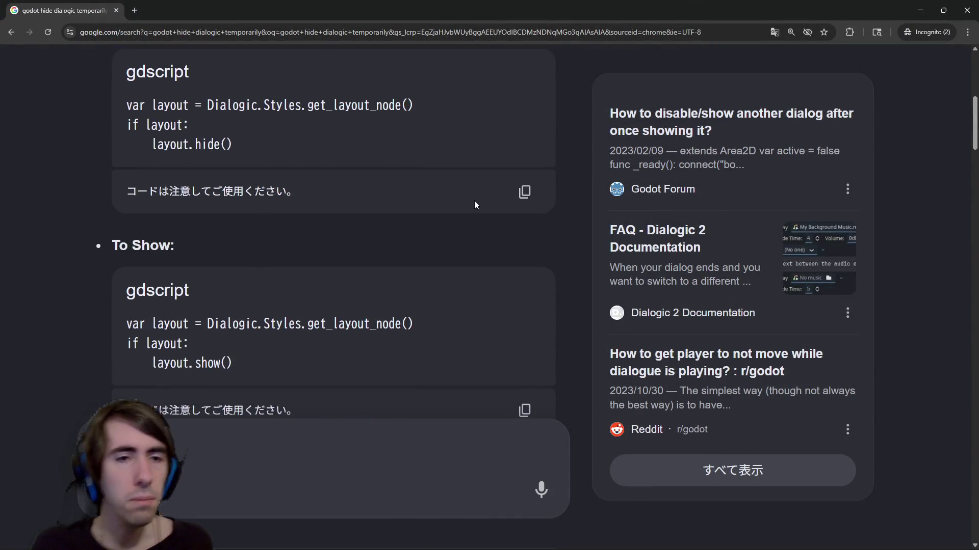
scroll(474, 205, "down", 1)
scroll(466, 226, "down", 2)
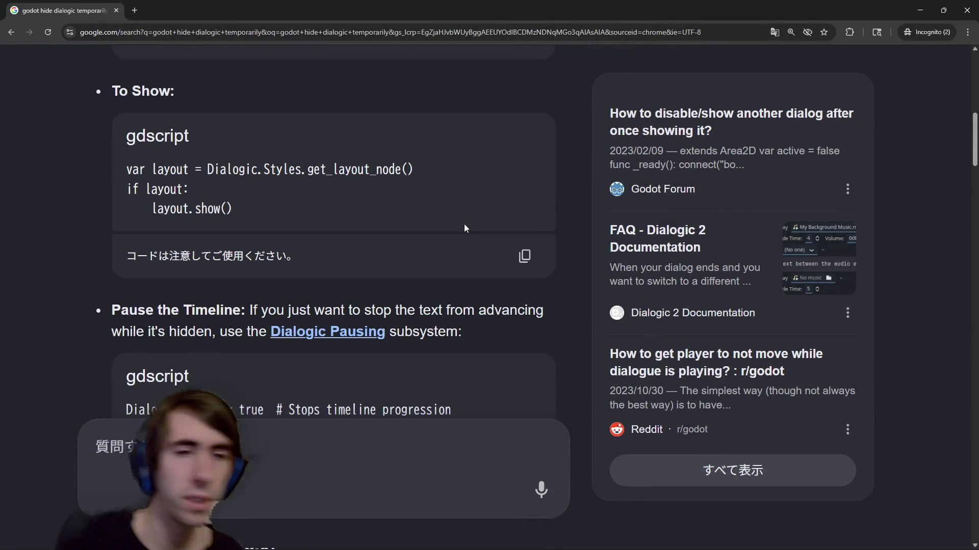
scroll(464, 226, "down", 4)
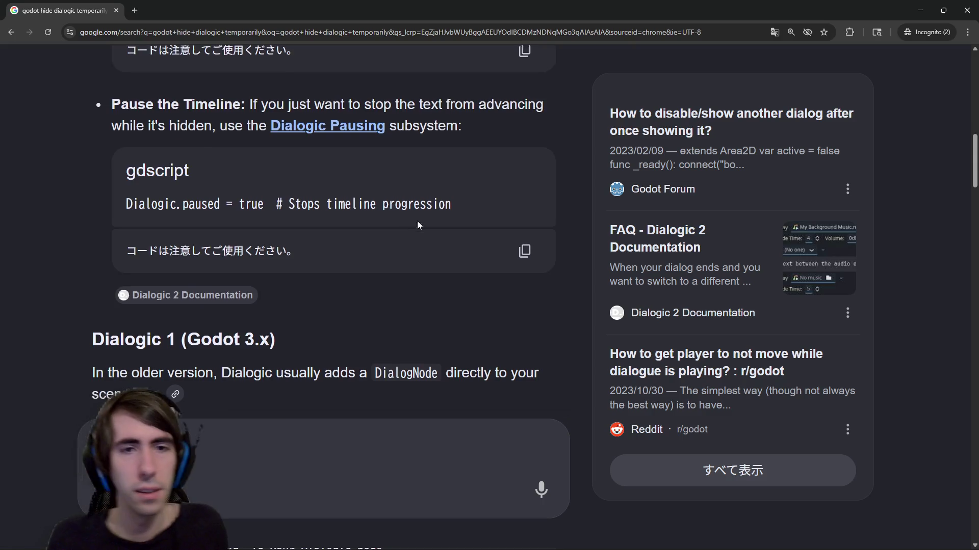
scroll(417, 224, "down", 2)
scroll(379, 235, "down", 6)
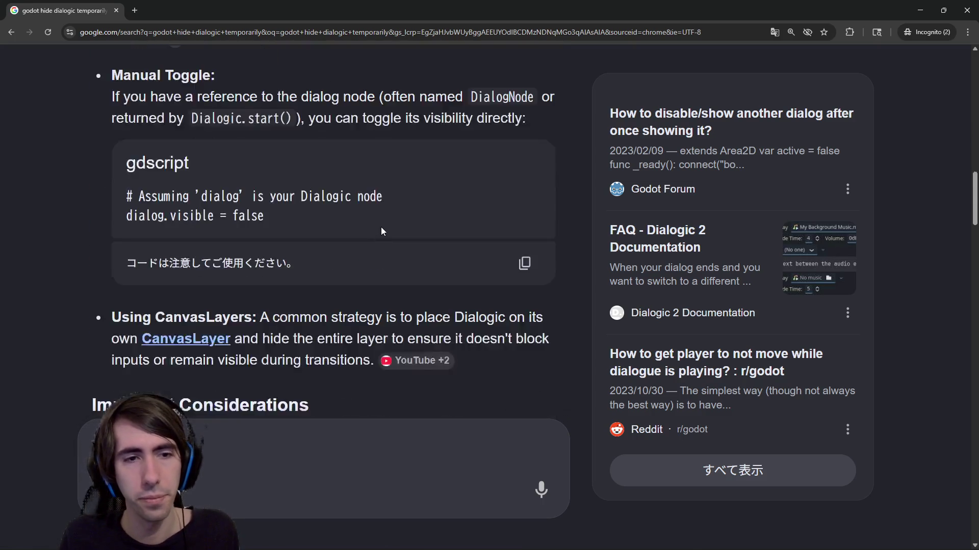
scroll(287, 259, "down", 6)
scroll(286, 255, "down", 12)
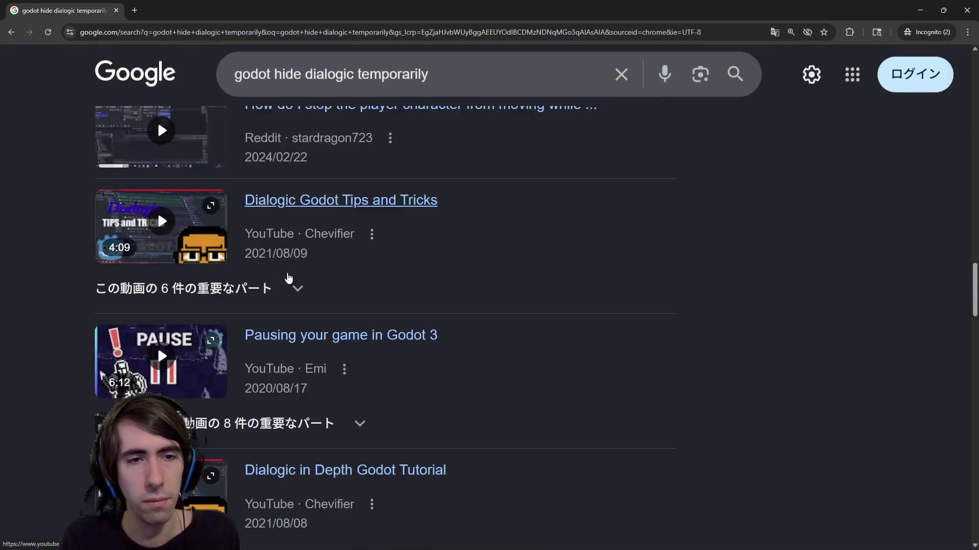
scroll(286, 274, "down", 10)
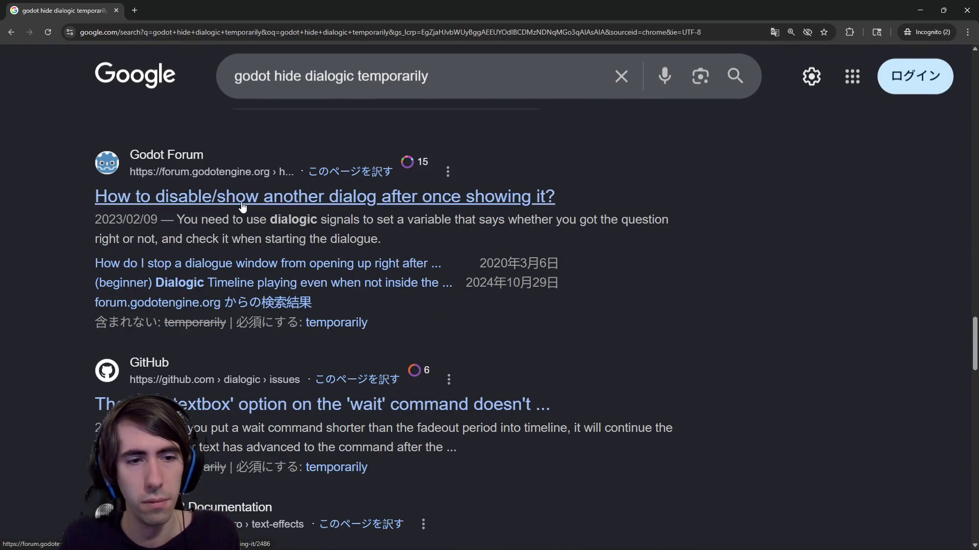
scroll(235, 306, "down", 7)
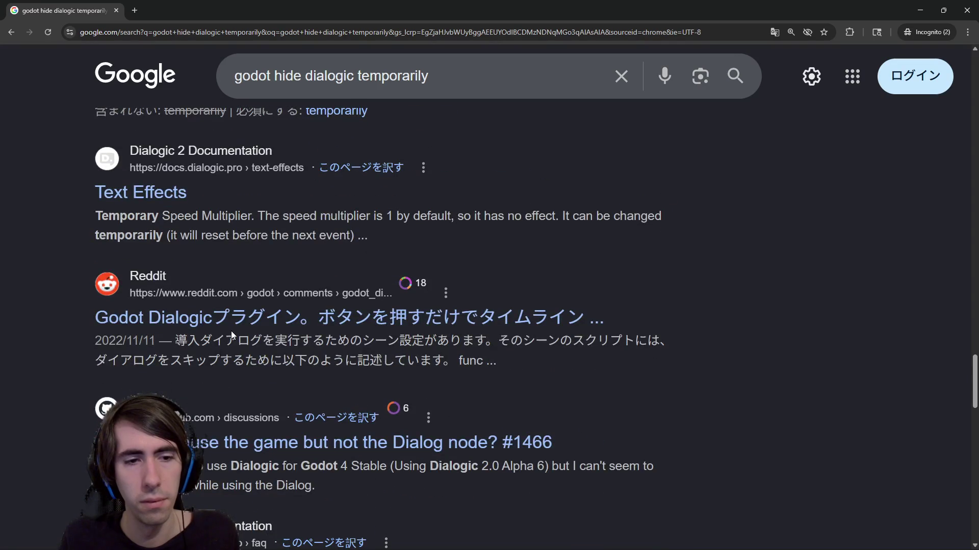
left_click(962, 11)
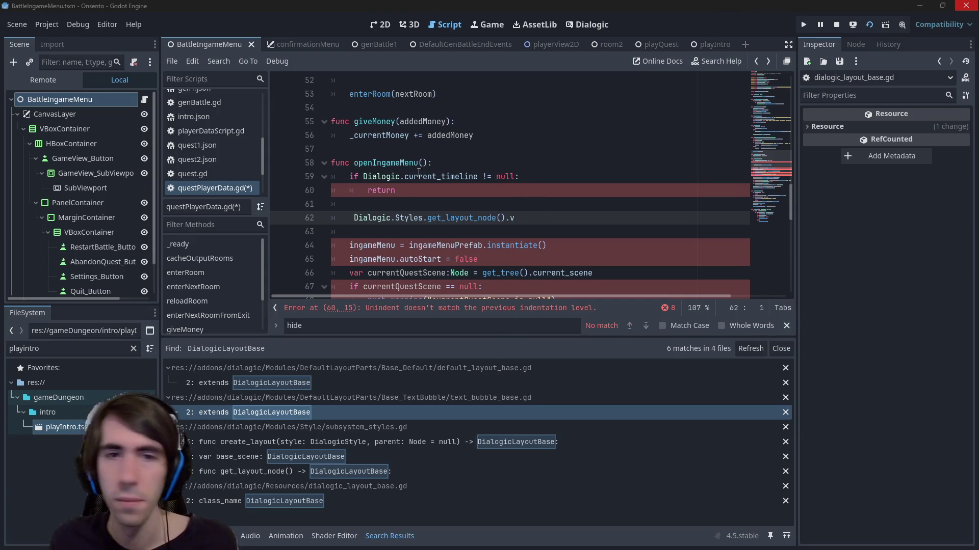
Comment out the unfinished Dialogic.Styles line 62 to clear the indentation error, then run the game
left_click(509, 308)
left_click(539, 214)
key("ctrl+k")
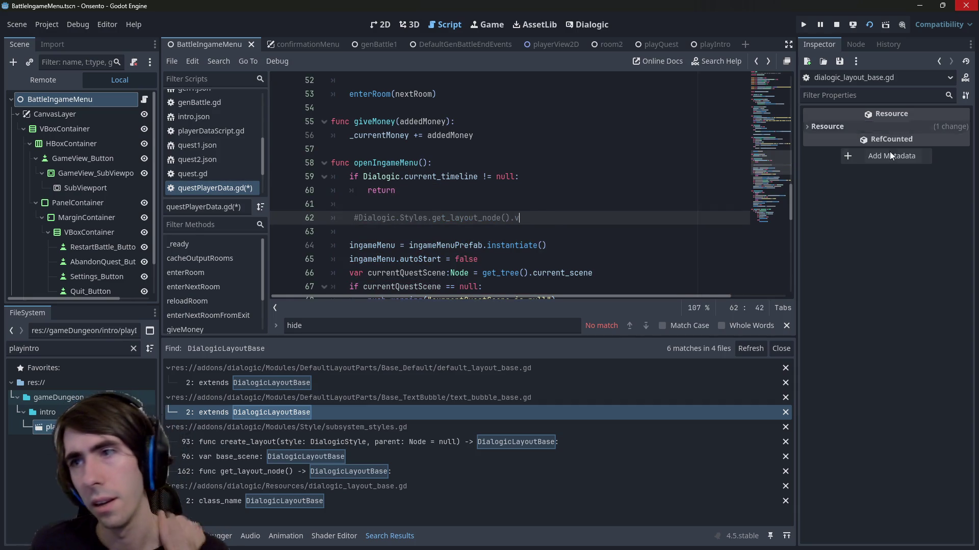
key("F6")
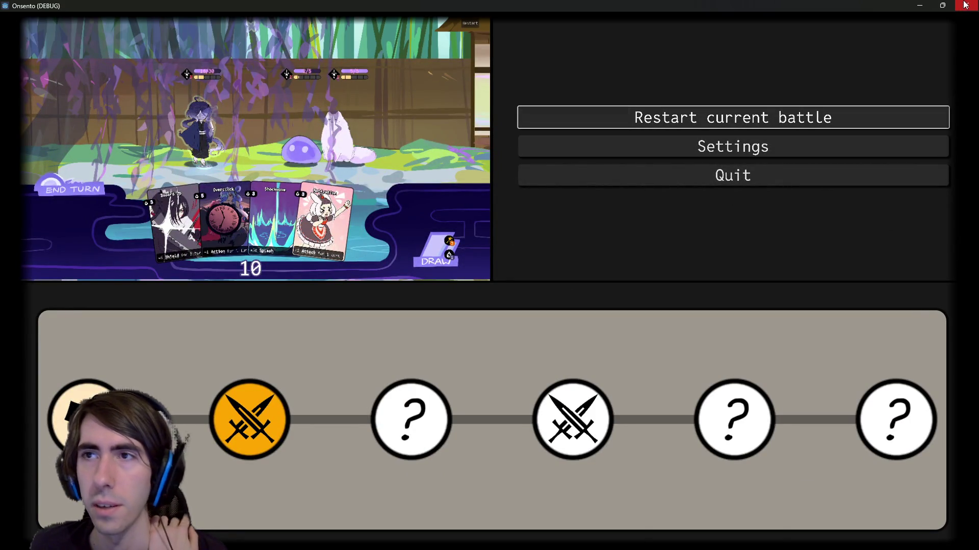
Close the running game, relaunch it, then stop it again
left_click(946, 9)
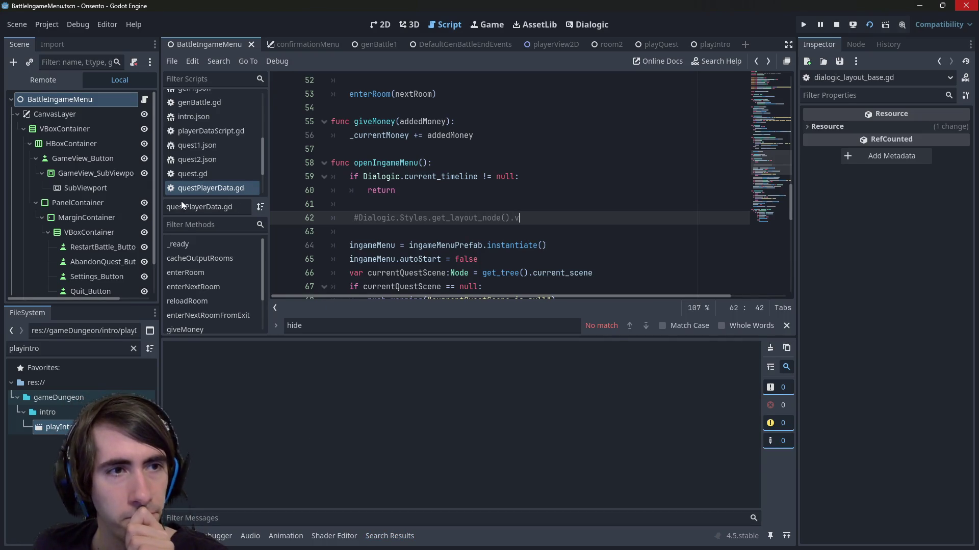
left_click(803, 24)
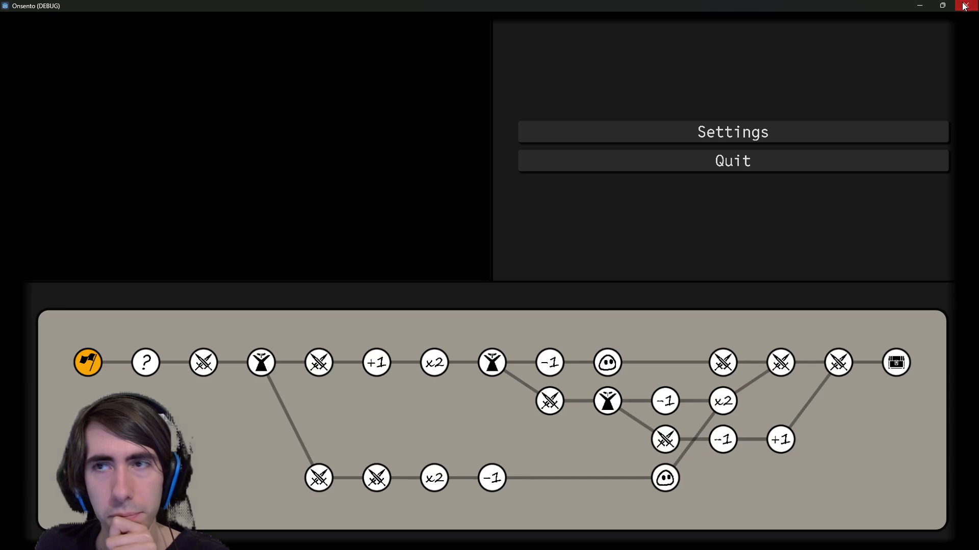
left_click(966, 5)
Run the playIntro scene on its own and set a breakpoint at line 59 of openIngameMenu
left_click(707, 43)
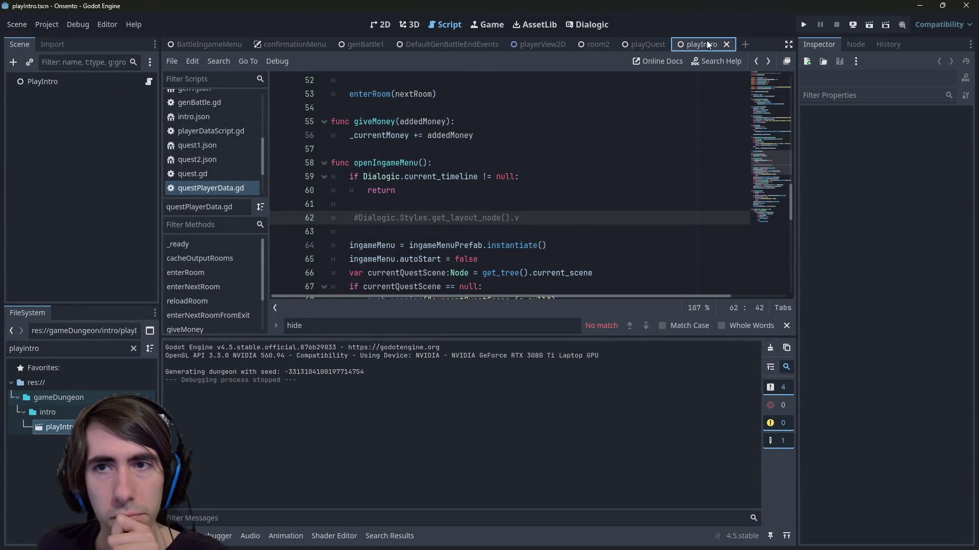
left_click(867, 26)
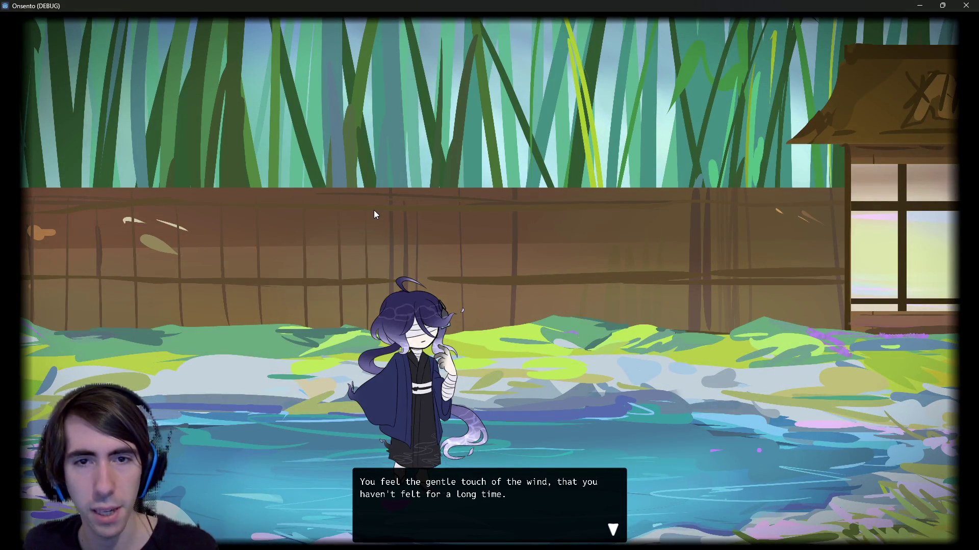
key("alt+Tab")
left_click(277, 178)
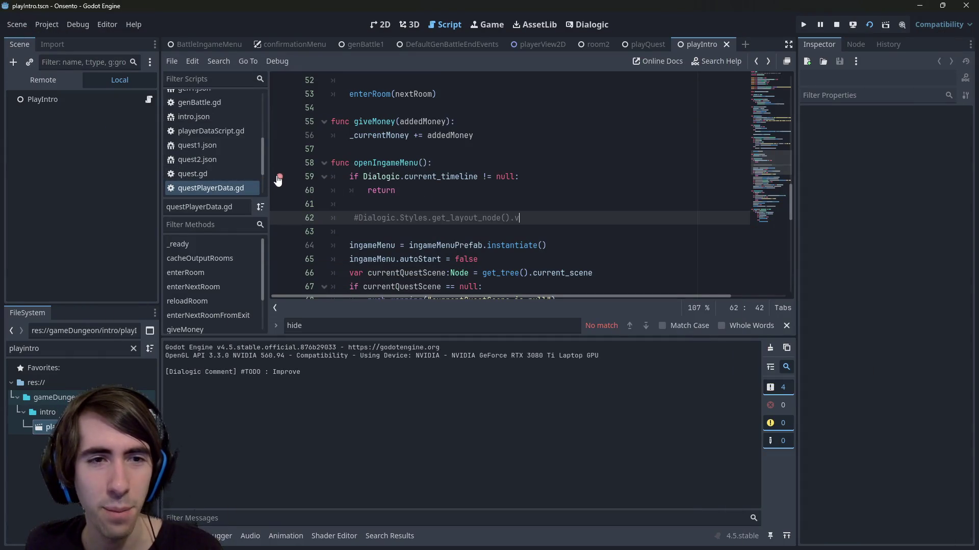
Hit the line-59 breakpoint via Escape and expand DialogicLayout_BaseStyle in the Remote scene tree
key("alt+Tab")
key("Escape")
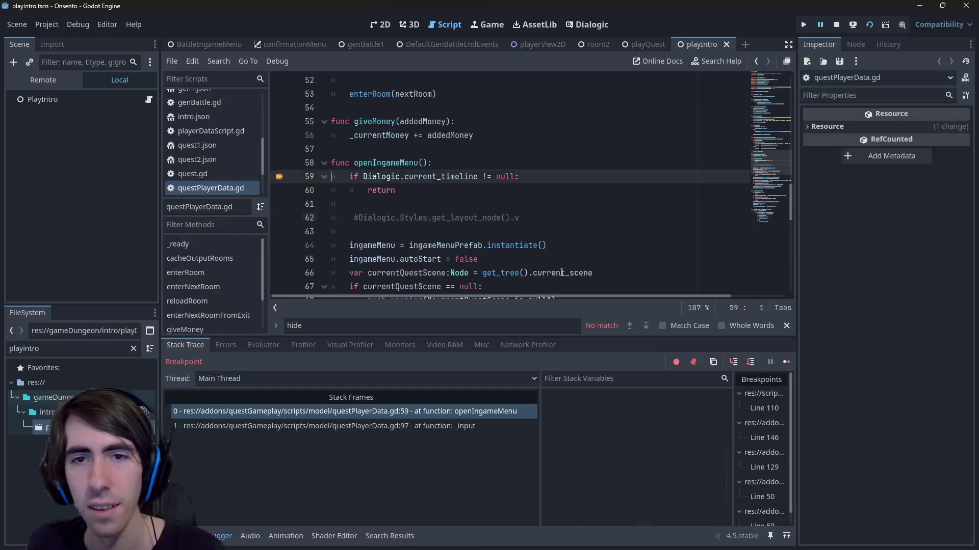
left_click(51, 80)
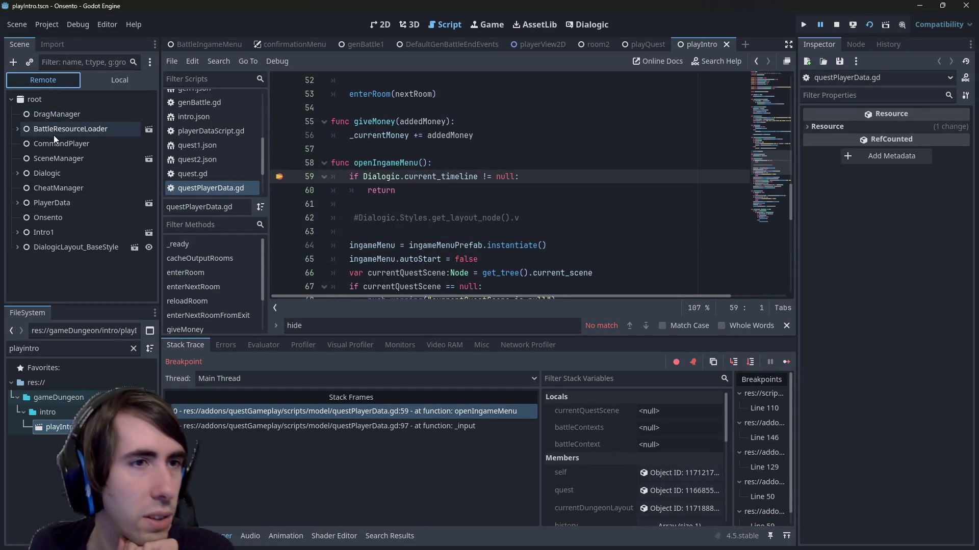
left_click(17, 247)
scroll(59, 237, "down", 1)
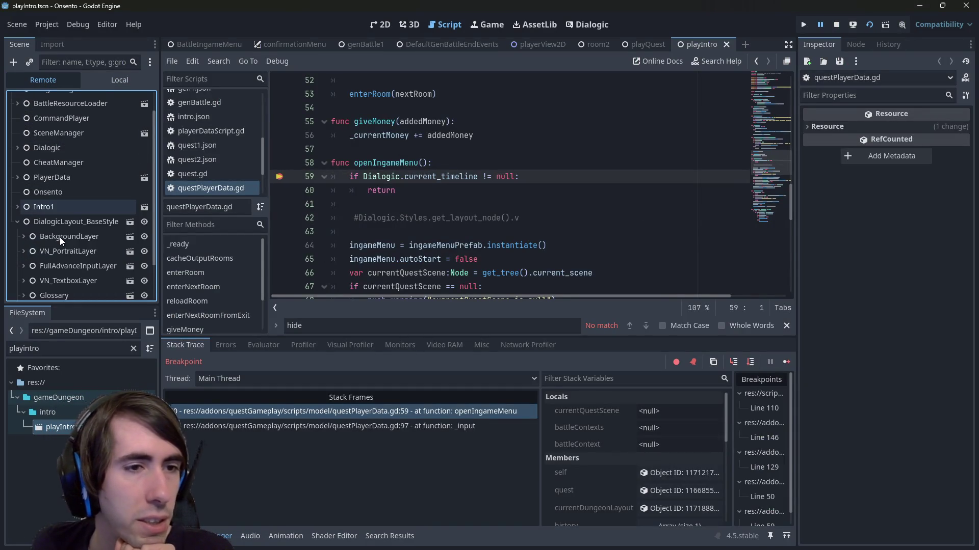
left_click(72, 218)
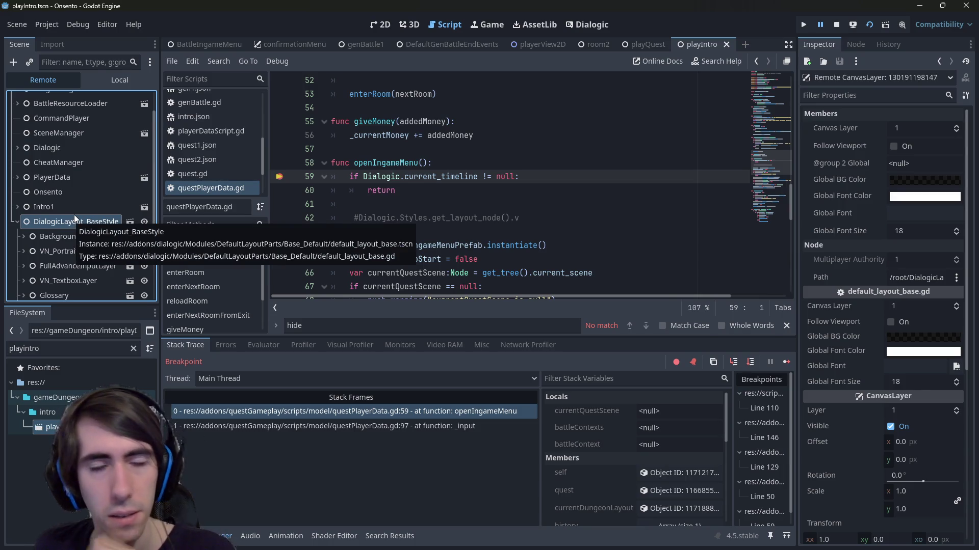
Inspect and expand BackgroundLayer, and widen the scene tree panel
left_click(66, 238)
left_click(24, 236)
scroll(40, 235, "down", 2)
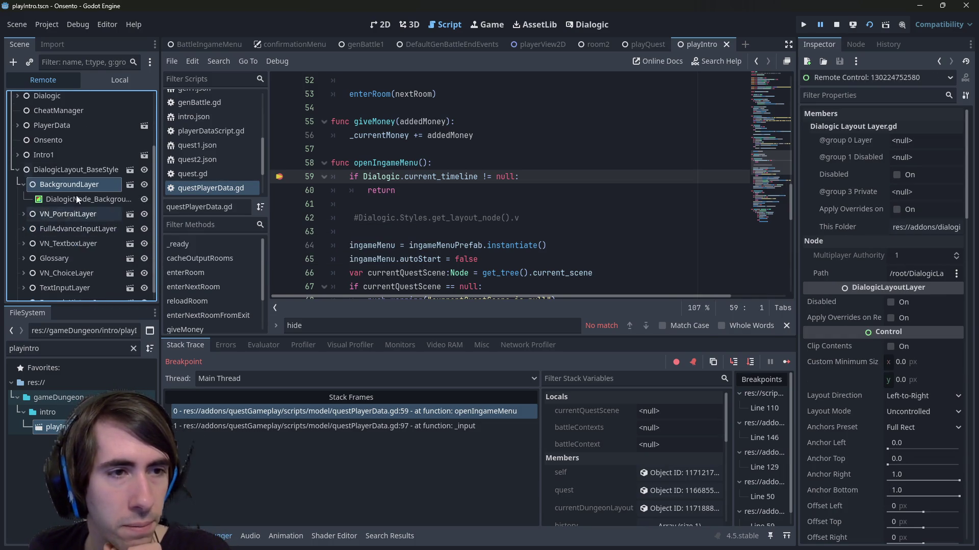
left_click(380, 24)
left_click(445, 24)
scroll(26, 219, "down", 1)
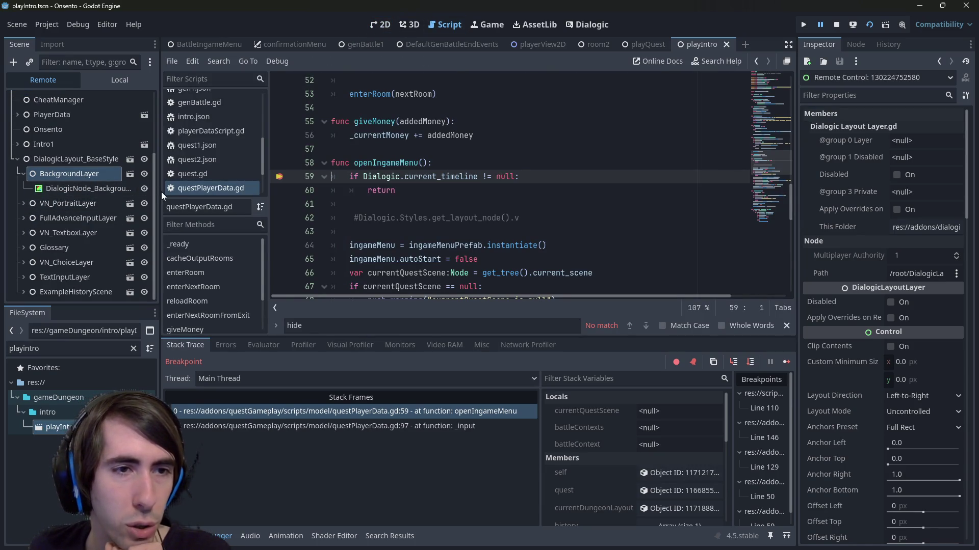
left_click_drag(161, 191, 249, 193)
Expand VN_PortraitLayer and FullAdvanceInputLayer, inspecting FullAdvanceInputLayer, DialogicNode_Input, BackgroundLayer and the base style layer
left_click(24, 203)
scroll(25, 204, "down", 1)
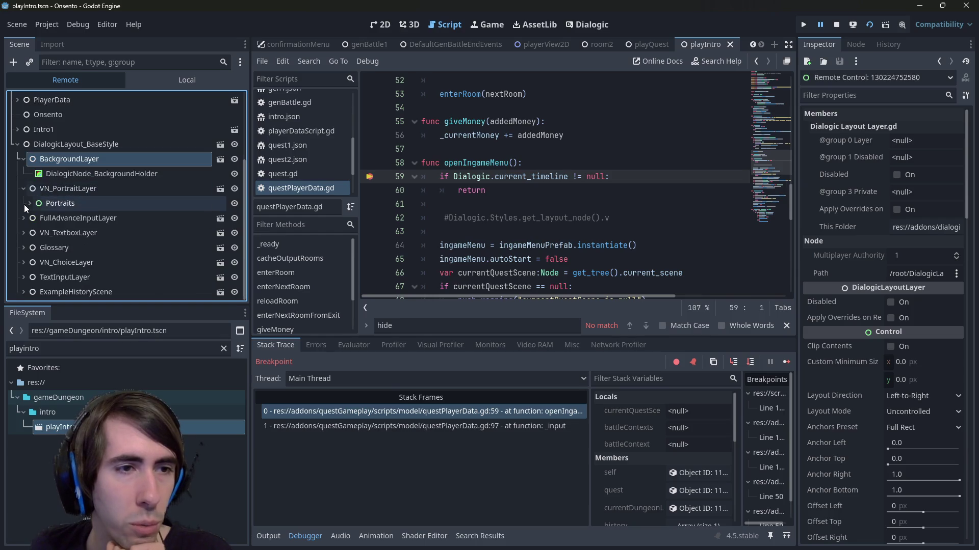
left_click(21, 216)
scroll(18, 226, "down", 1)
left_click(59, 202)
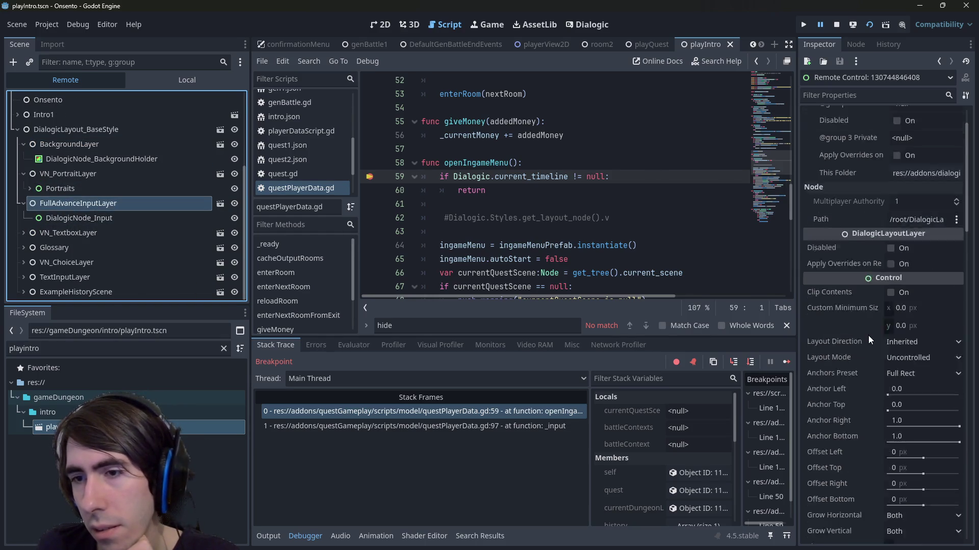
left_click(105, 218)
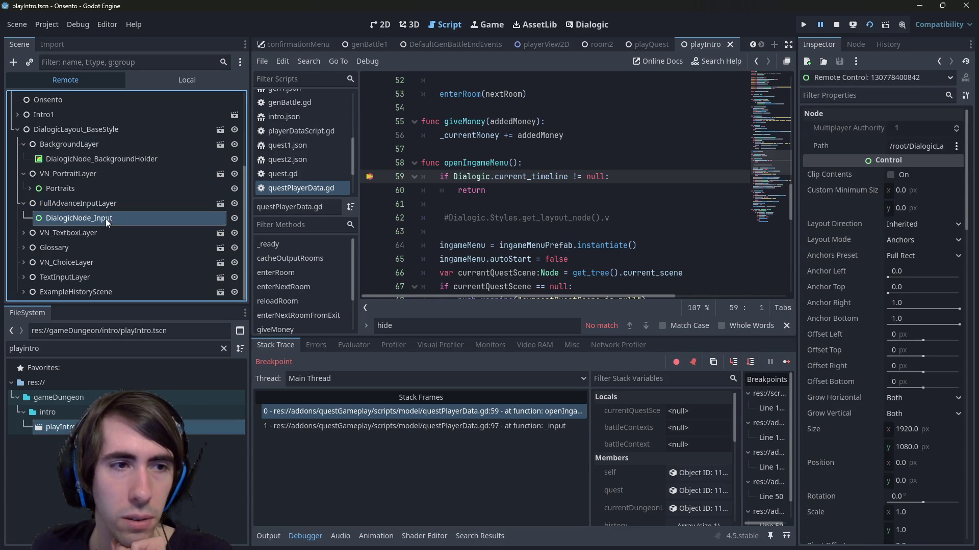
left_click(66, 139)
left_click(65, 131)
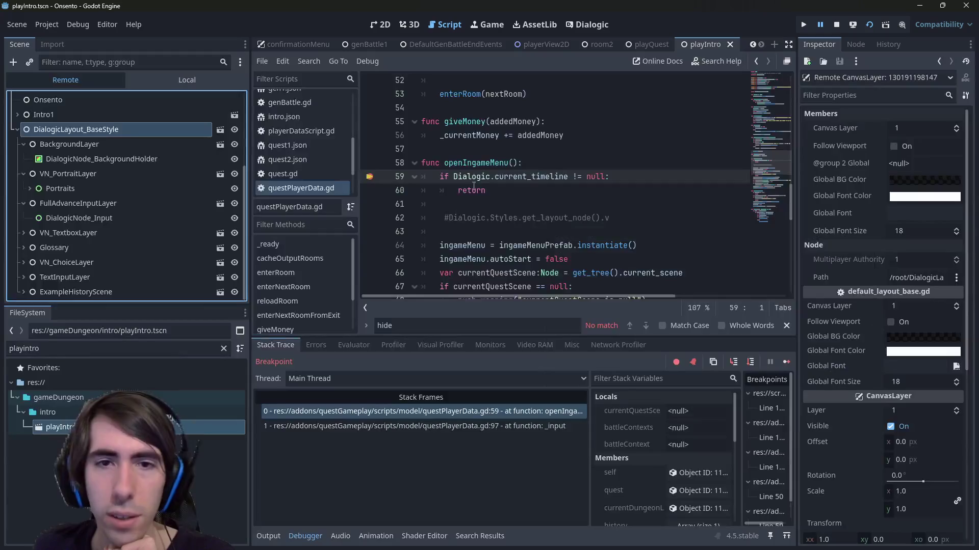
Select the Dialogic.current_timeline expression on line 59 and move to the openIngameMenu header
mouse_move(556, 183)
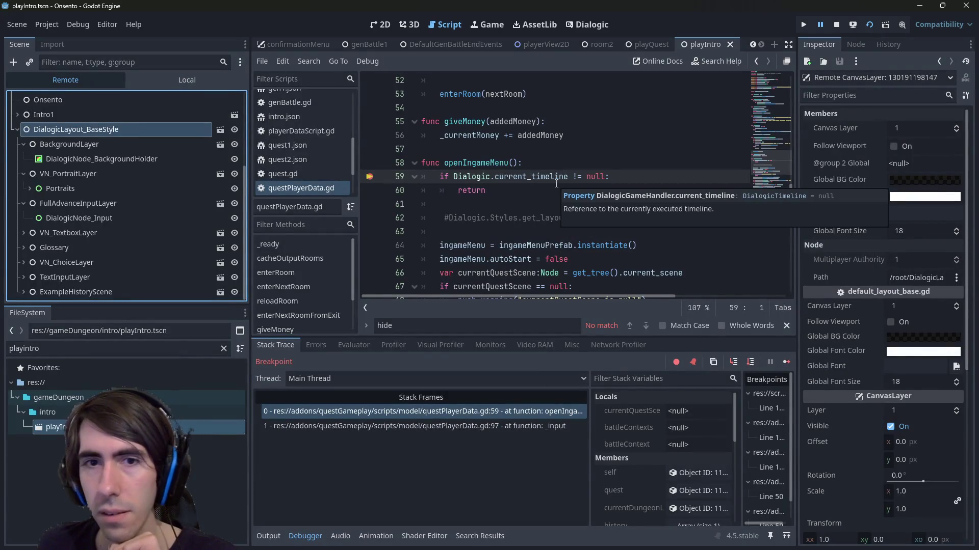
left_click(512, 177)
left_click_drag(454, 181, 569, 179)
key("ctrl+c")
left_click(569, 180)
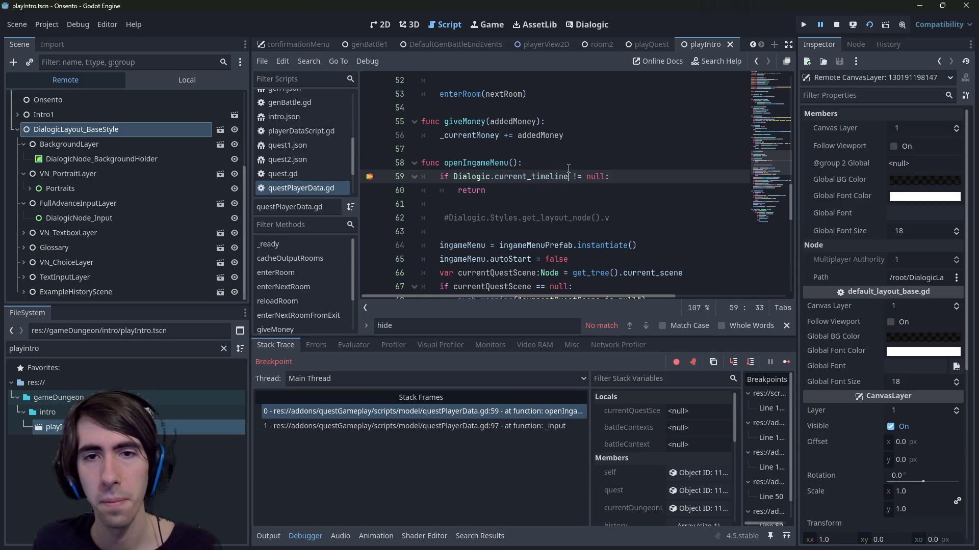
left_click(538, 168)
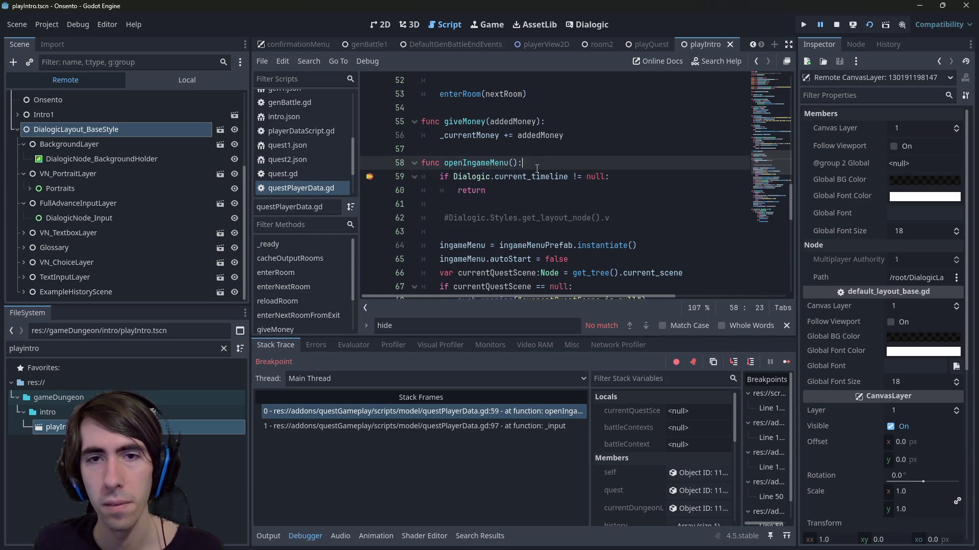
Comment out the early-return timeline check and uncomment the get_layout_node line
key("Return")
key("Return")
key("Return")
key("Up")
key("ctrl+v")
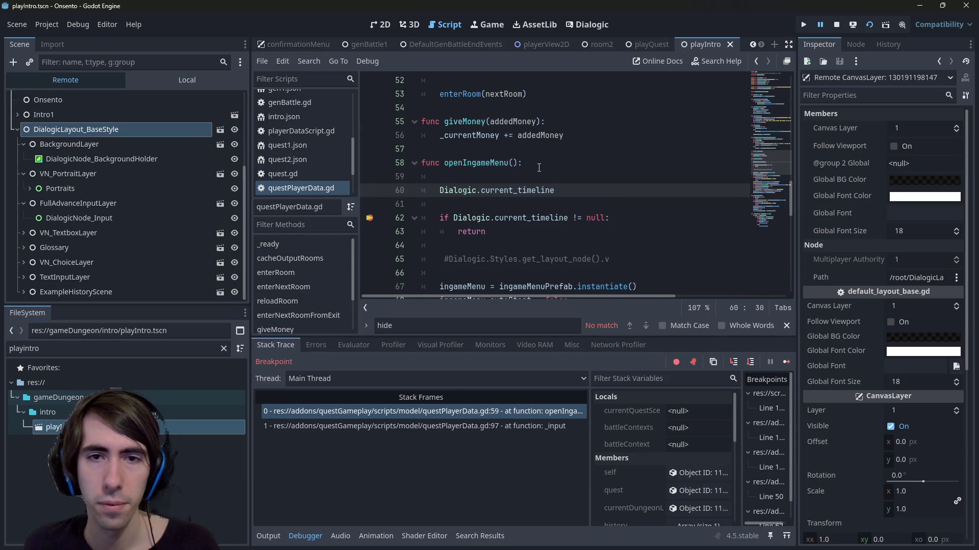
key("ctrl+z")
key("ctrl+z")
key("ctrl+z")
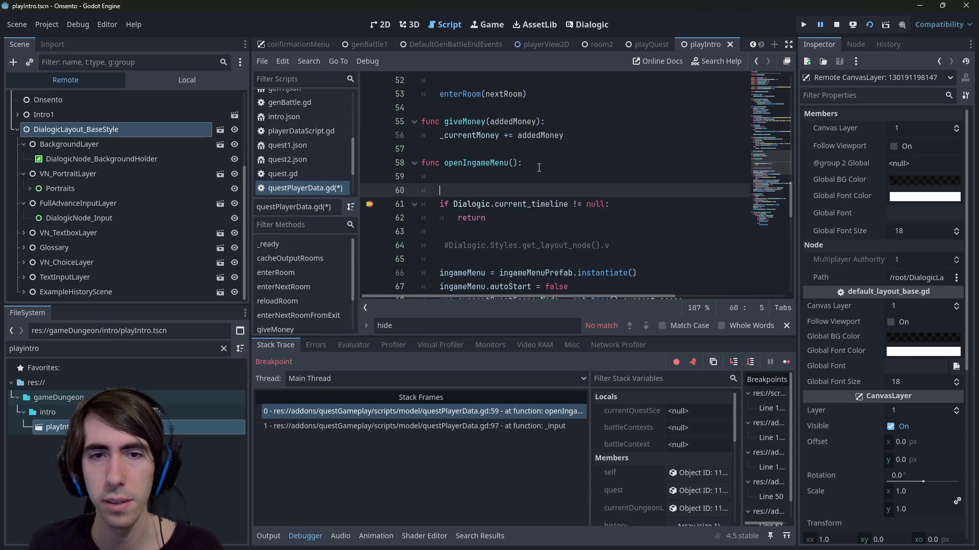
key("ctrl+k")
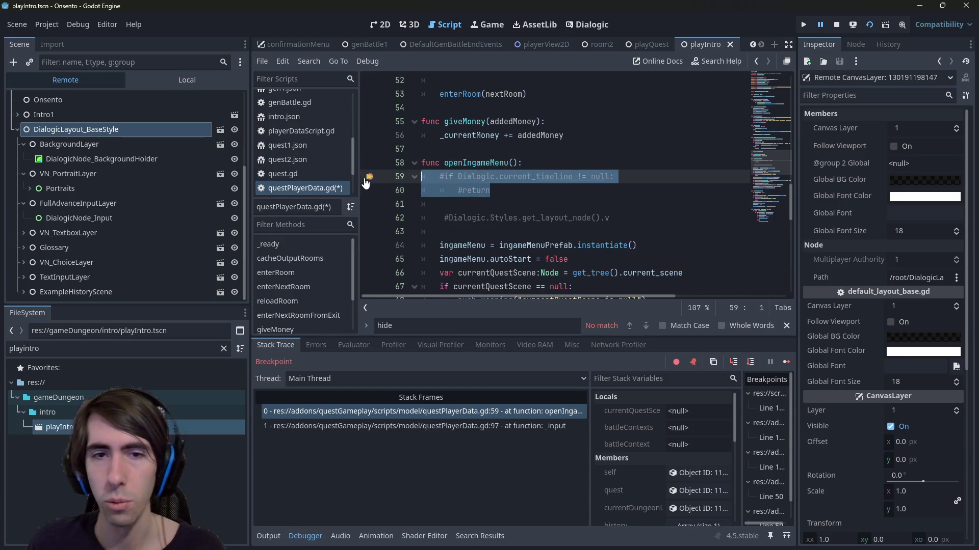
key("Down")
key("Down")
key("ctrl+k")
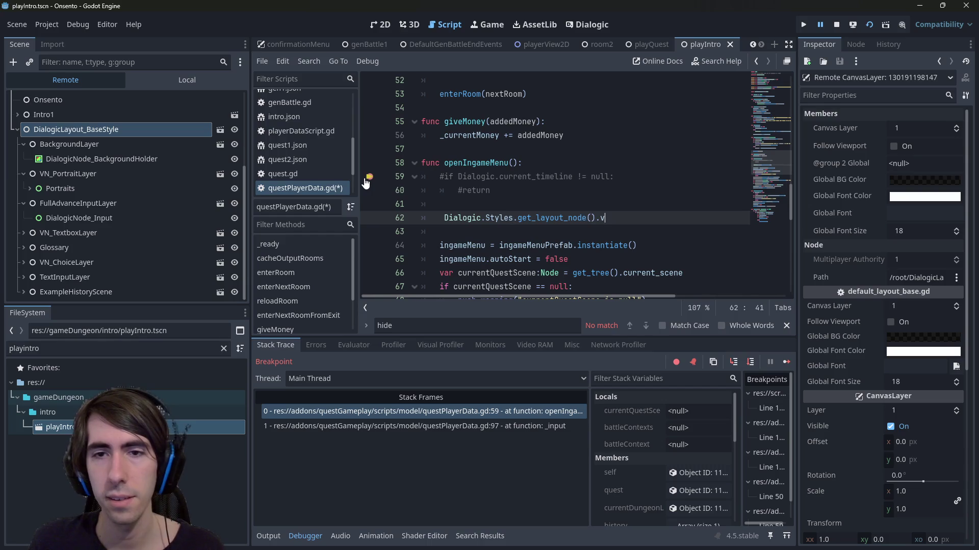
Declare var dialogicPanel:CanvasLayer for the layout node on line 62 and save
type("anvasL")
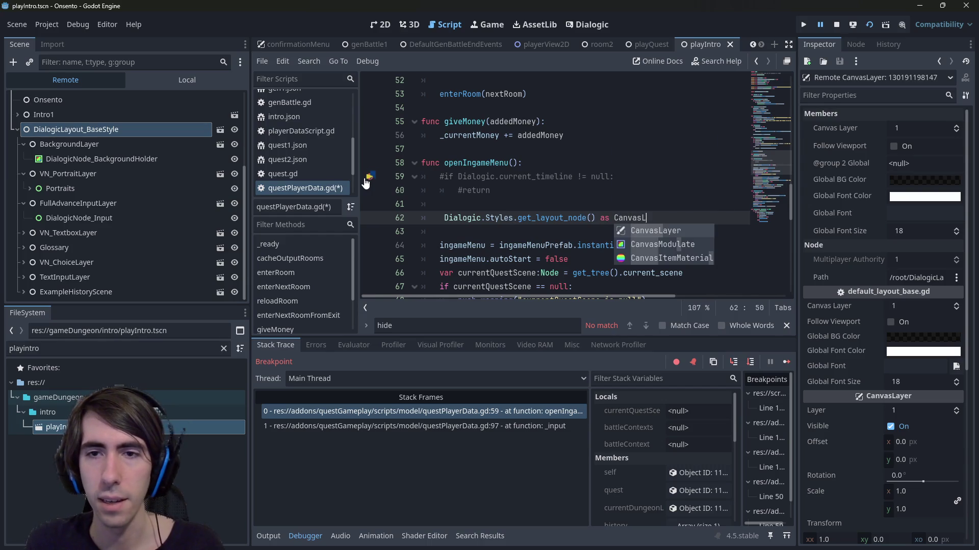
key("Return")
key("ctrl+s")
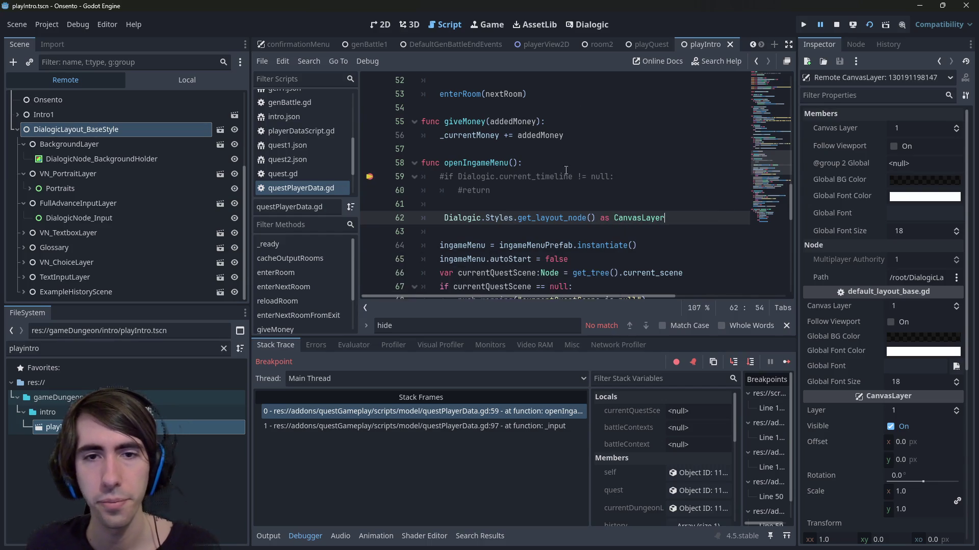
key("Home")
type("var ")
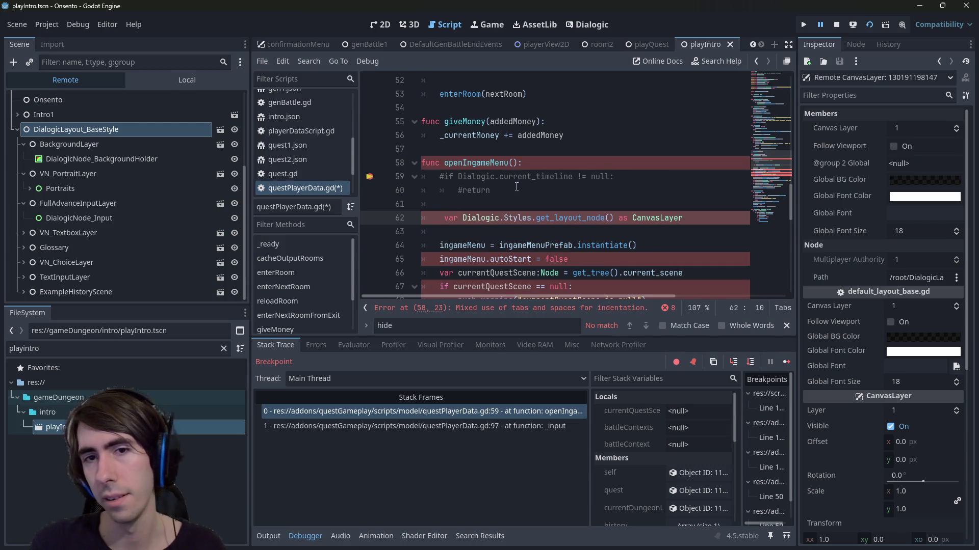
type("dialogicP")
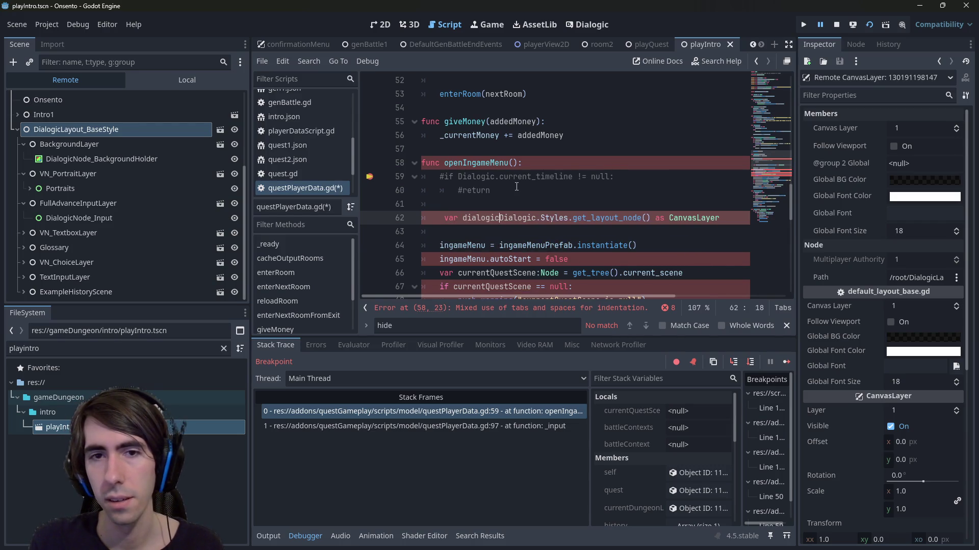
type(" =")
key("Left")
key("Left")
key("Left")
type("P")
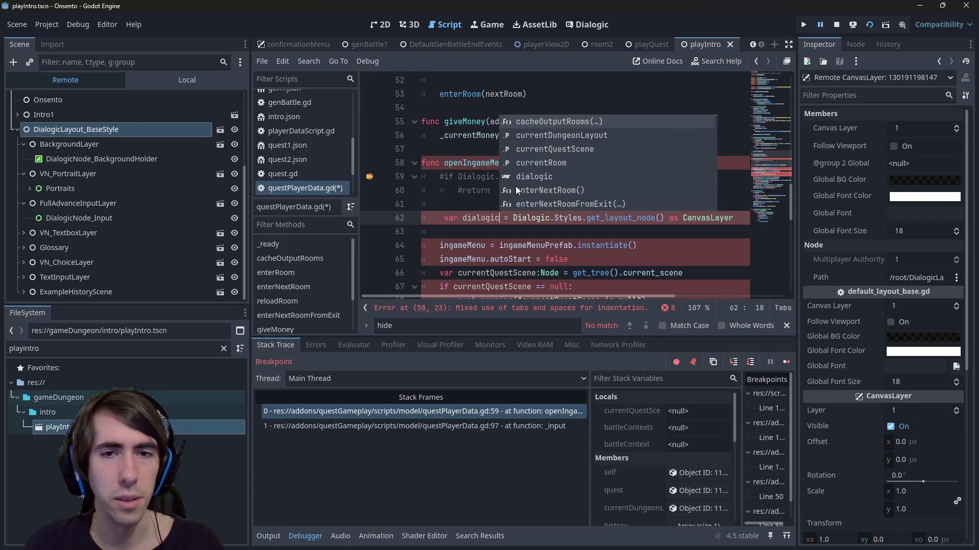
type("anel")
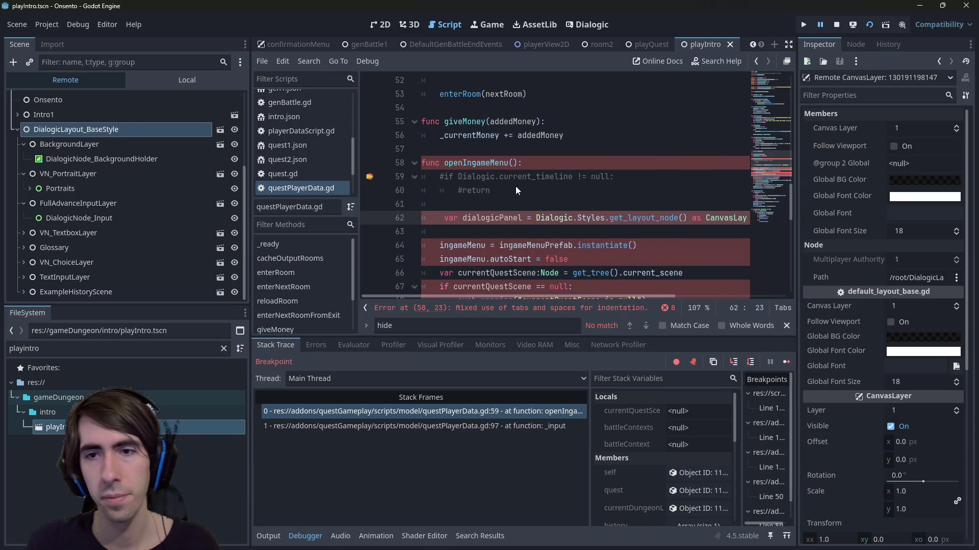
type(":Canvas")
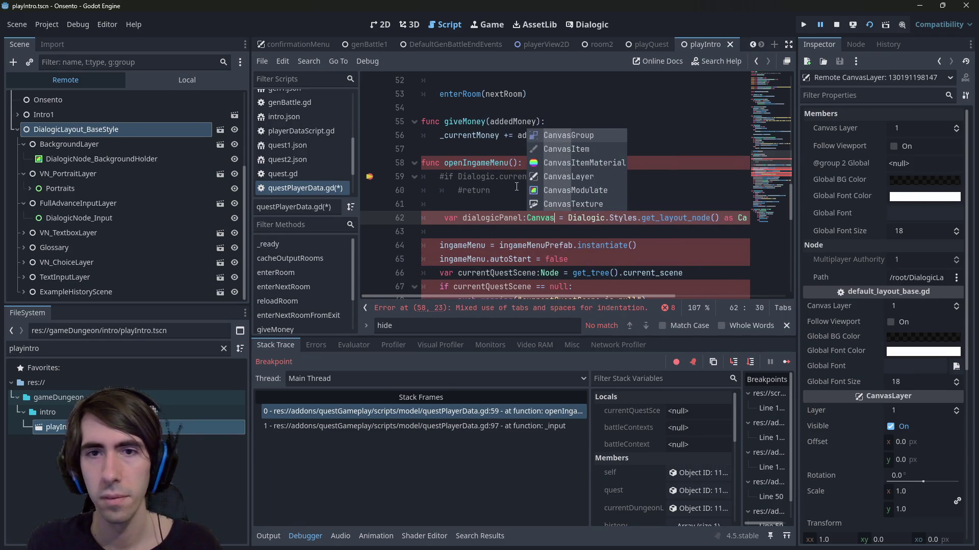
key("Down")
key("Down")
key("Down")
key("Return")
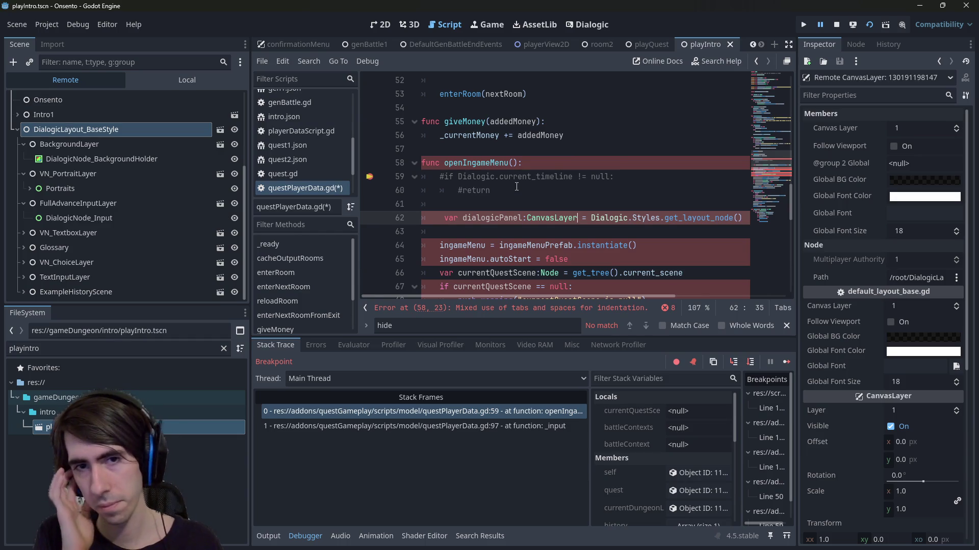
key("ctrl+s")
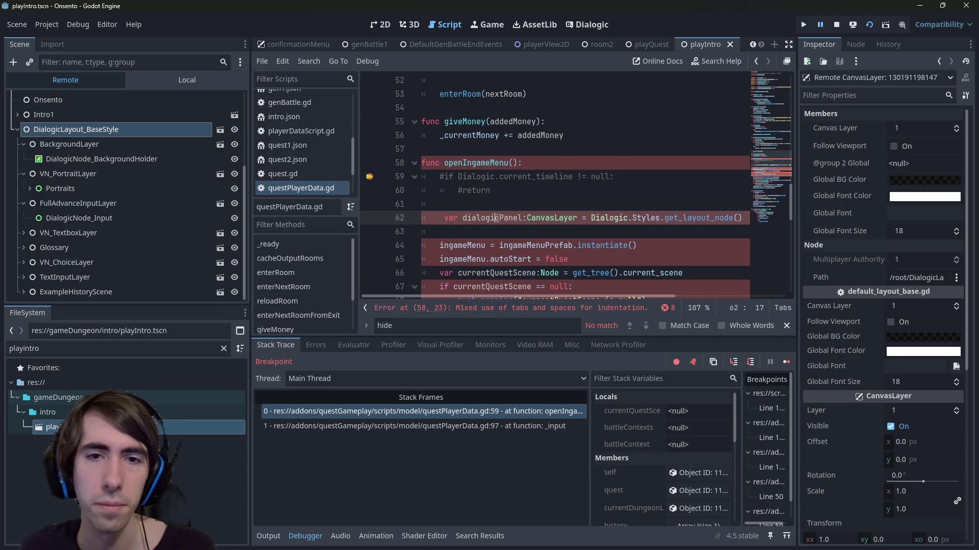
Add an 'if dialogicPanel' line below the declaration and fix line 62's indentation
double_click(492, 217)
key("ctrl+c")
key("End")
key("Return")
type("if")
key("ctrl+v")
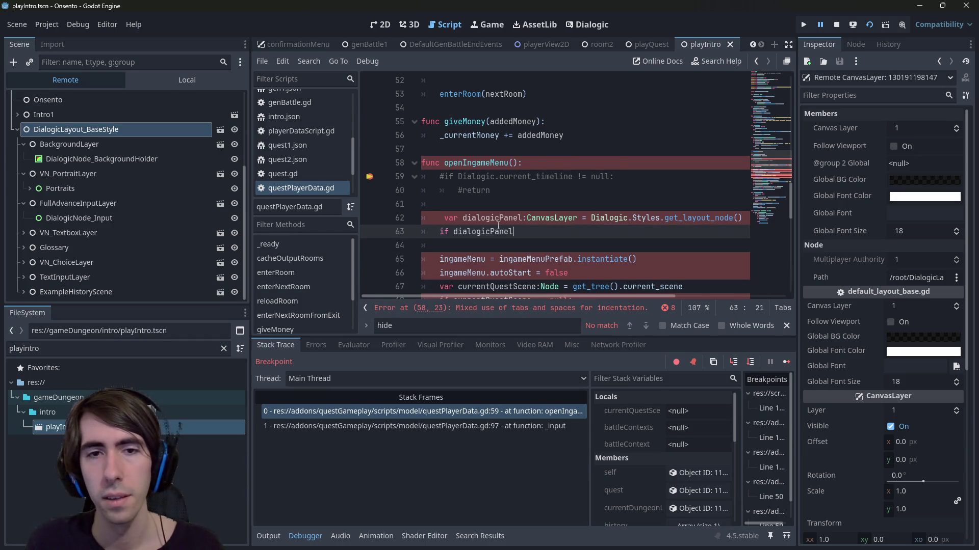
key("Up")
key("BackSpace")
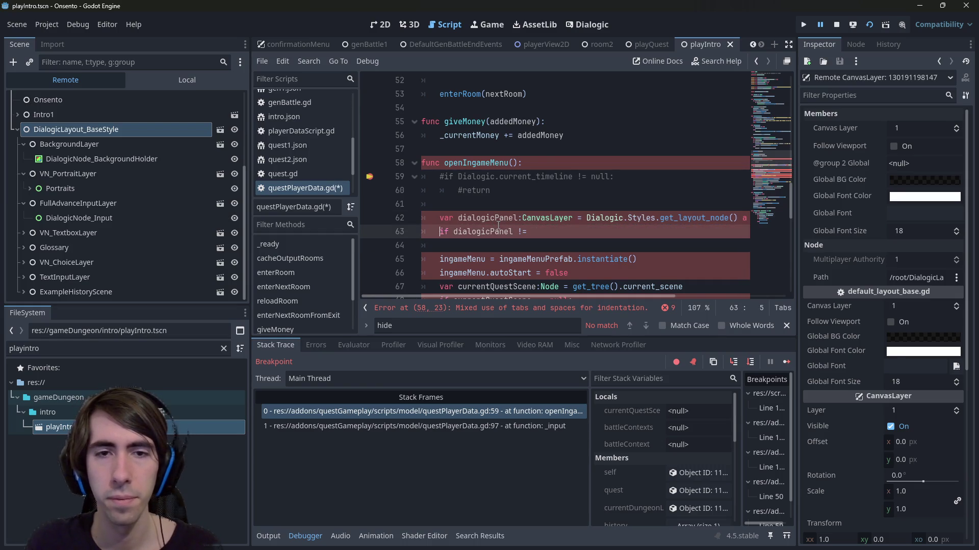
key("Down")
key("End")
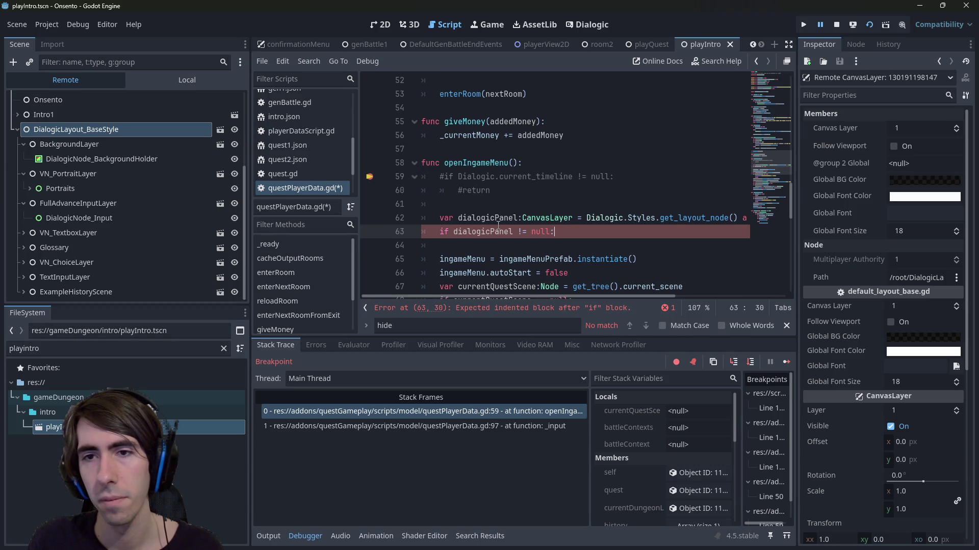
Add 'dialogicPanel.visible = false' under the if and save
key("Return")
type("dialogicPanel.visi")
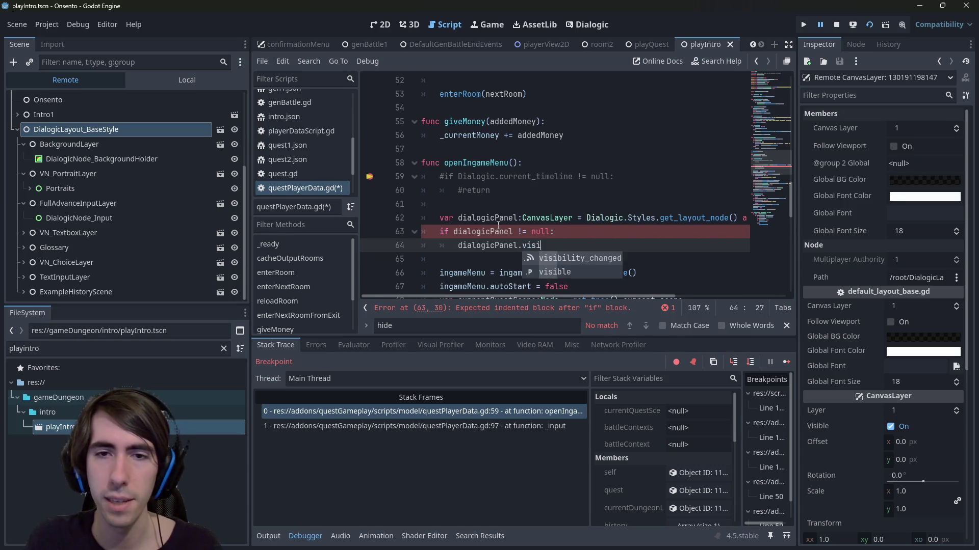
type("ble = ")
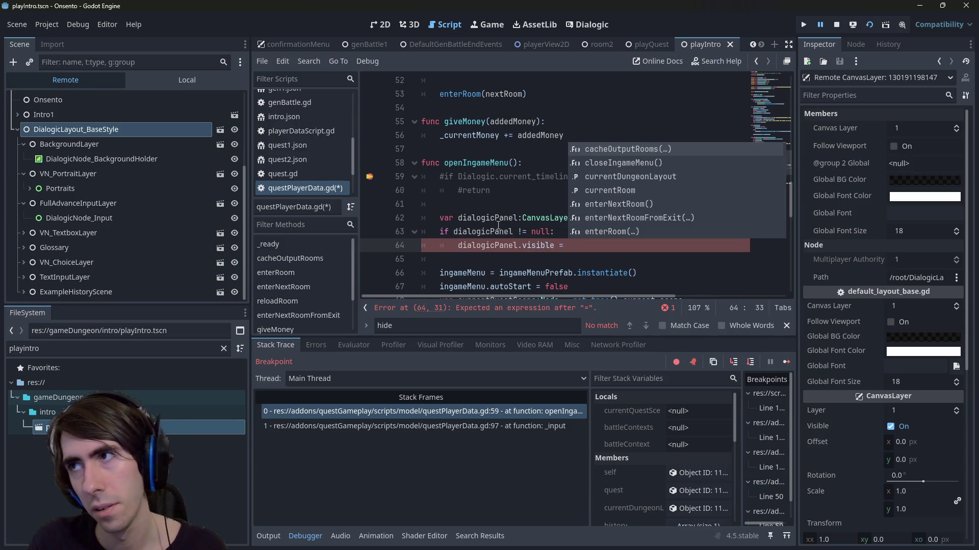
type("false")
key("ctrl+s")
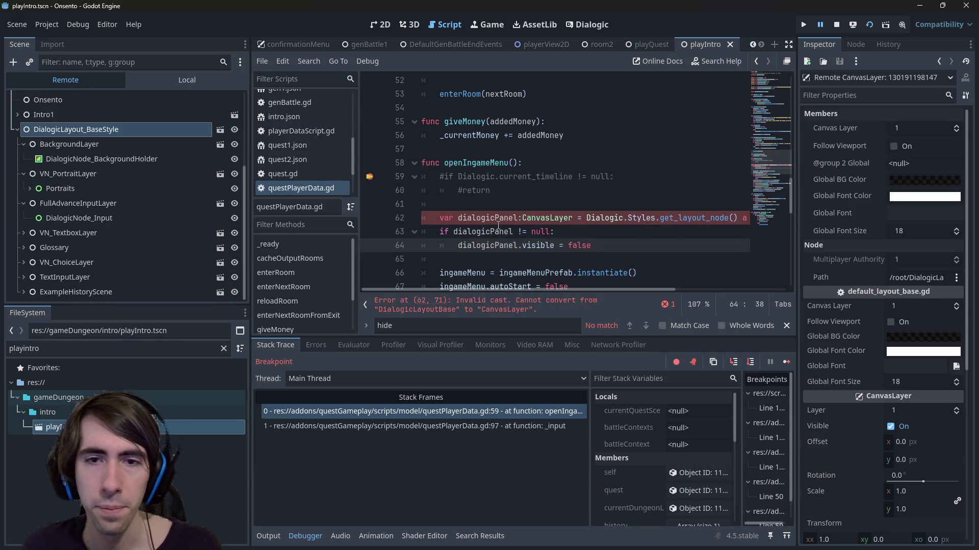
left_click(439, 218)
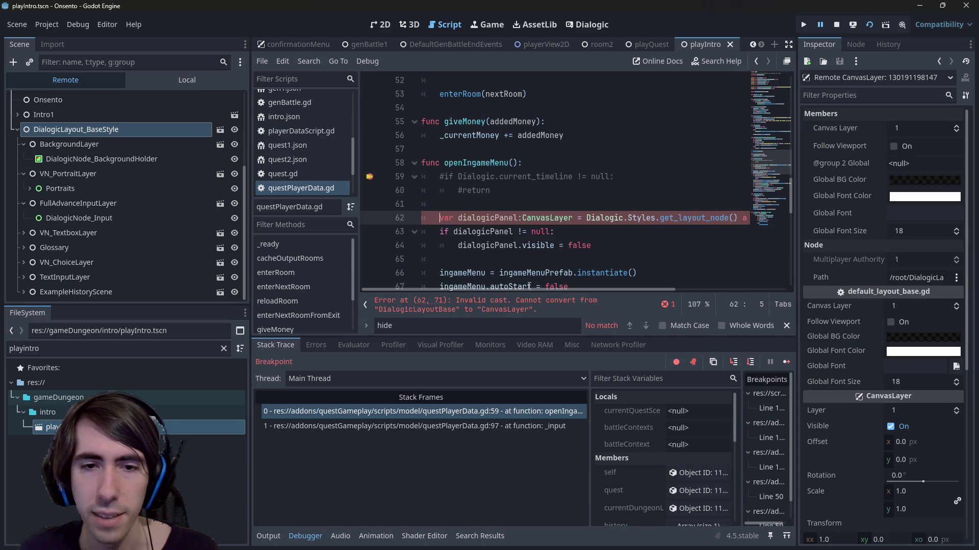
Inspect Intro1 and the Dialogic layout node in the remote tree to check the layout's type
mouse_move(511, 292)
left_mouse_down()
mouse_move(642, 290)
mouse_move(479, 277)
left_mouse_up()
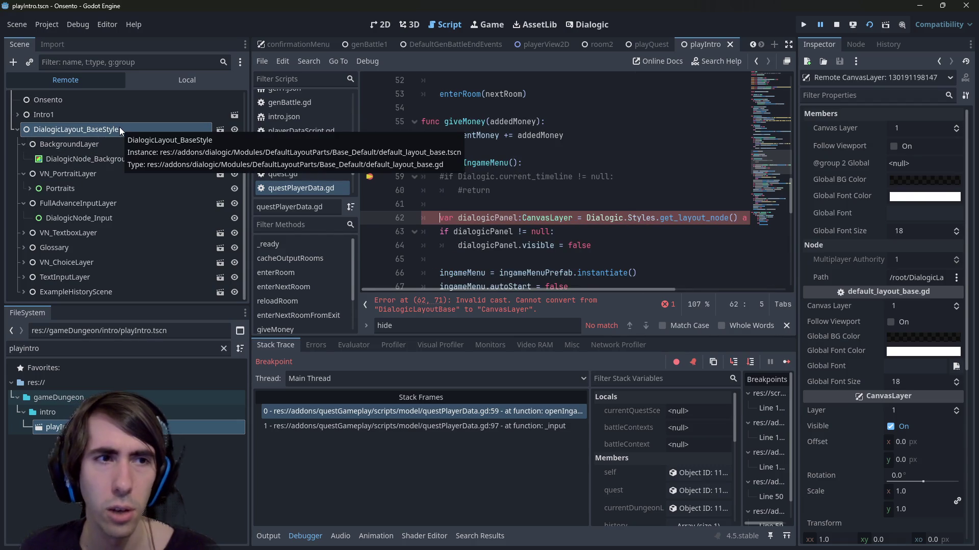
left_click(105, 116)
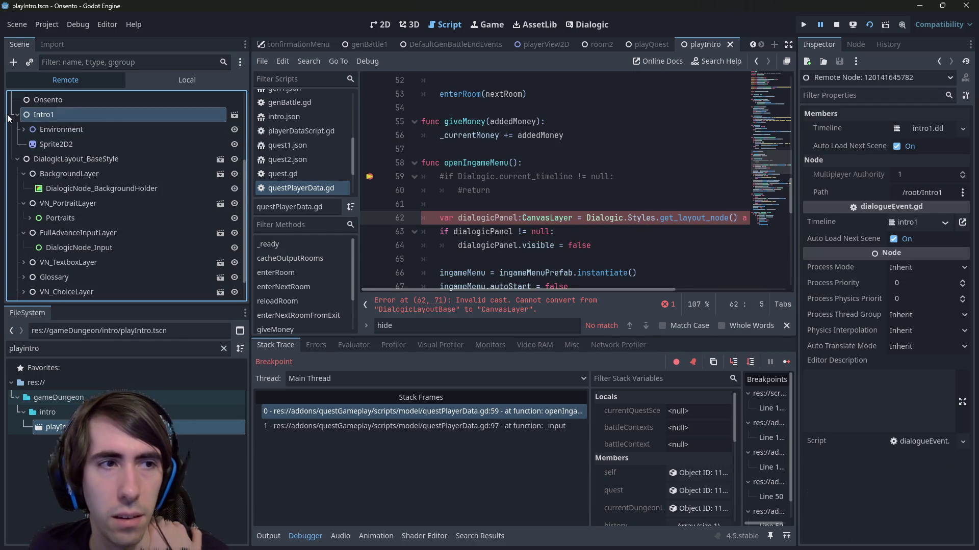
left_click(44, 129)
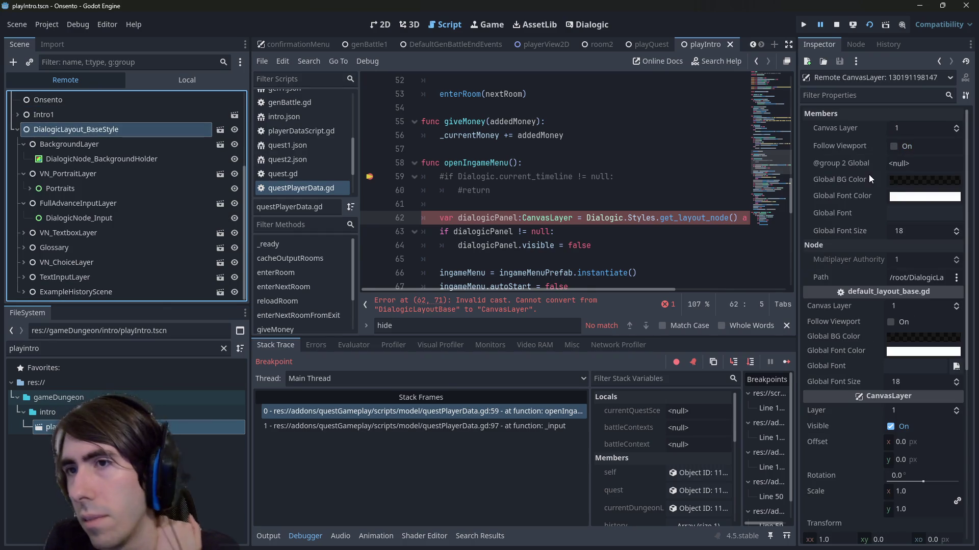
scroll(924, 401, "down", 2)
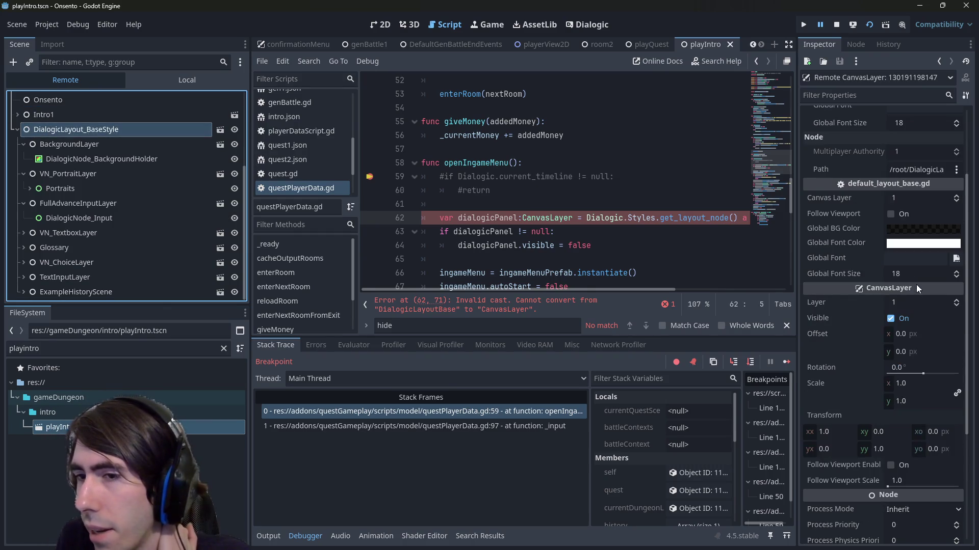
left_click_drag(569, 290, 640, 264)
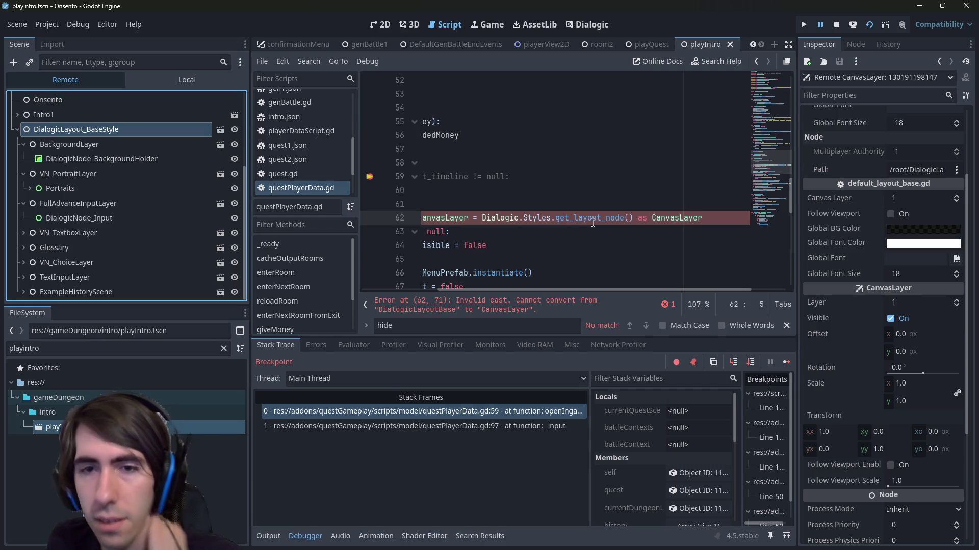
mouse_move(592, 224)
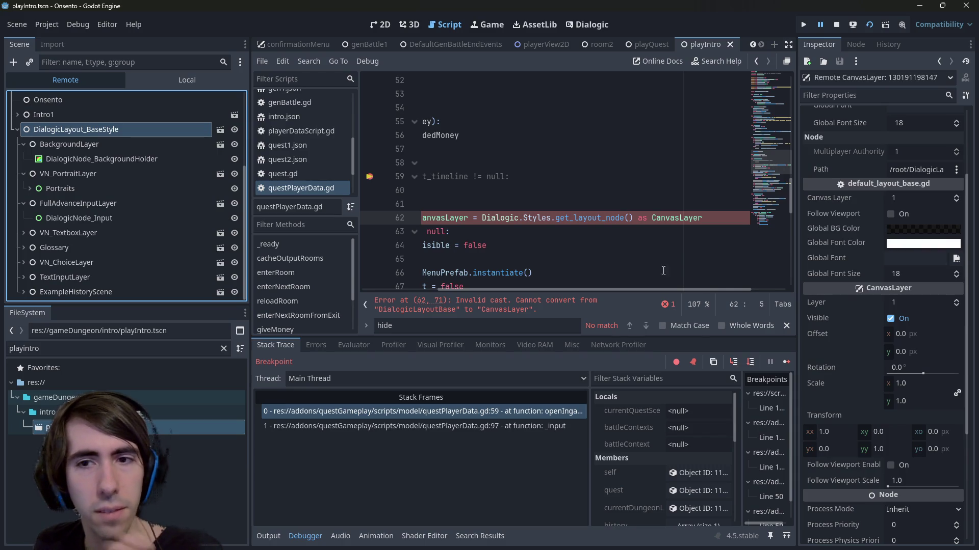
Replace 'as' with 'is' on line 62 and select the whole Dialogic.Styles expression
double_click(642, 218)
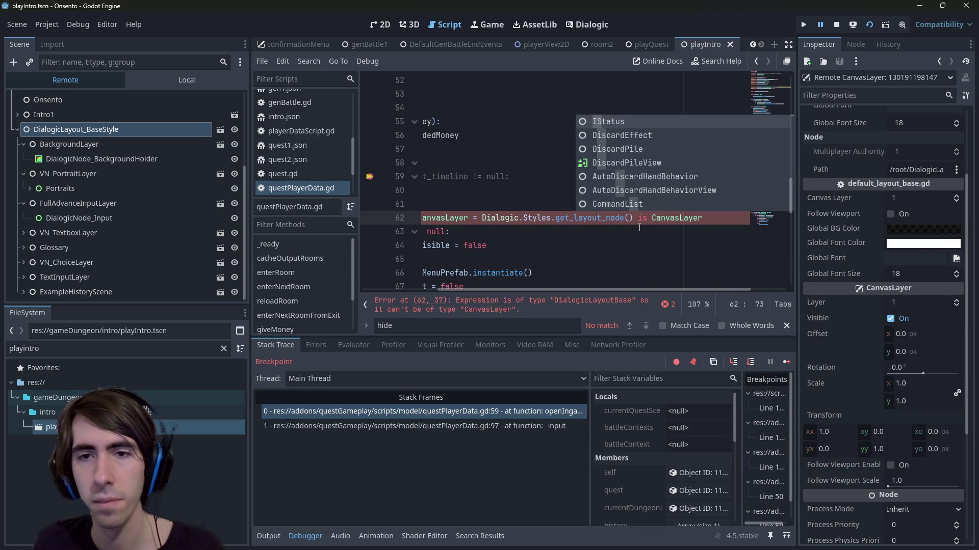
left_click(505, 219)
left_click_drag(479, 217, 703, 218)
Remove the layout expression from the dialogicPanel line and add a blank line above it
key("BackSpace")
left_click(667, 204)
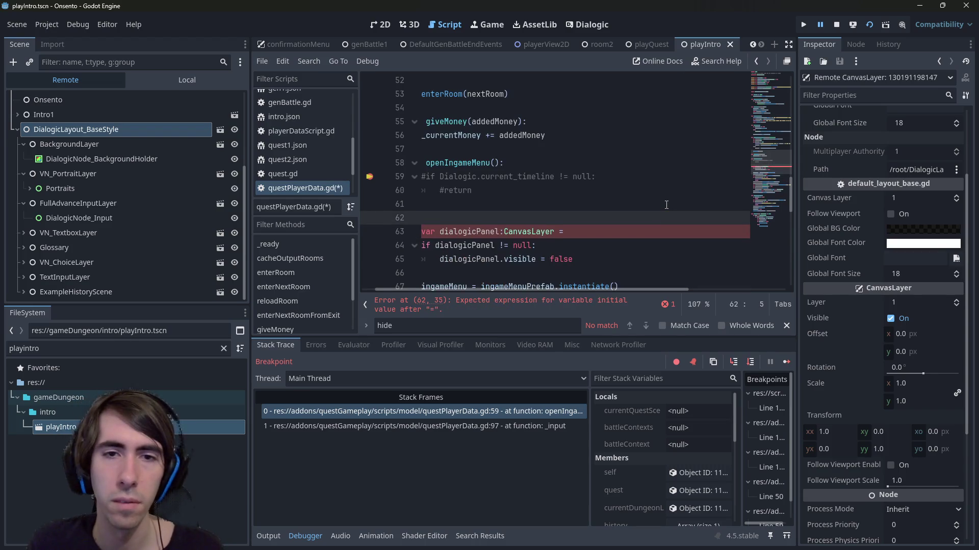
key("Return")
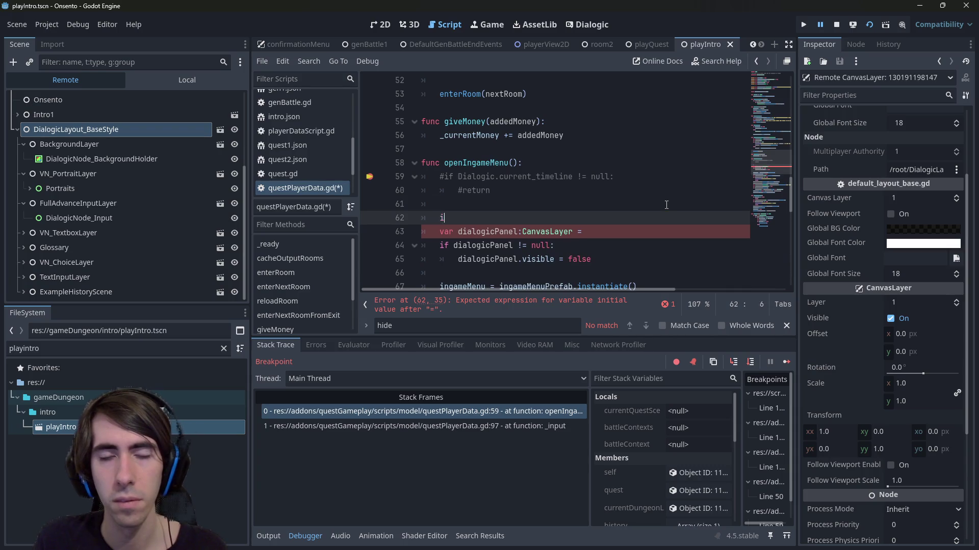
key("ctrl+z")
key("ctrl+z")
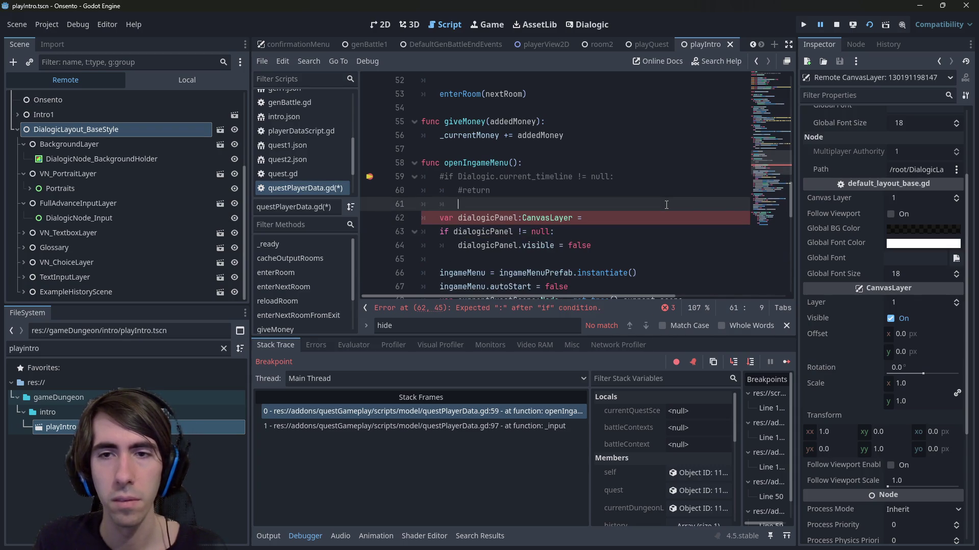
key("ctrl+shift+z")
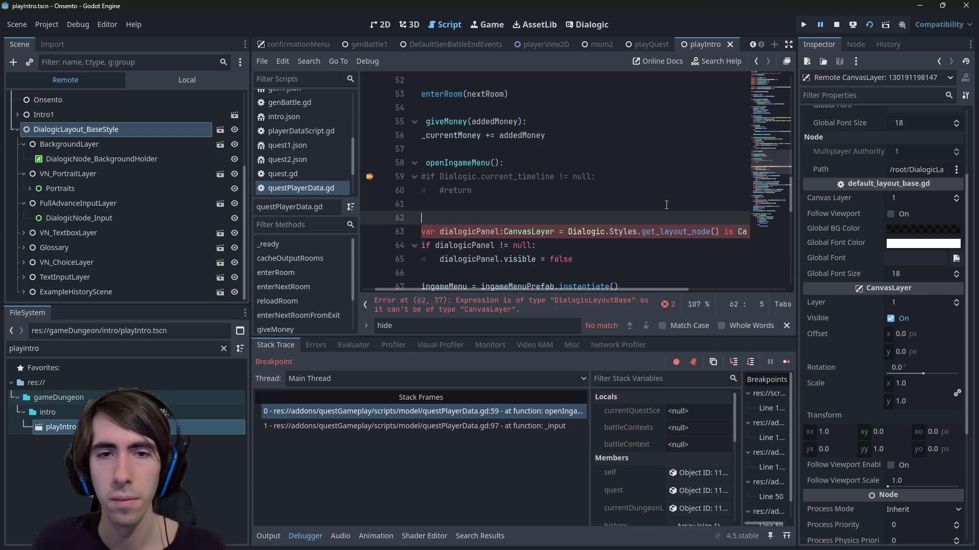
Create var dialogicLayout = Dialogic.Styles.get_layout_node() on line 62
type("var dialogicLayout =")
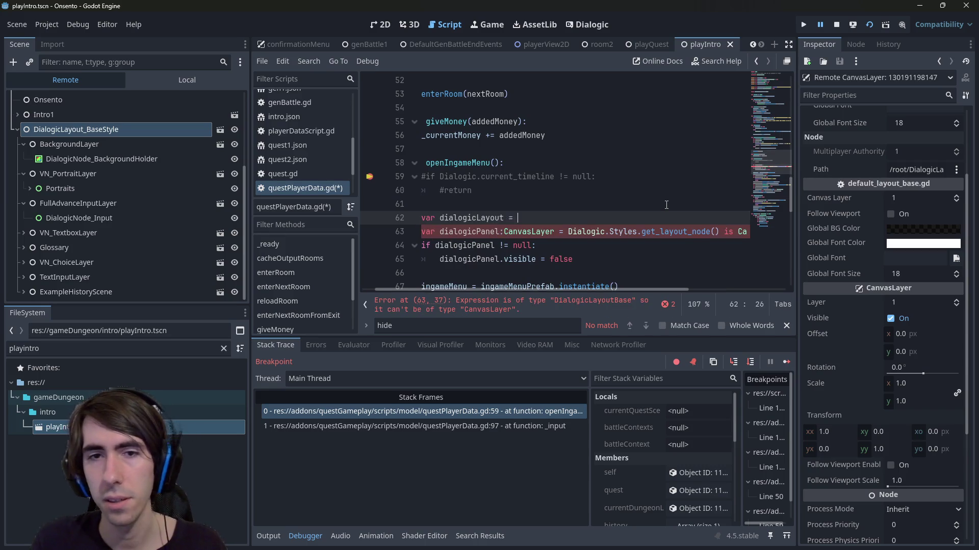
key("Down")
key("ctrl+Right")
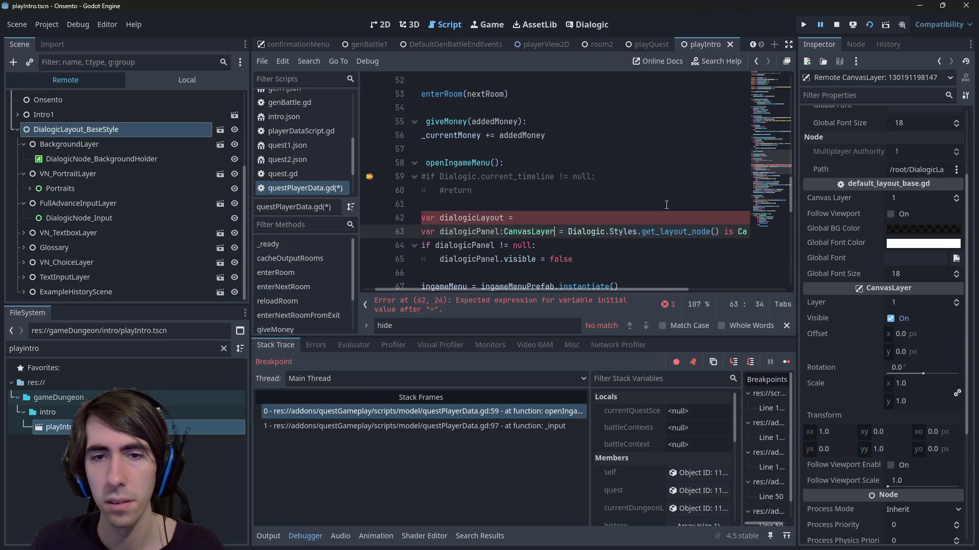
key("ctrl+Left")
key("ctrl+shift+Right")
key("ctrl+shift+Right")
key("ctrl+shift+Right")
key("ctrl+x")
key("Delete")
key("Delete")
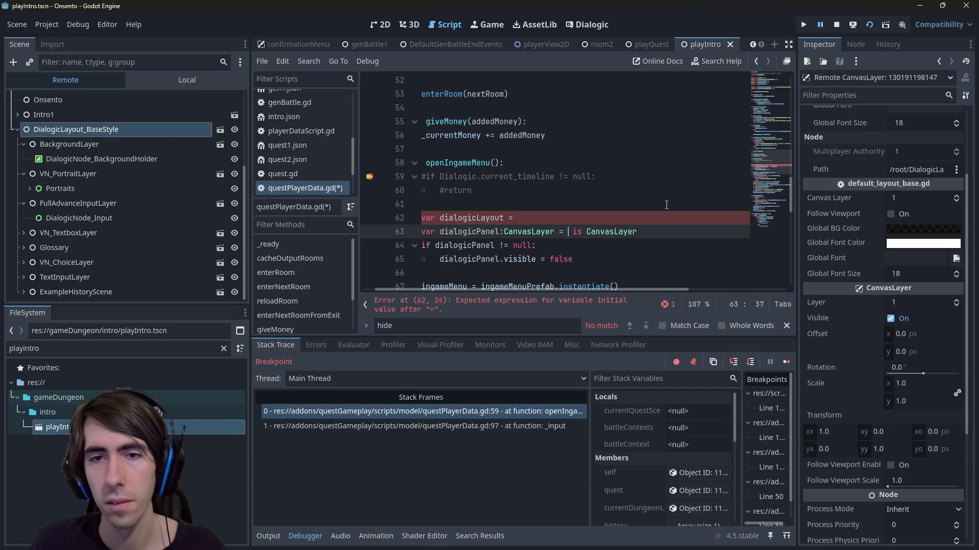
key("Up")
key("End")
key("ctrl+v")
type("()")
Assign 'dialogicLayout as CanvasLayer' to dialogicPanel on line 63 and save
key("Down")
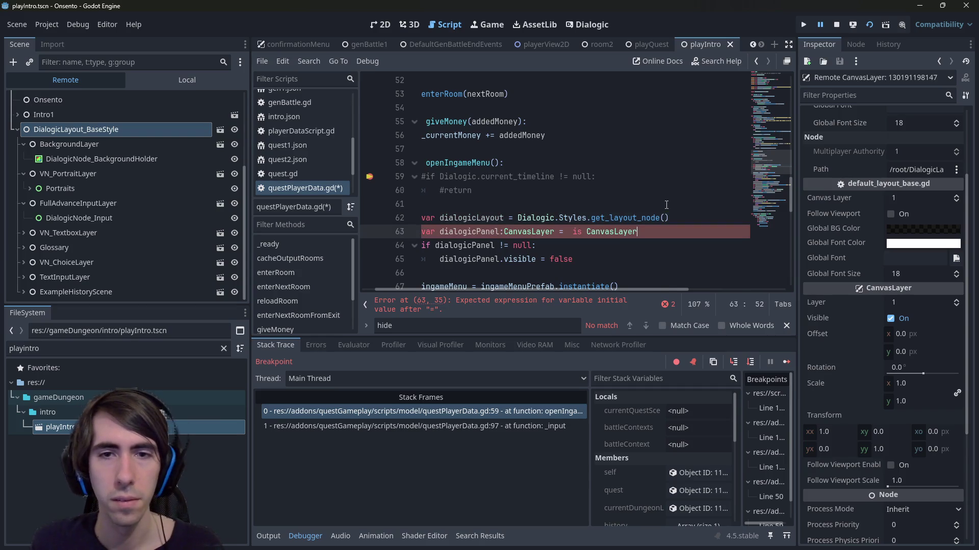
double_click(484, 219)
key("ctrl+c")
left_click(568, 231)
key("ctrl+v")
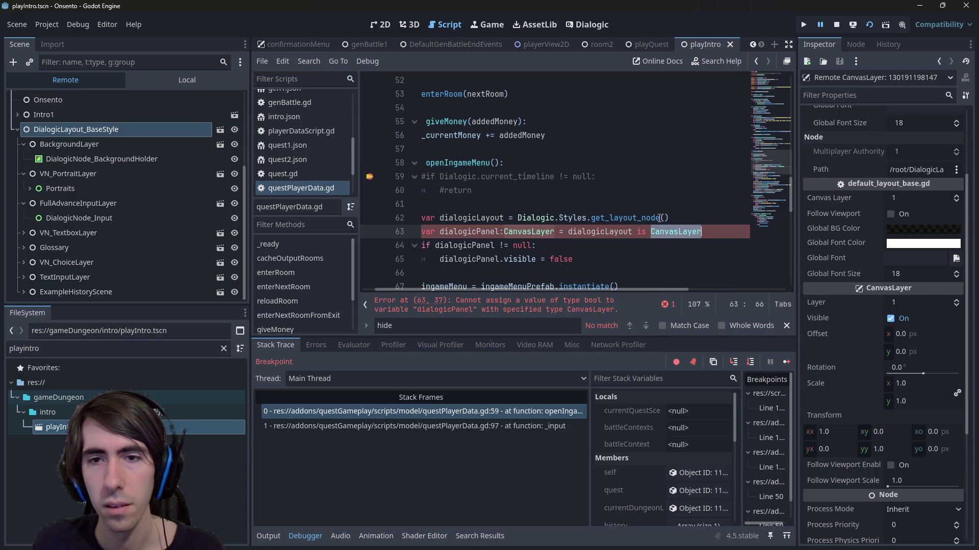
key("BackSpace")
key("BackSpace")
type("as")
key("ctrl+s")
left_click(498, 189)
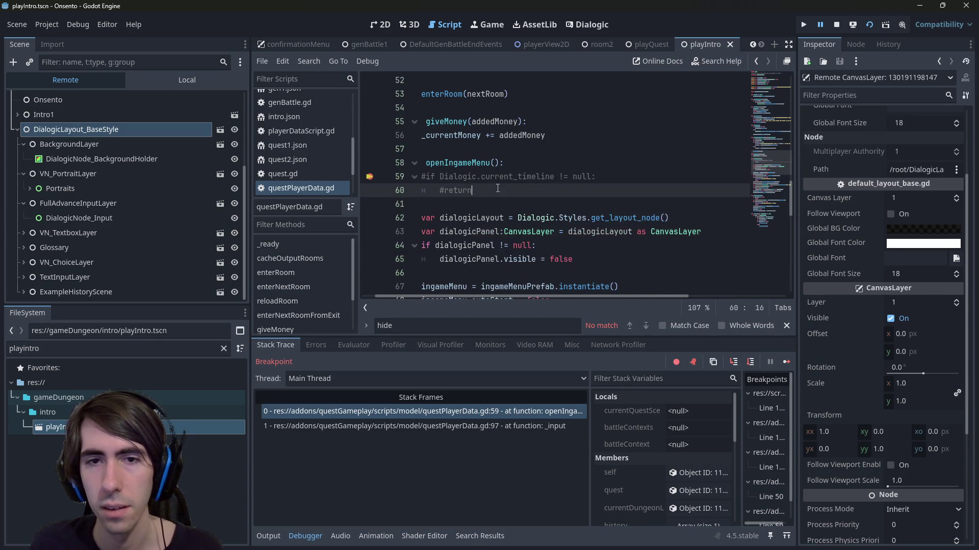
left_click(377, 177, "shift")
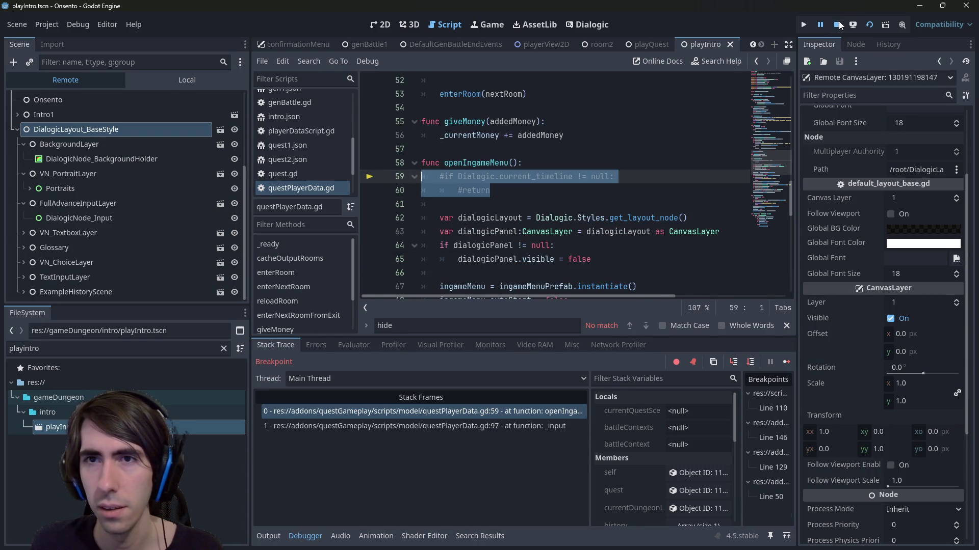
Stop the game, relaunch with F5, toggle the in-game menu twice with Escape, and close it
left_click(838, 24)
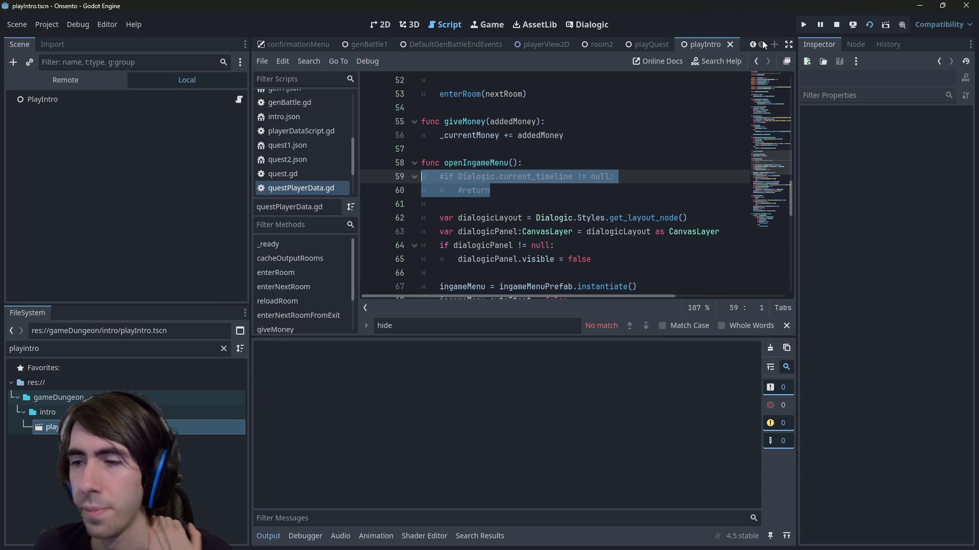
scroll(493, 182, "down", 1)
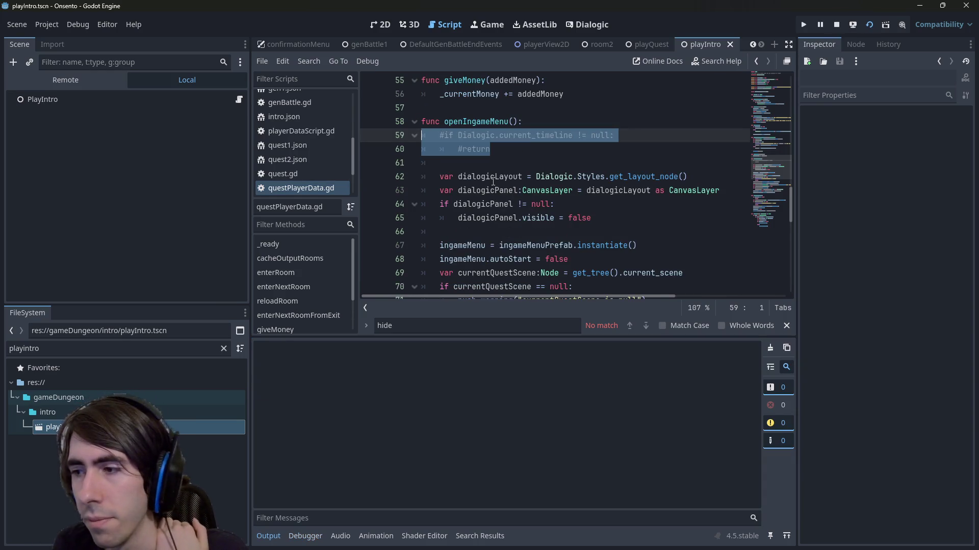
key("F5")
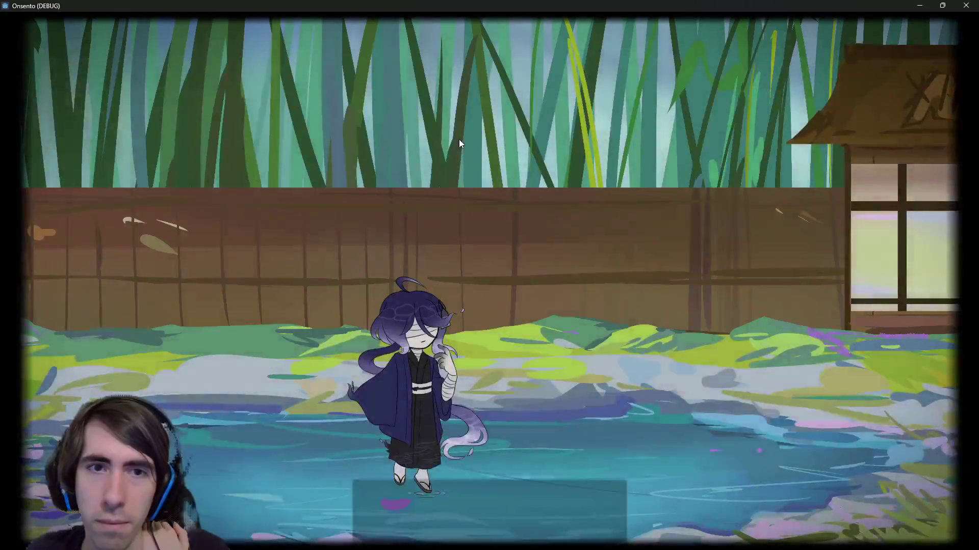
key("Escape")
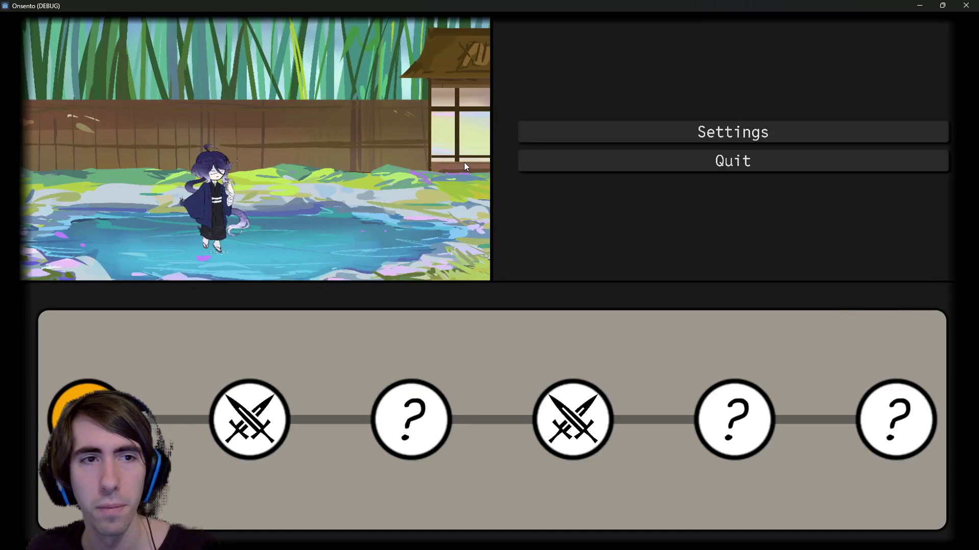
key("Escape")
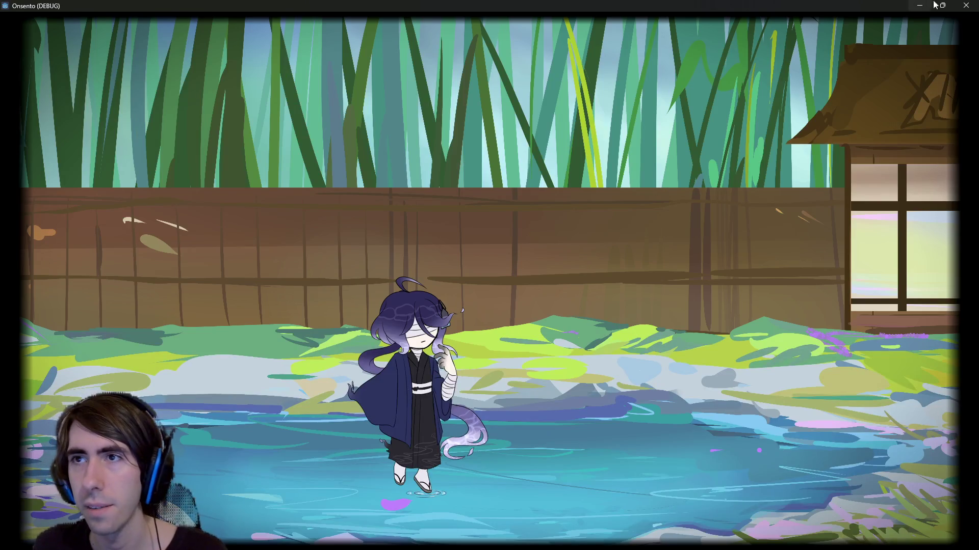
left_click(966, 5)
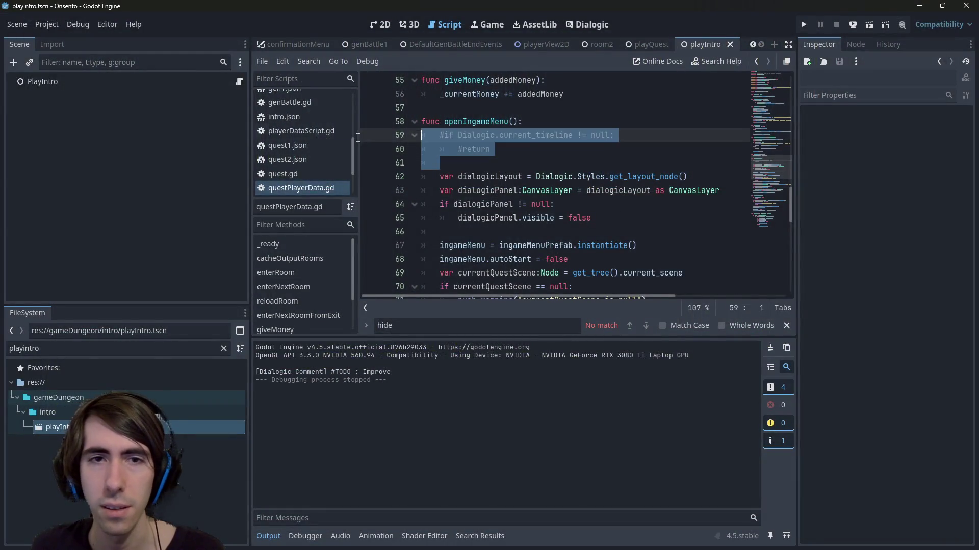
Delete the commented-out timeline check and select the dialogicLayout/dialogicPanel block
key("BackSpace")
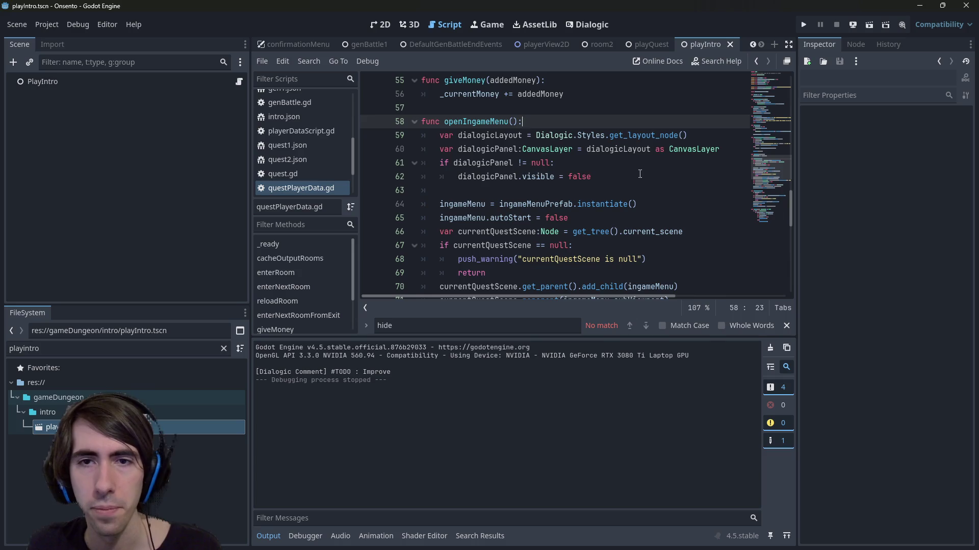
mouse_move(640, 174)
left_mouse_down()
mouse_move(340, 153)
mouse_move(337, 138)
left_mouse_up()
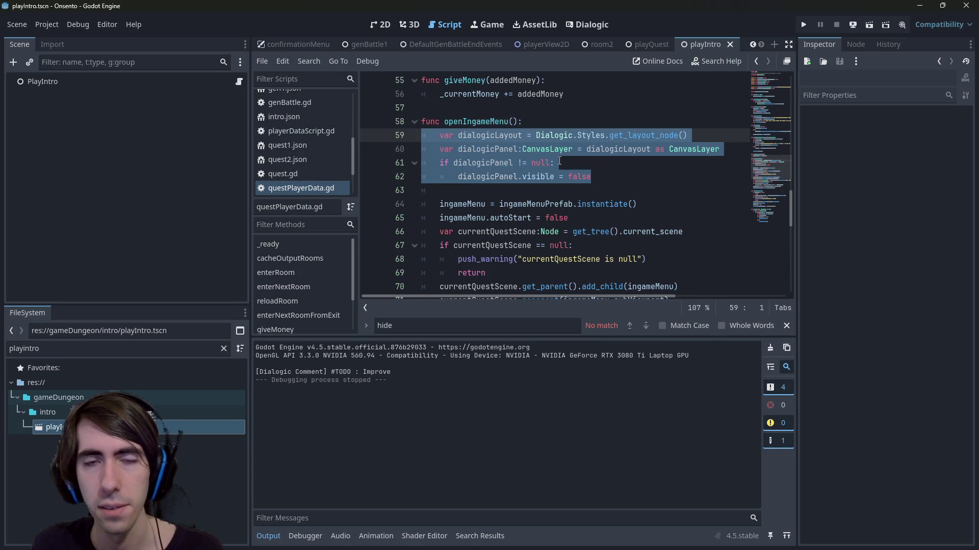
scroll(560, 161, "down", 6)
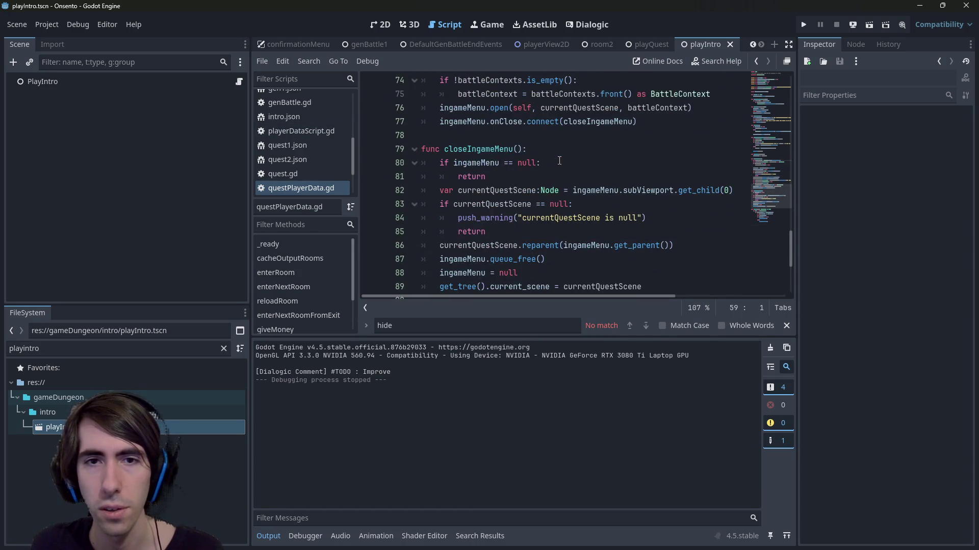
Paste the block into closeIngameMenu, change visible to true, and save
left_click(554, 151)
key("Down")
key("Down")
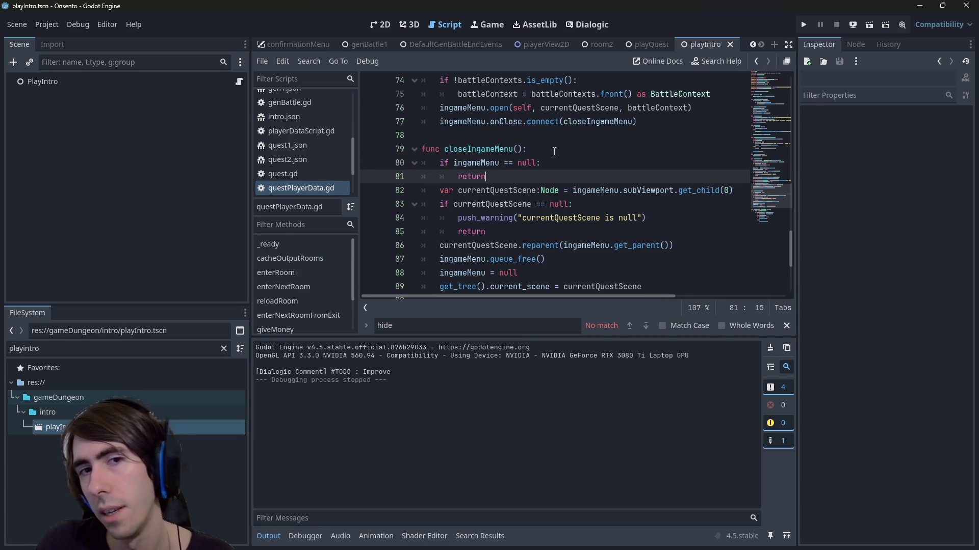
key("Return")
key("Return")
key("Return")
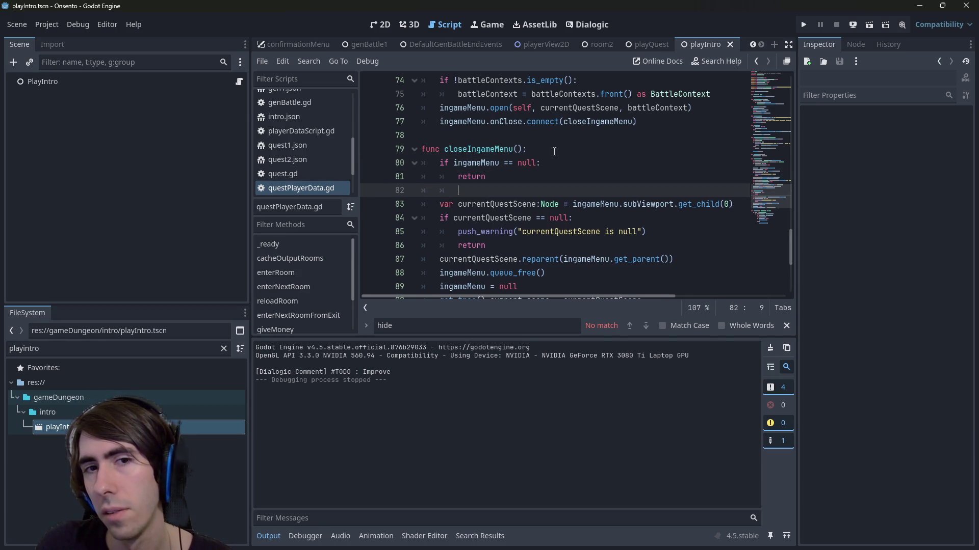
key("Up")
key("ctrl+v")
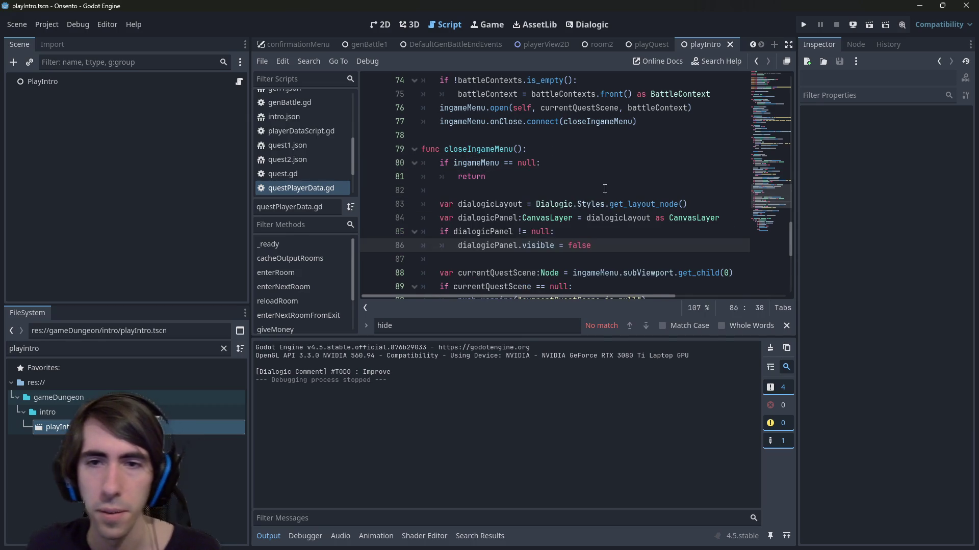
double_click(581, 245)
type("true")
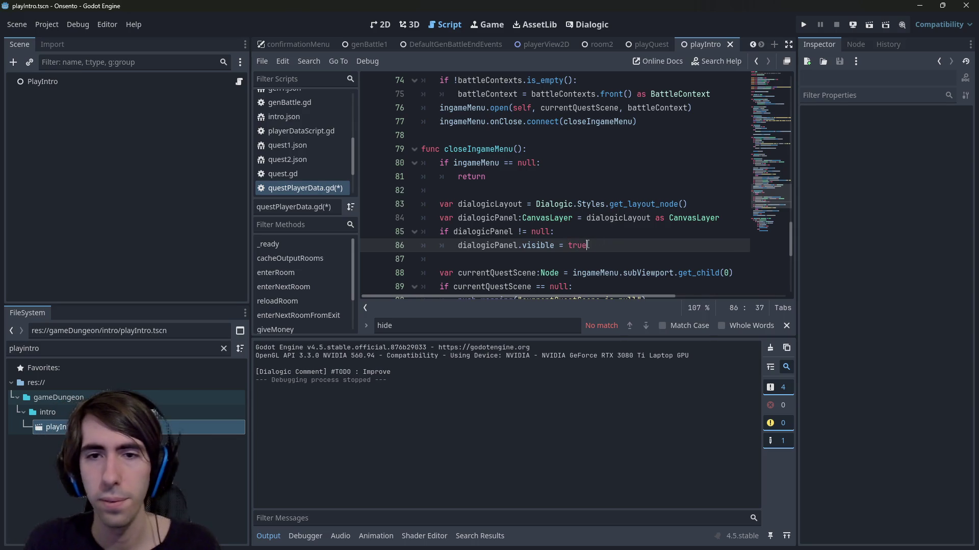
key("ctrl+s")
left_click(867, 26)
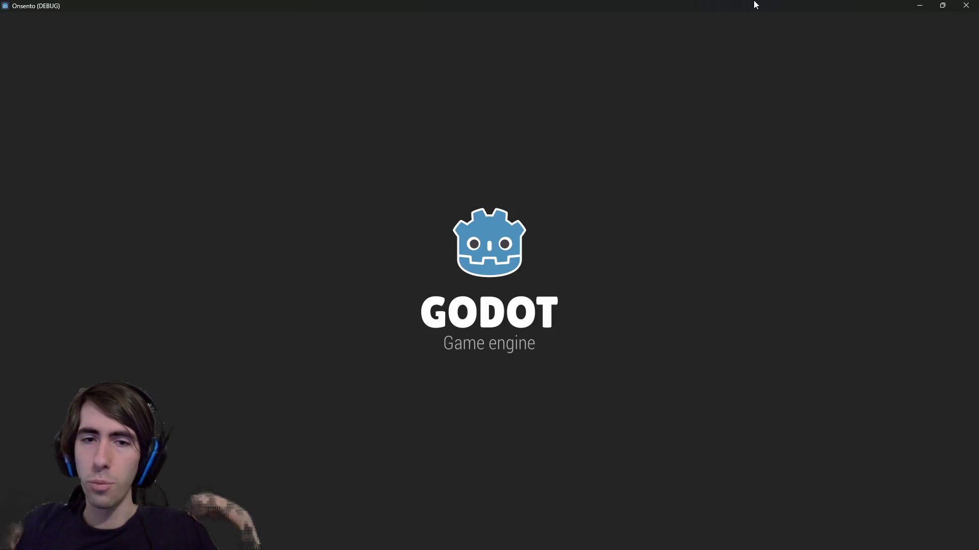
Play the intro, toggling the menu with Escape to confirm the dialogue hides and returns, then close the game
key("Escape")
key("Escape")
key("Escape")
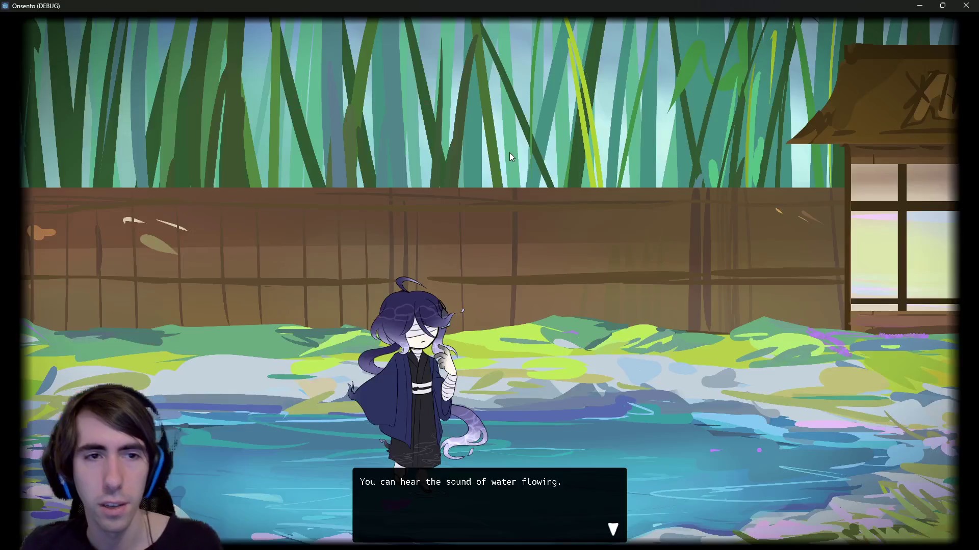
key("Escape")
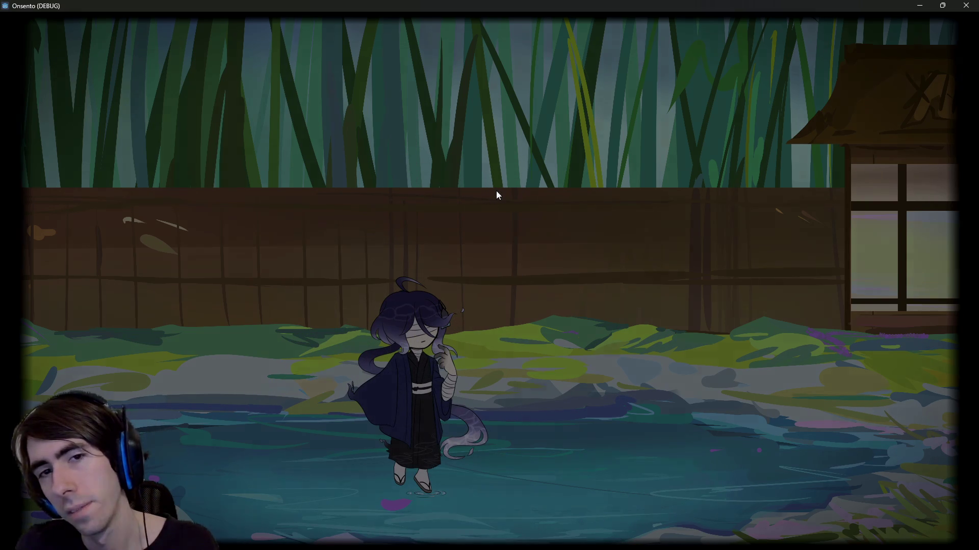
key("Escape")
key("Escape")
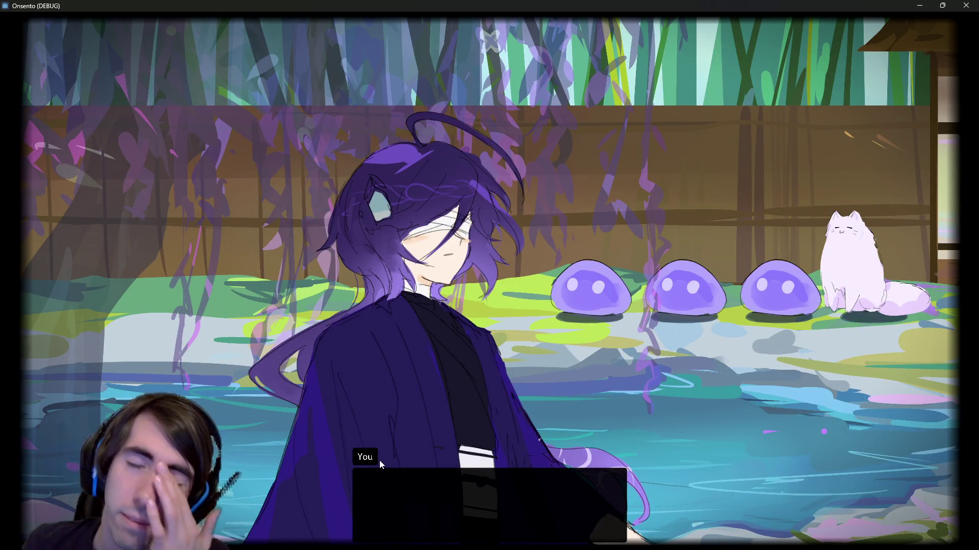
key("Escape")
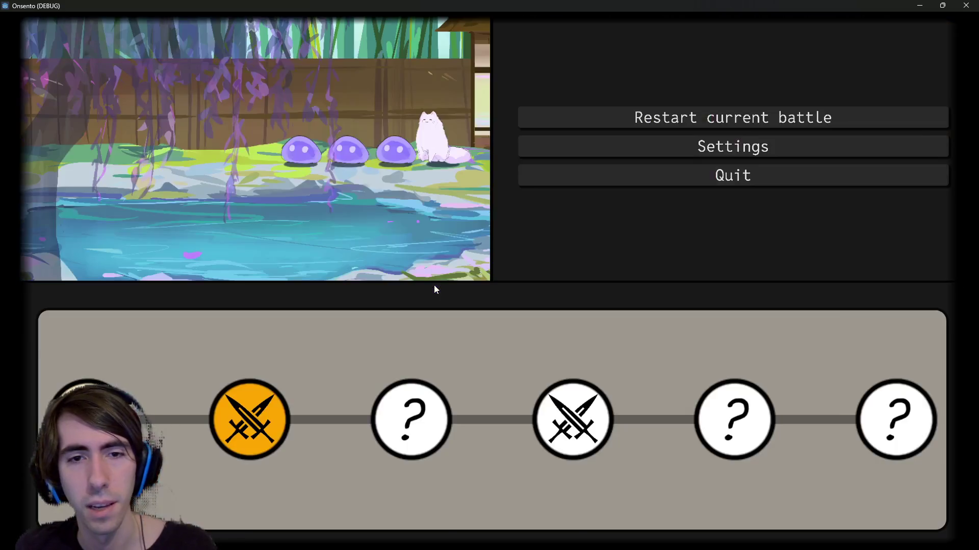
key("Escape")
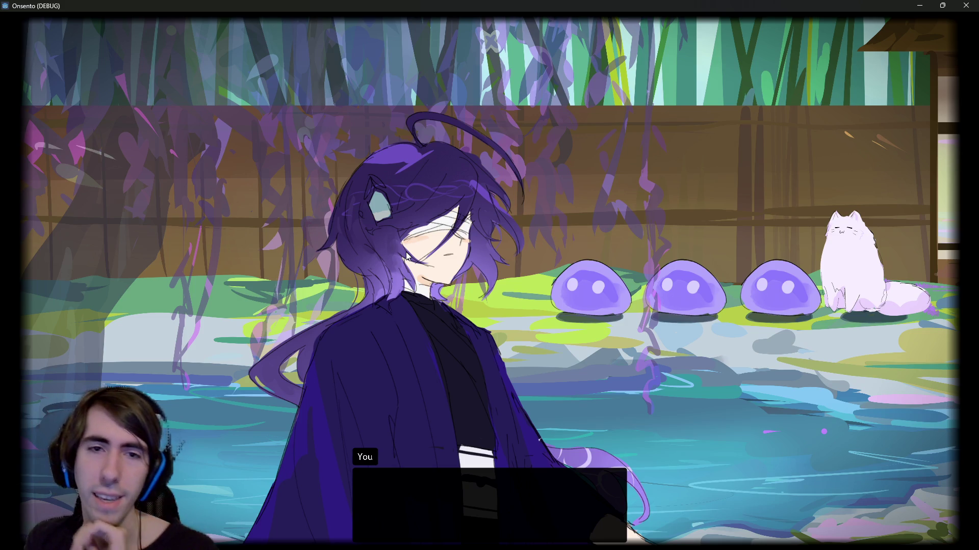
left_click(966, 5)
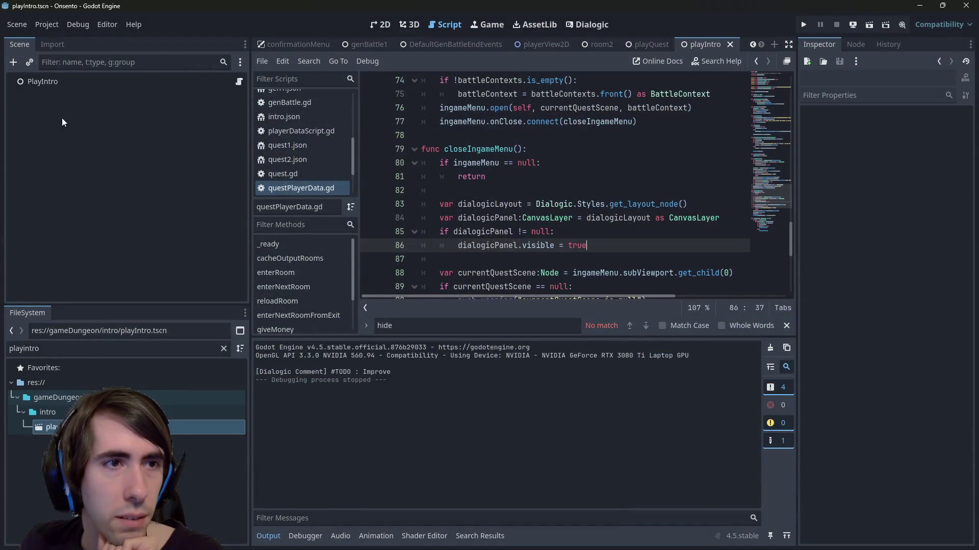
left_click(385, 30)
left_click(445, 25)
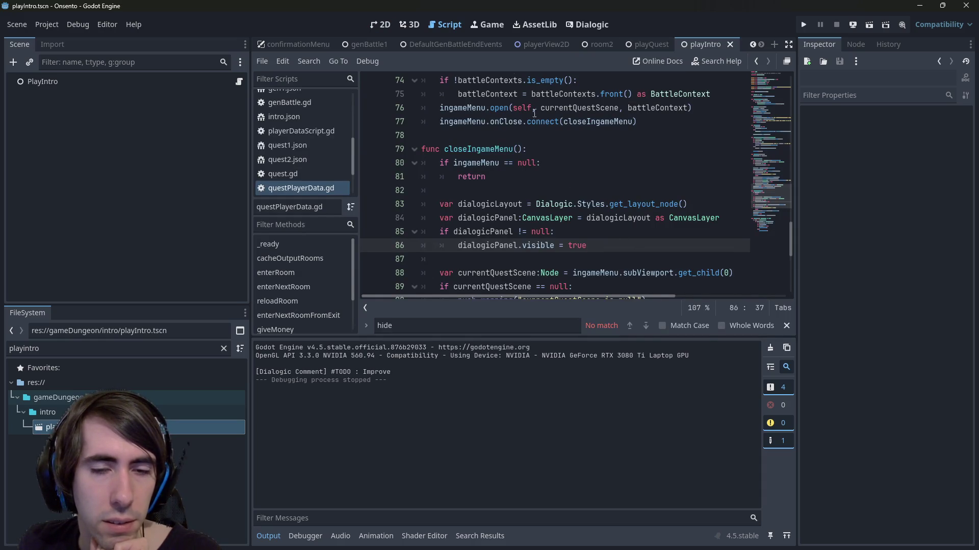
left_click(869, 25)
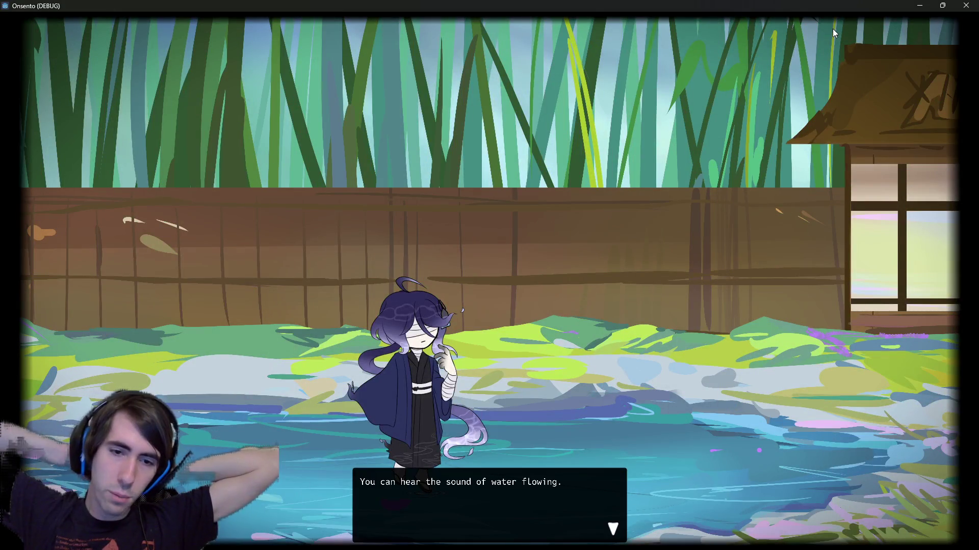
left_click(966, 5)
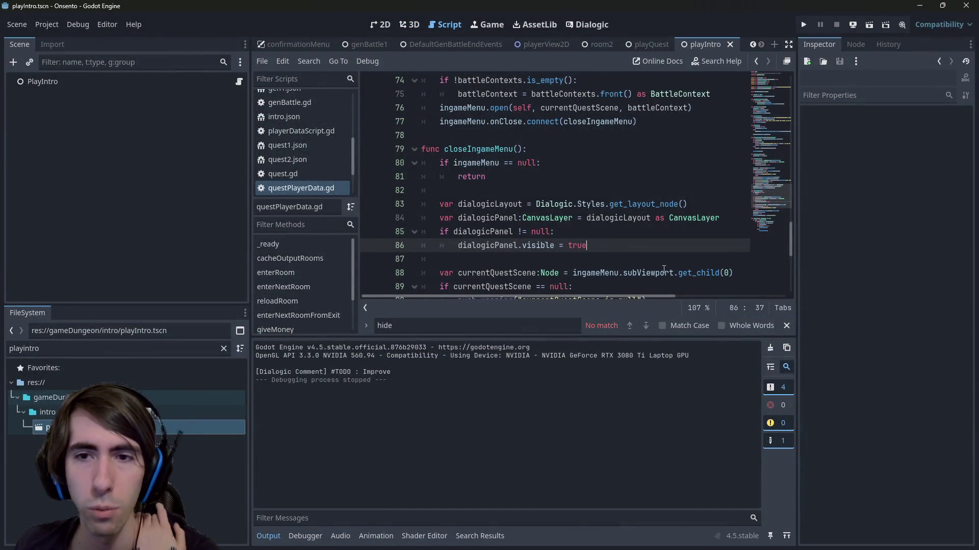
Enlarge the code area and comment out lines 84–86 in closeIngameMenu, then save
scroll(664, 269, "down", 2)
left_click_drag(554, 339, 544, 373)
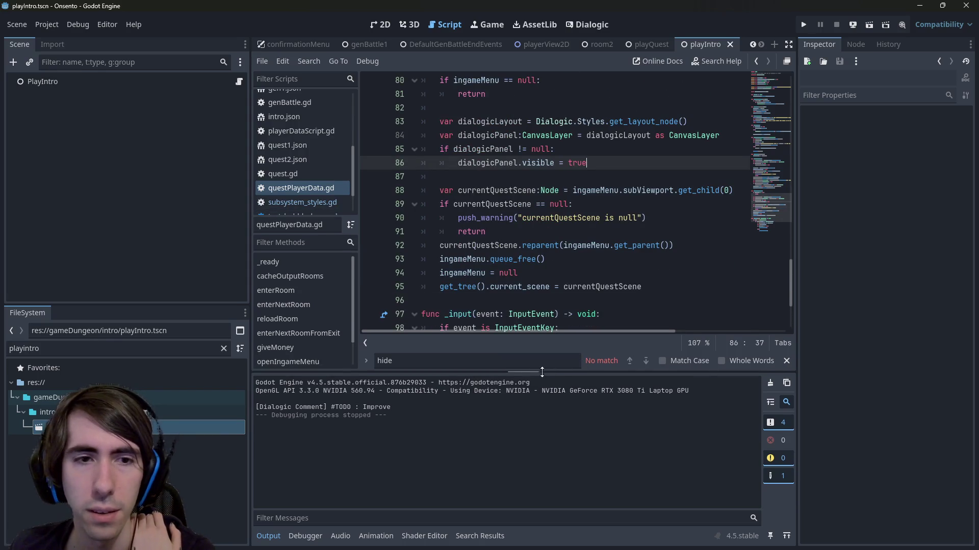
left_click_drag(251, 253, 136, 252)
scroll(454, 223, "up", 2)
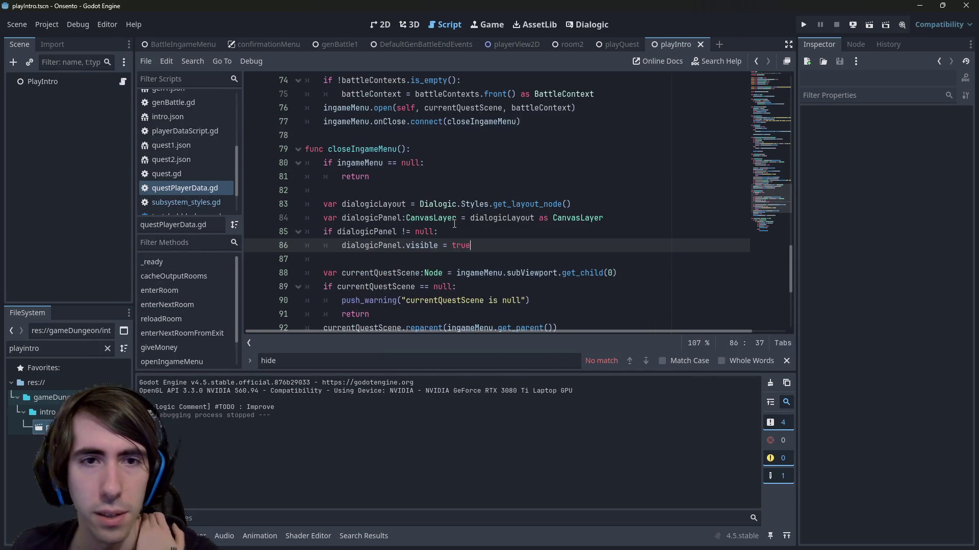
mouse_move(514, 240)
left_mouse_down()
mouse_move(263, 232)
mouse_move(264, 211)
left_mouse_up()
key("ctrl+k")
key("ctrl+s")
Check get_layout_node's definition, then return to questPlayerData.gd and edit line 83 after 'Dialogic.'
scroll(387, 162, "down", 1)
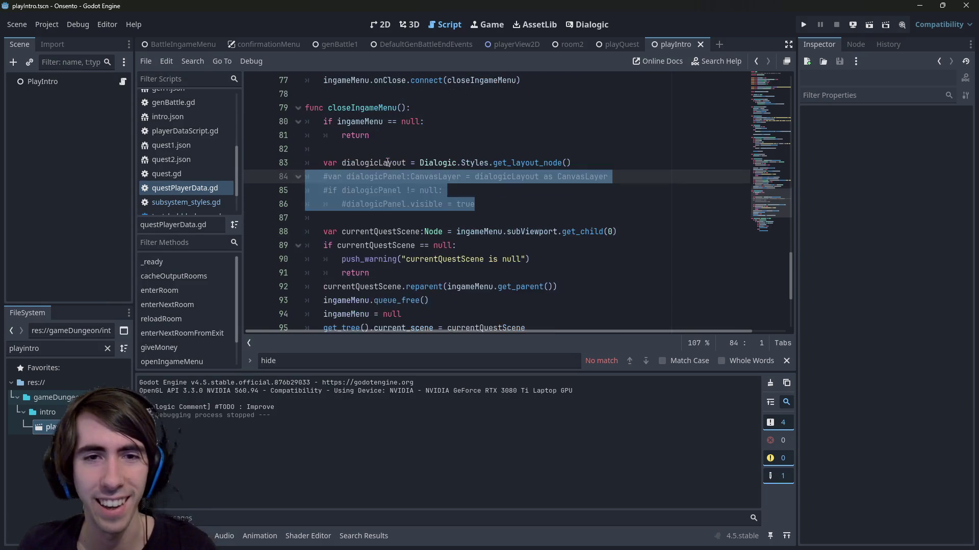
double_click(394, 163)
left_click(524, 163, "ctrl")
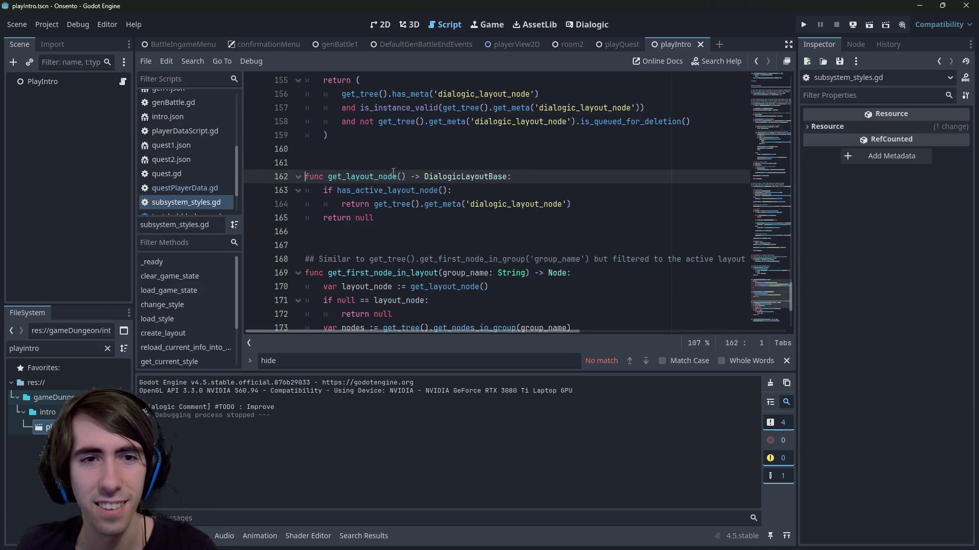
key("alt+Left")
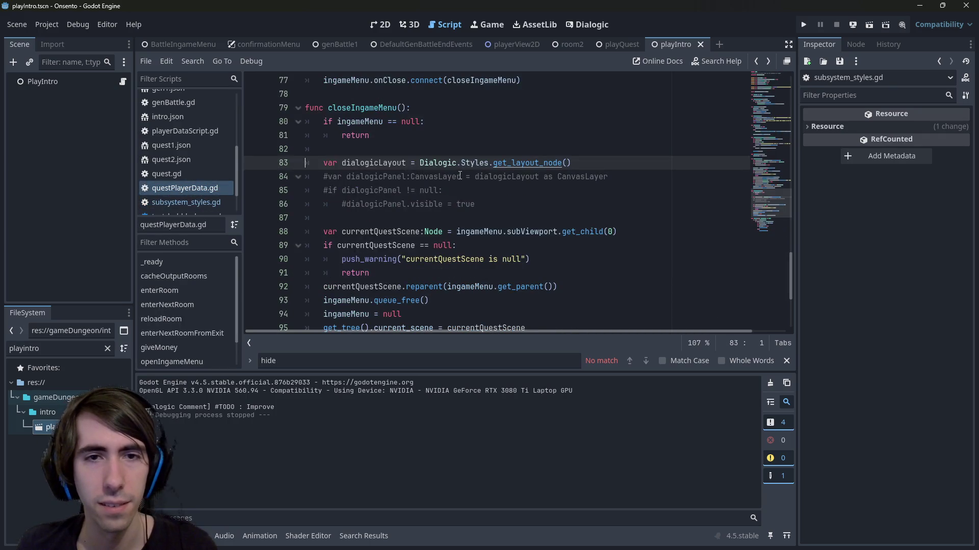
key("Up")
key("Down")
left_click(460, 176)
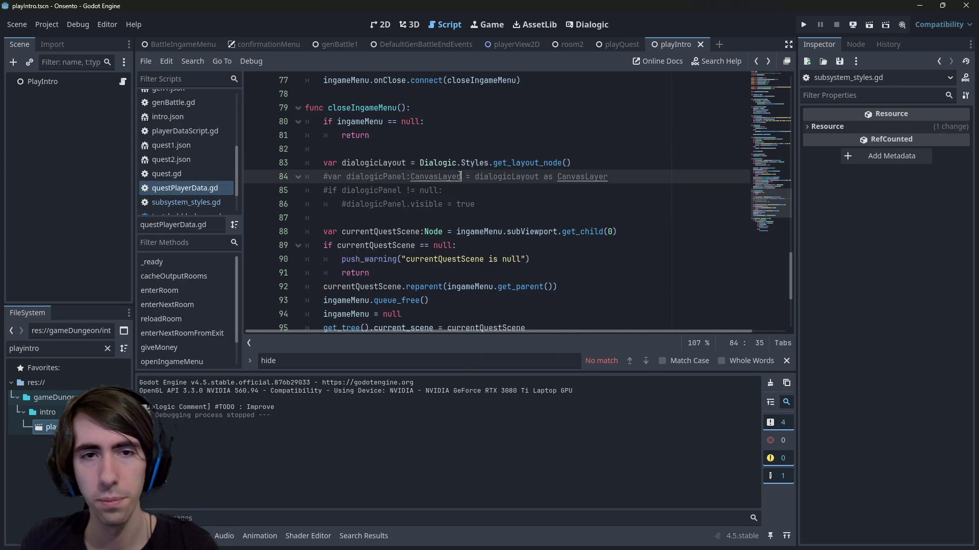
key("Up")
type("S")
scroll(460, 176, "up", 7)
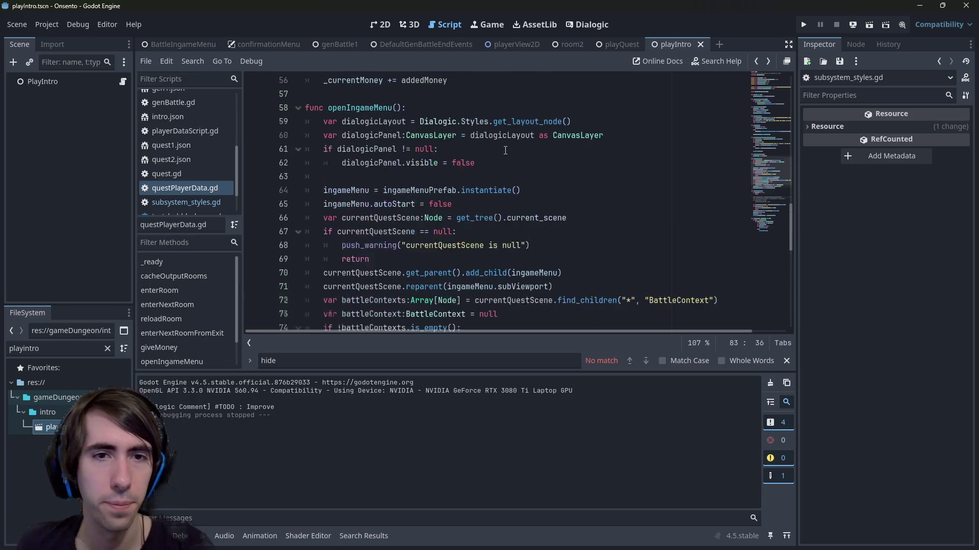
Type line 59's dialogicLayout as :DialogicLayoutBase and comment out lines 60–62
left_click(403, 135)
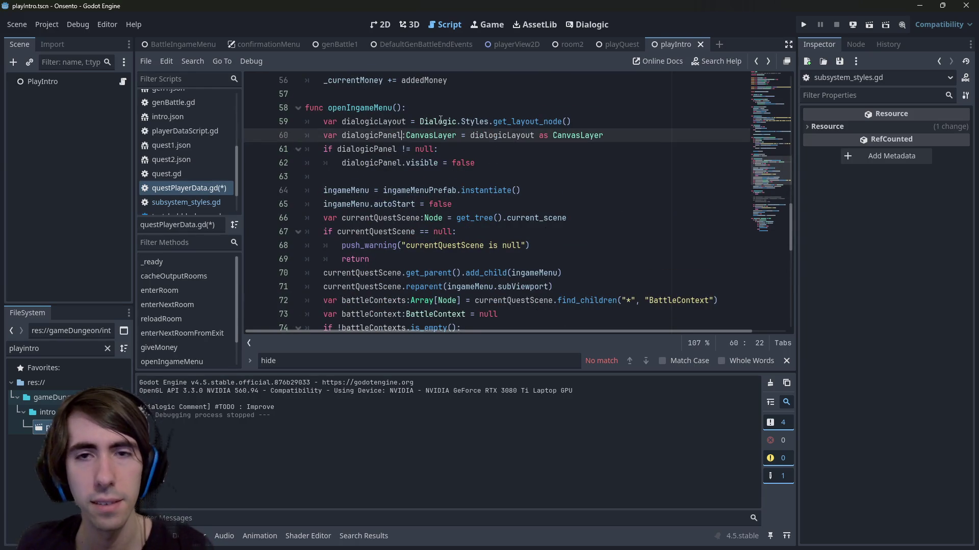
key("Up")
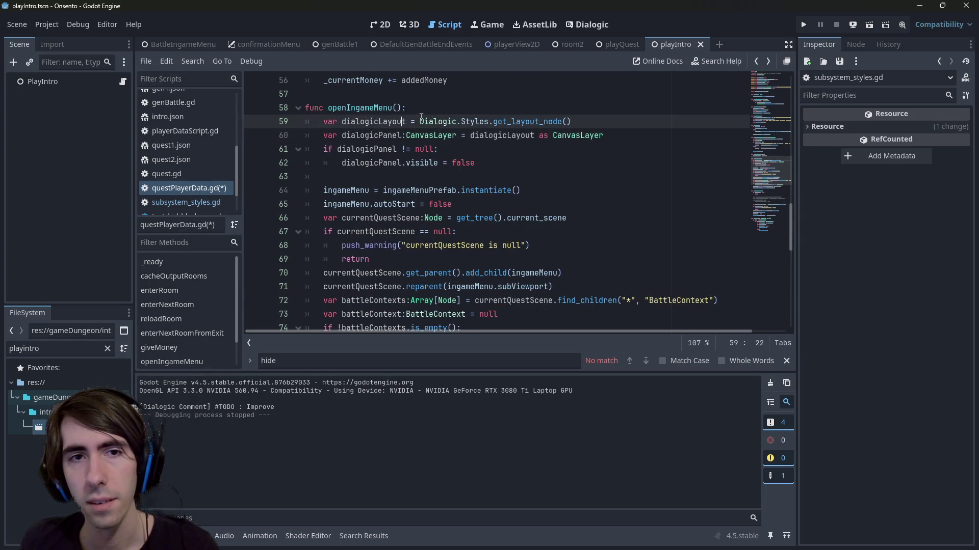
type(":DialogicLayoutBase")
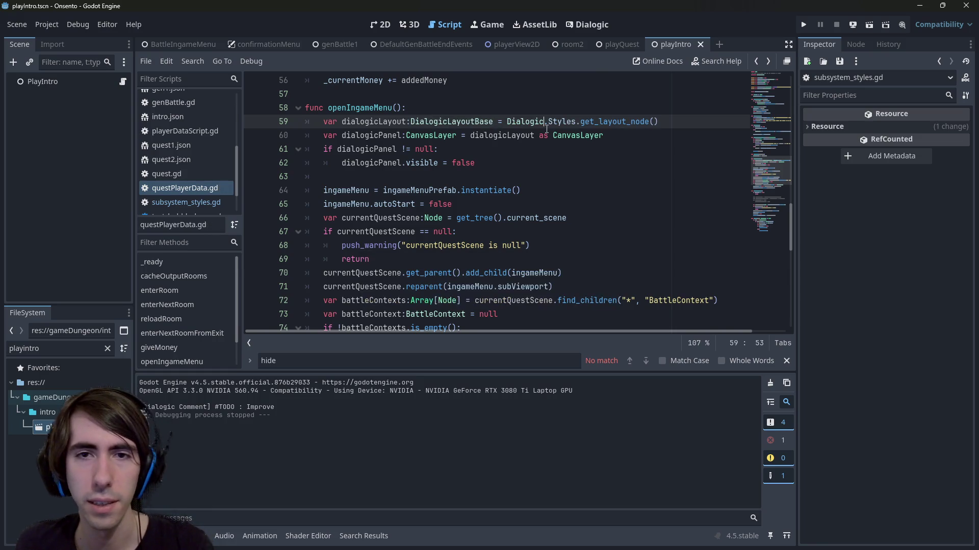
double_click(502, 135)
mouse_move(476, 163)
left_mouse_down()
mouse_move(491, 164)
mouse_move(251, 137)
left_mouse_up()
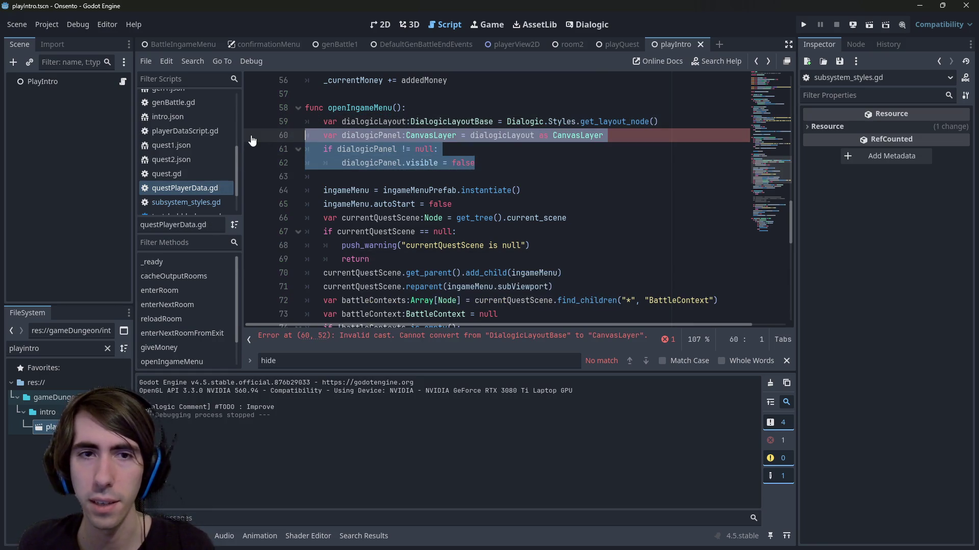
key("ctrl+k")
Comment out the line 59 dialogicLayout declaration as well
double_click(353, 121)
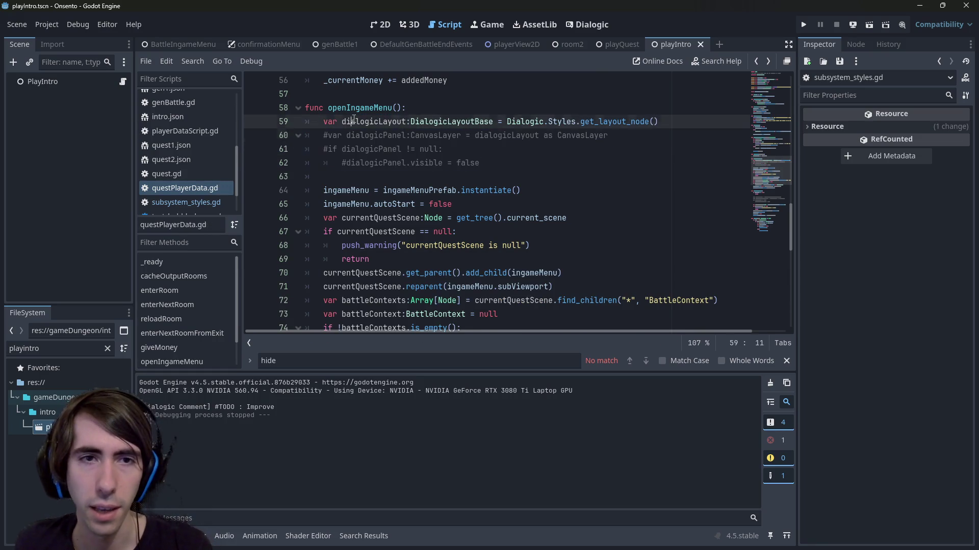
scroll(437, 129, "down", 1)
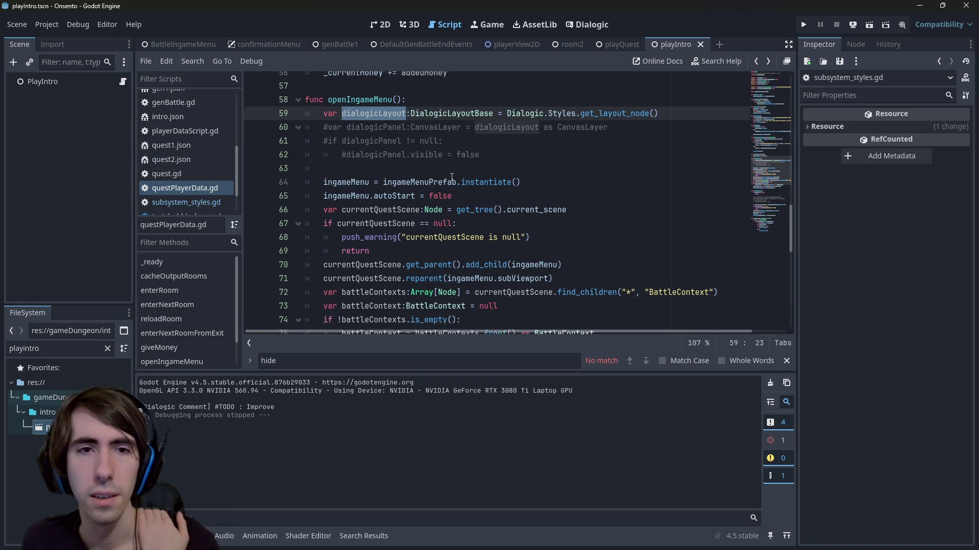
scroll(452, 160, "down", 1)
scroll(453, 160, "up", 2)
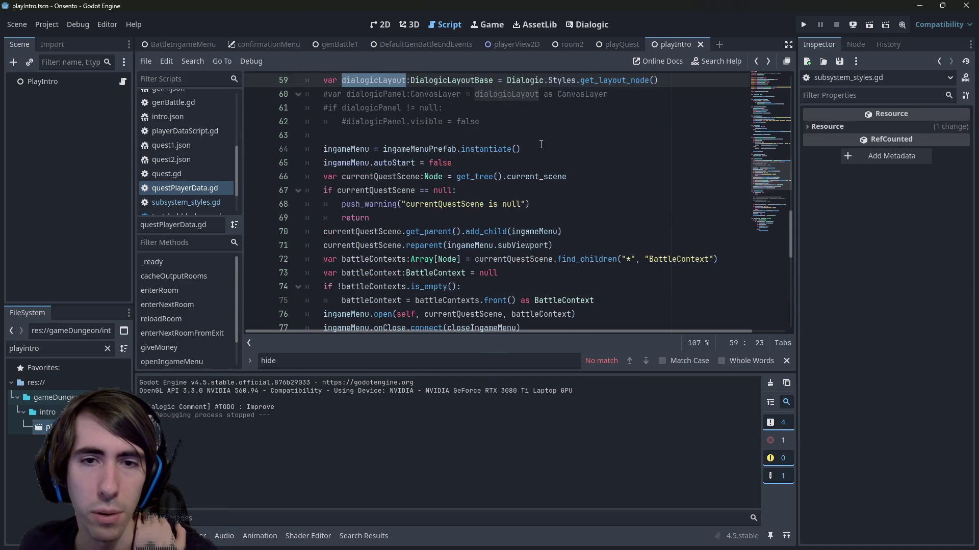
left_click(292, 126)
key("ctrl+k")
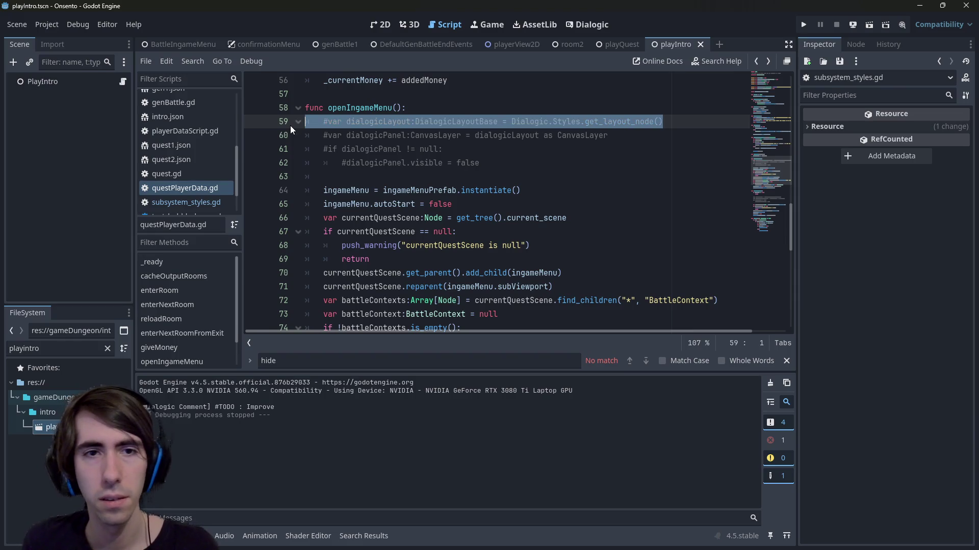
scroll(553, 203, "down", 1)
left_click(576, 245)
left_click(578, 233)
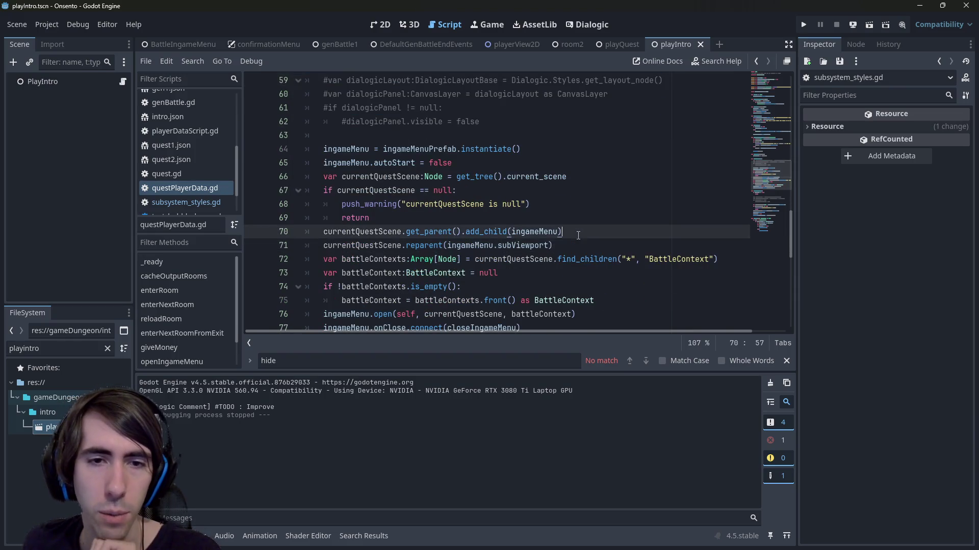
Highlight currentQuestScene to see where it is used in openIngameMenu
scroll(578, 236, "down", 1)
scroll(578, 236, "up", 3)
scroll(573, 241, "down", 3)
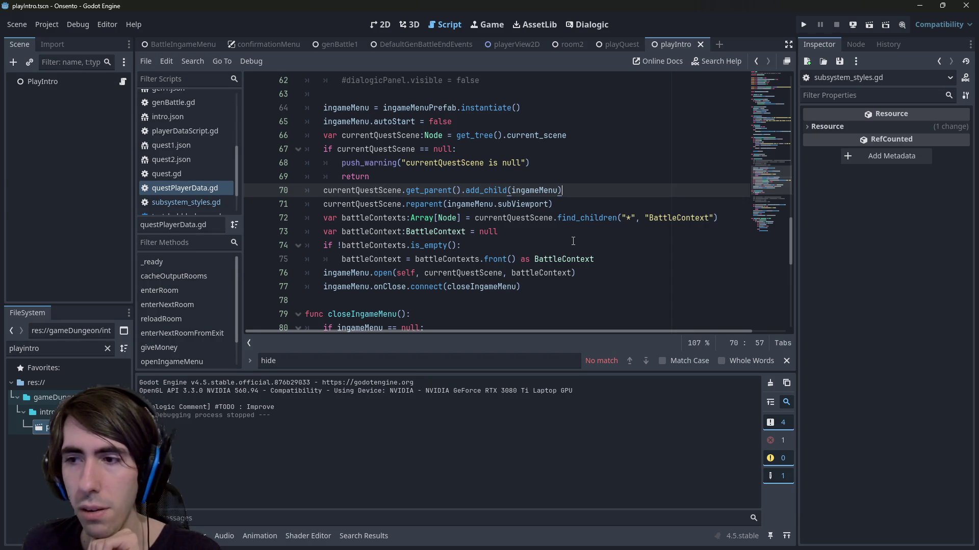
scroll(582, 235, "up", 3)
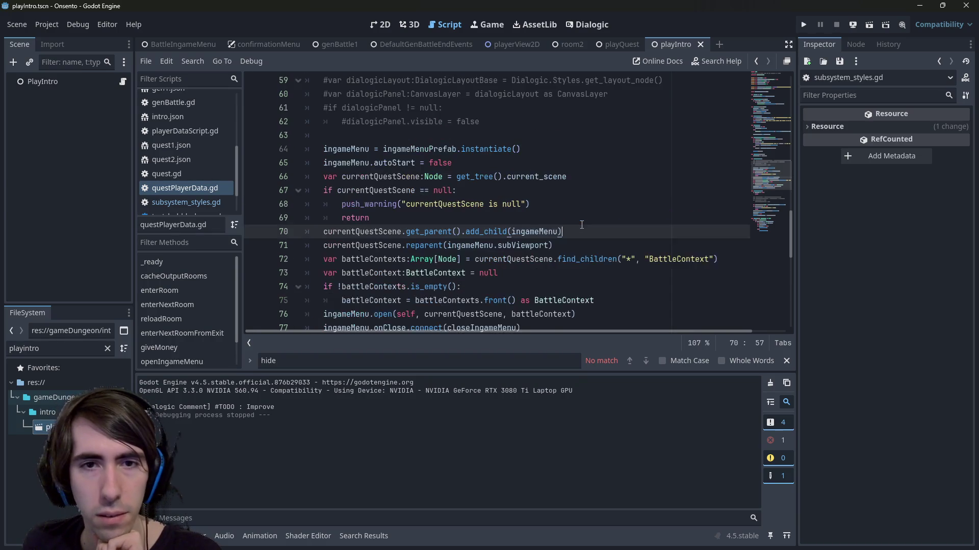
double_click(386, 232)
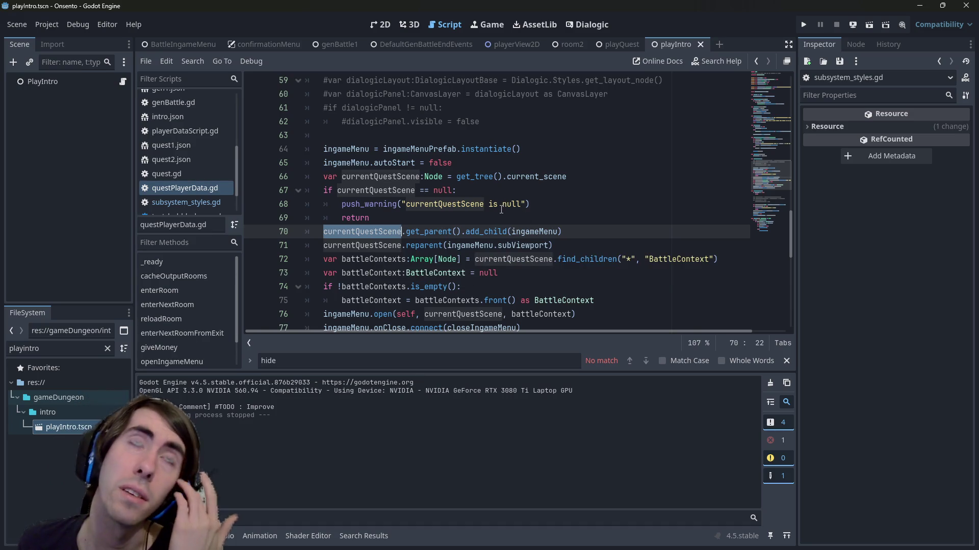
scroll(467, 229, "down", 1)
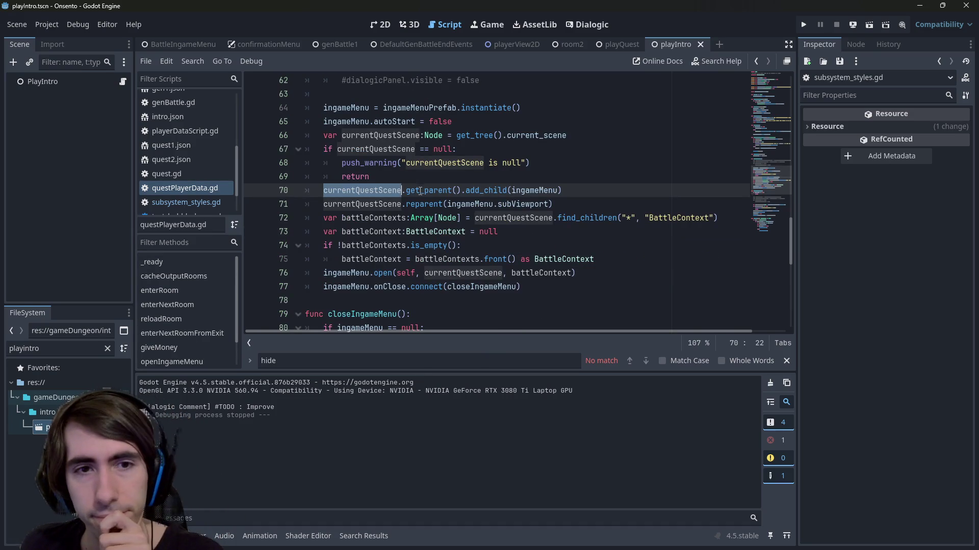
scroll(534, 204, "up", 1)
Insert an empty line right after the add_child(ingameMenu) call
left_click(518, 220)
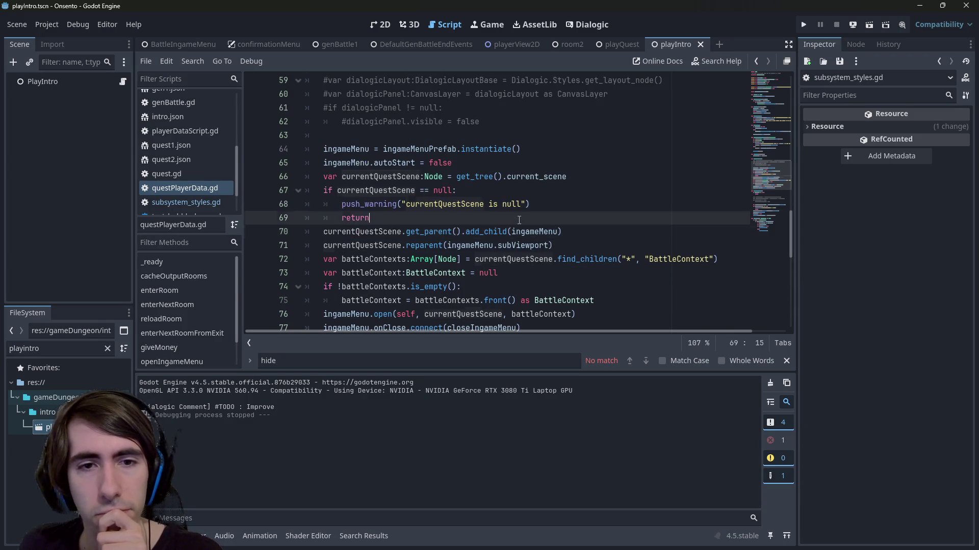
key("Return")
key("ctrl+z")
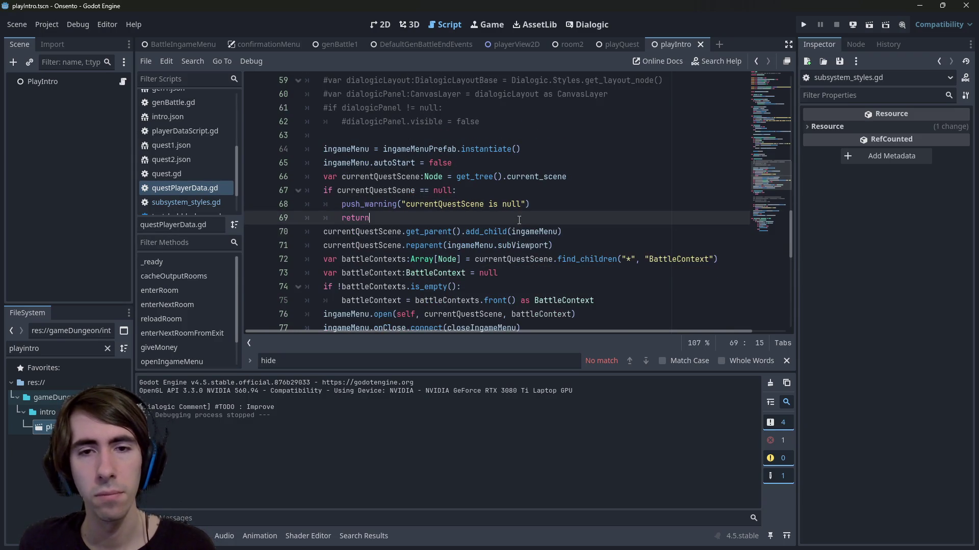
left_click(595, 230)
key("Return")
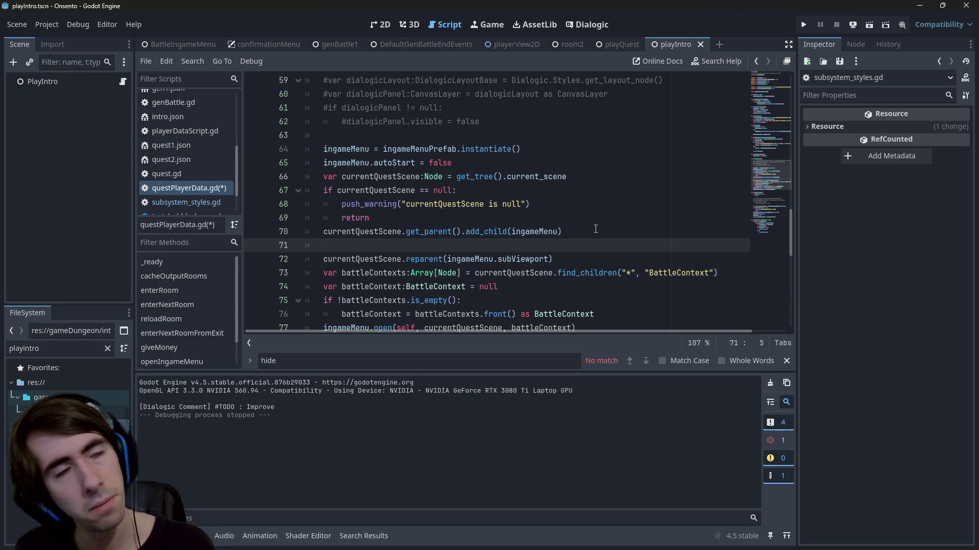
Paste the dialogicLayout declaration and add a dialogicLayout.reparent() line below it
type("var dialogicLayout:DialogicLayoutBase = Dialogic.Styles.get_layout_node()")
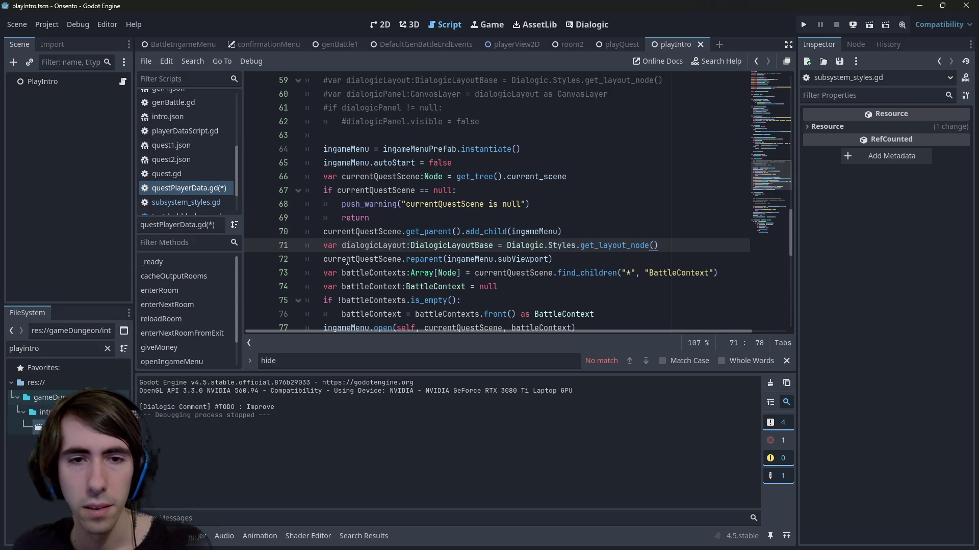
double_click(364, 245)
key("ctrl+c")
left_click(681, 241)
key("Return")
key("ctrl+v")
type(".")
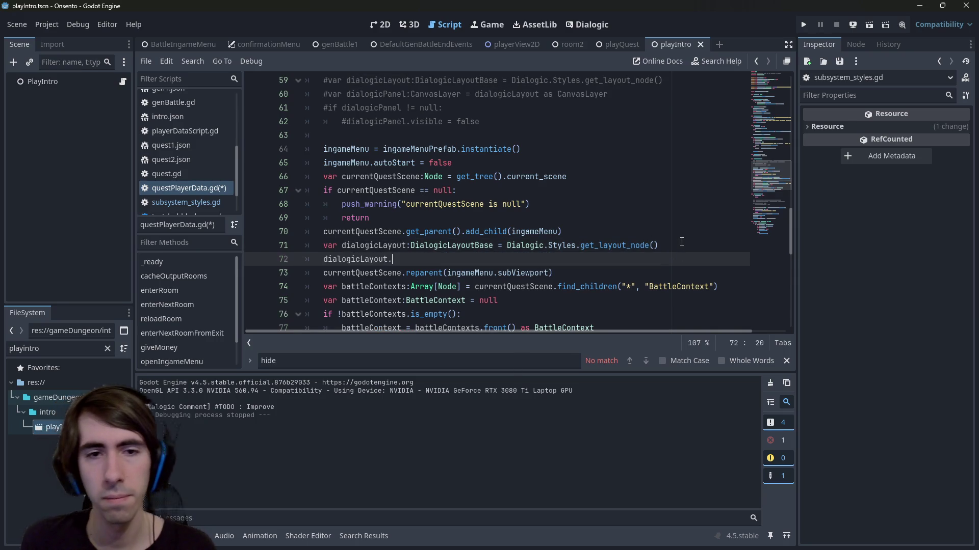
type("repa")
key("Return")
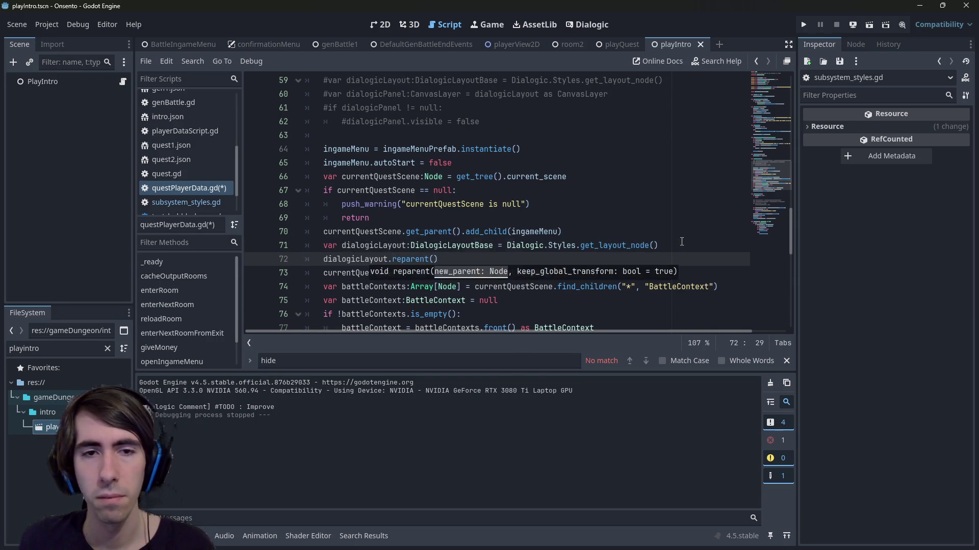
Wrap the reparent call in an 'if dialogicLayout != null:' check
key("Home")
key("Return")
key("Up")
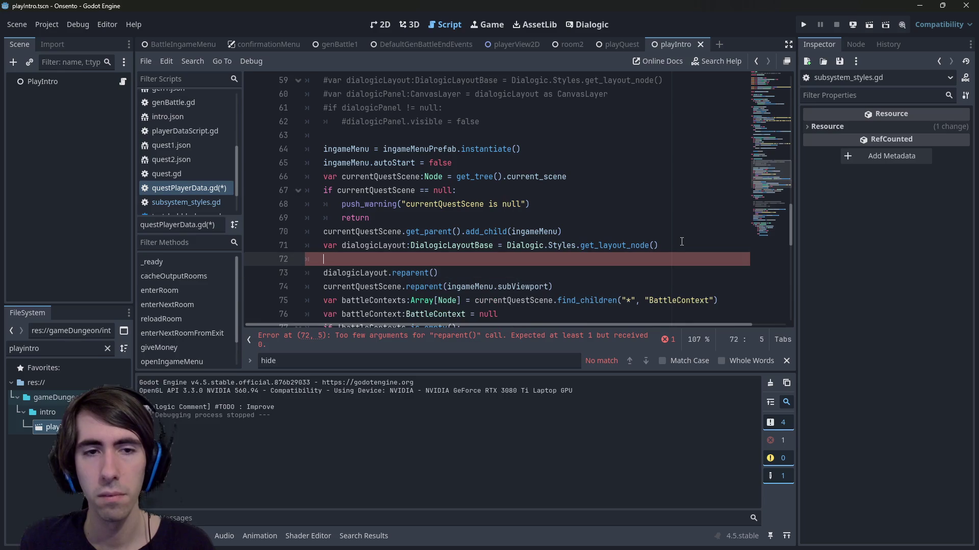
type("if dialogicLayout != null:")
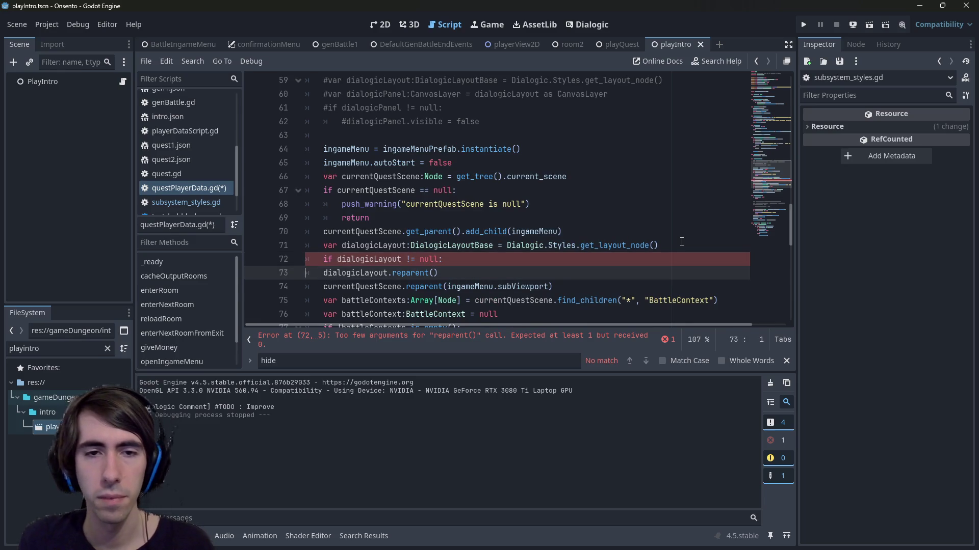
key("Down")
key("Home")
key("Tab")
Use ingameMenu.subViewport as the reparent call's new parent
key("Down")
key("shift+End")
key("shift+Left")
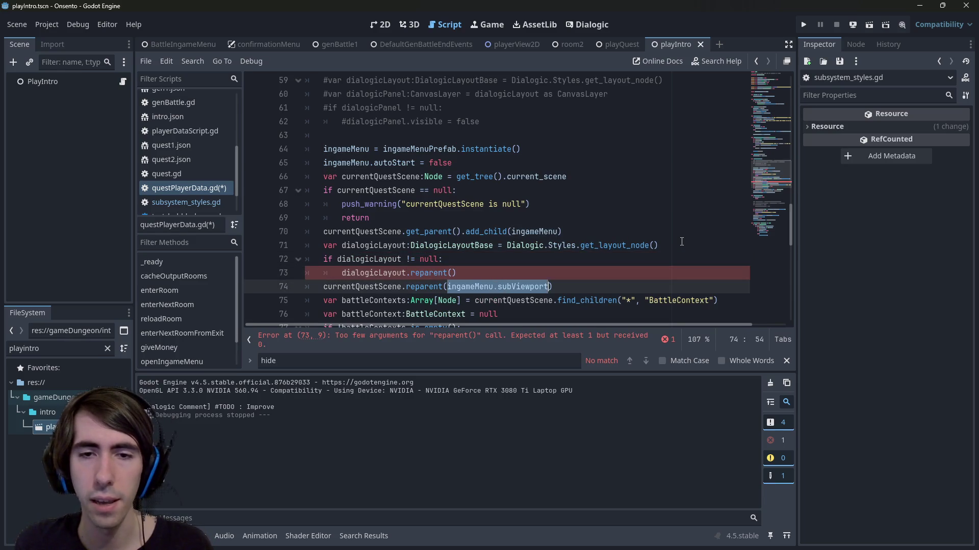
key("ctrl+c")
key("Up")
key("End")
key("Left")
key("ctrl+v")
Move the declaration and null-checked reparent below the currentQuestScene reparent, and save
key("alt+Down")
key("Up")
key("Up")
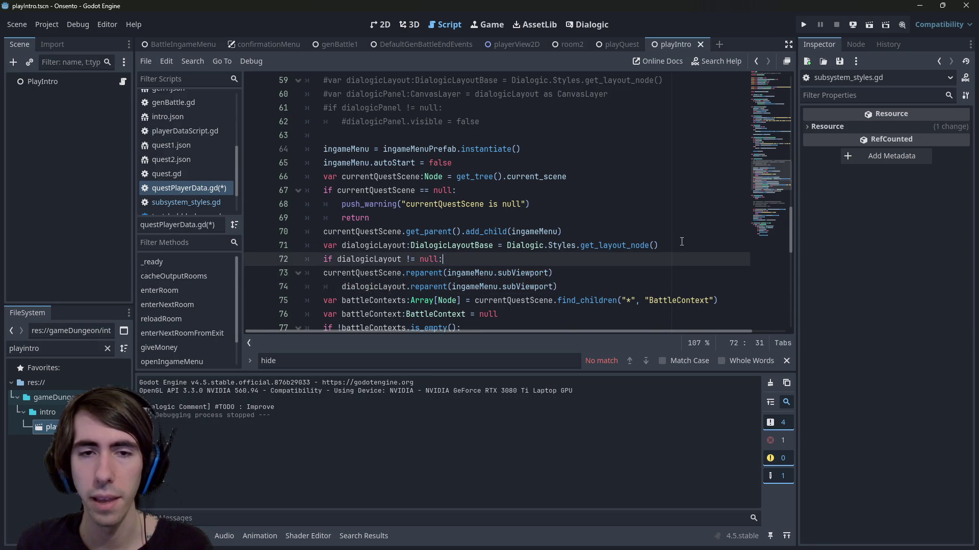
key("alt+Down")
scroll(568, 251, "down", 1)
left_click(594, 250)
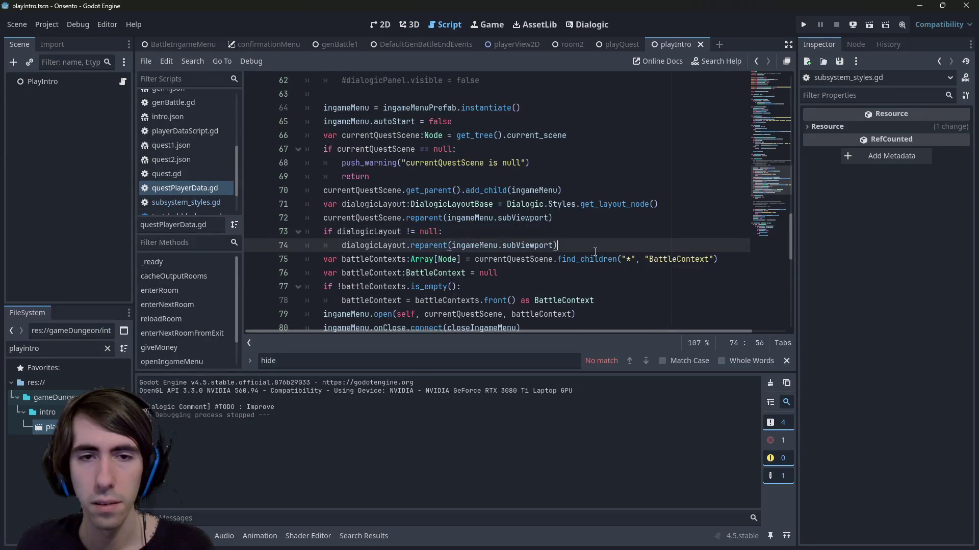
left_click_drag(603, 248, 306, 232)
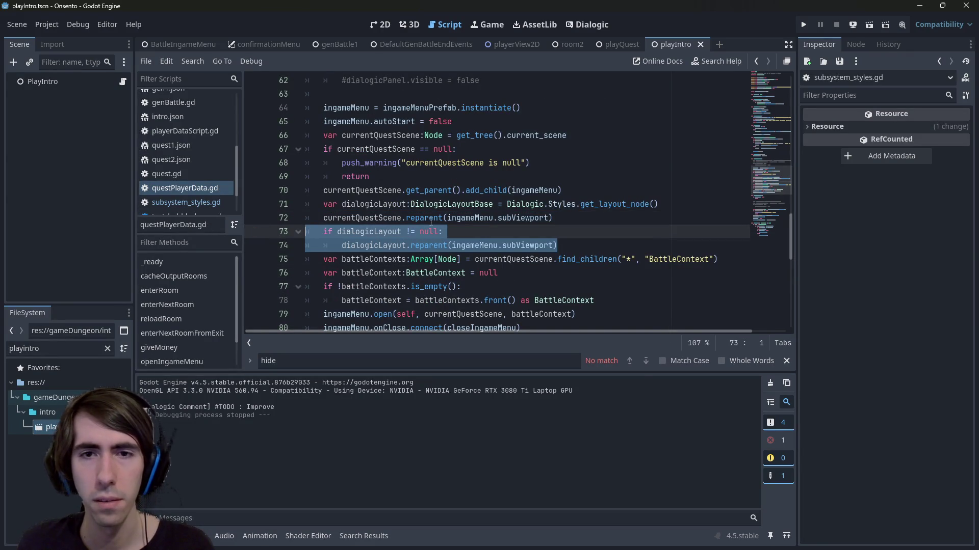
left_click(679, 204)
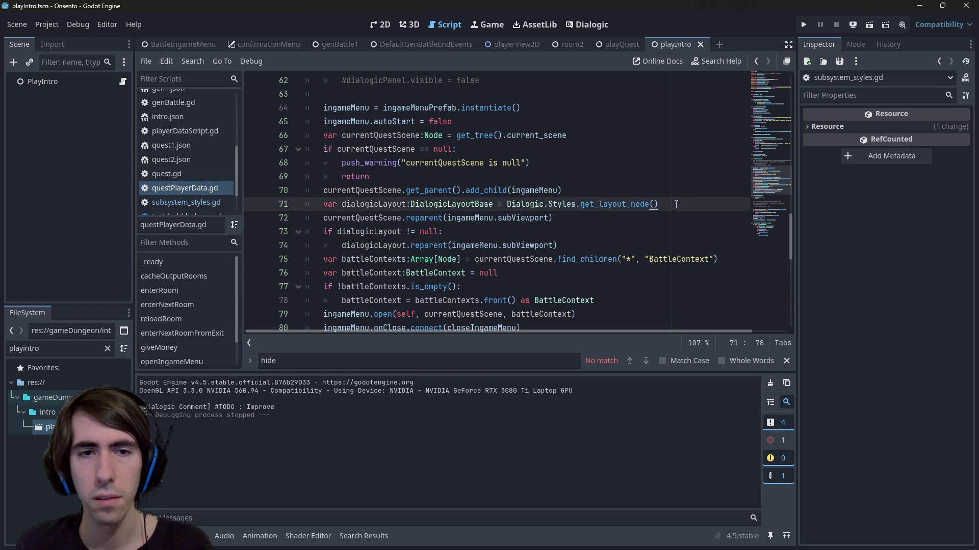
key("alt+Down")
key("ctrl+s")
left_click_drag(608, 247, 213, 221)
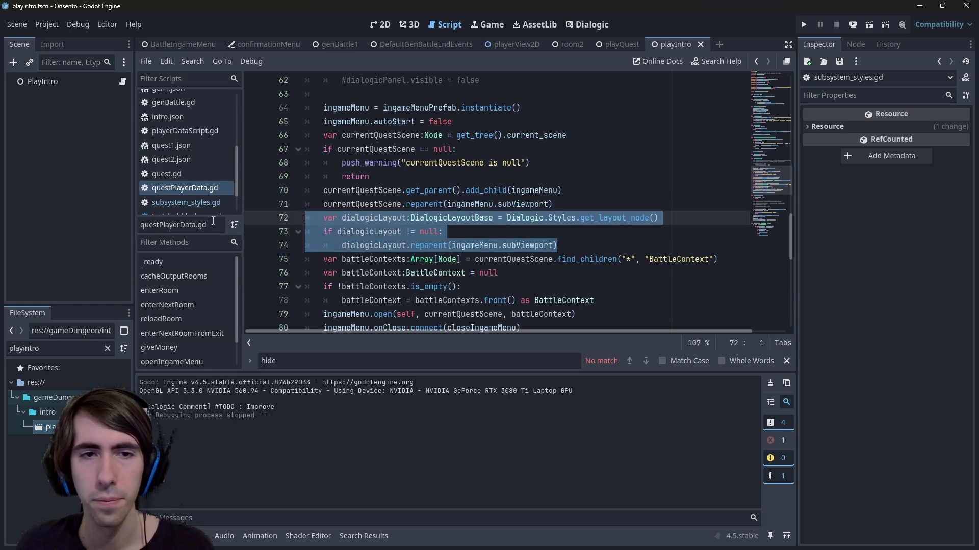
scroll(474, 239, "down", 7)
Paste the dialogicLayout block after line 95, separated by a blank line
left_click(562, 245)
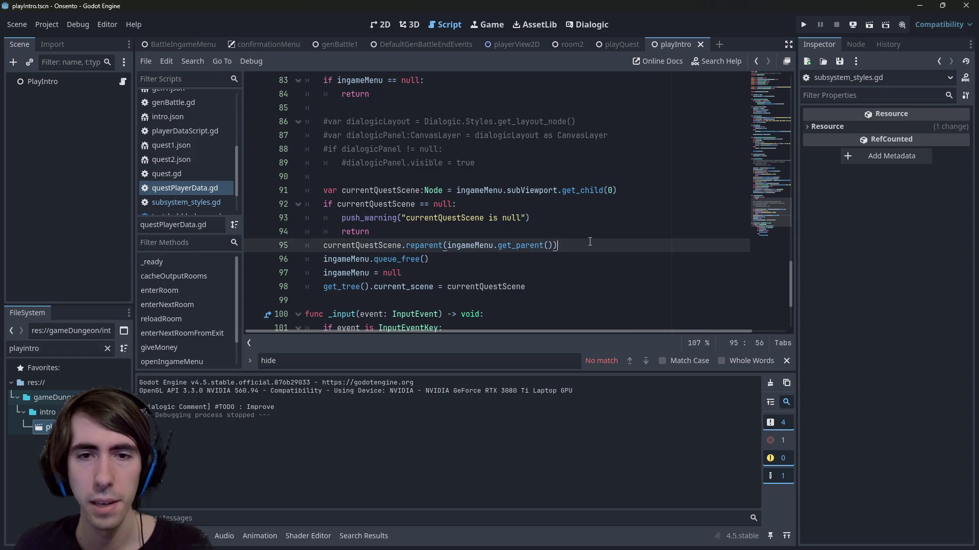
key("Return")
key("ctrl+v")
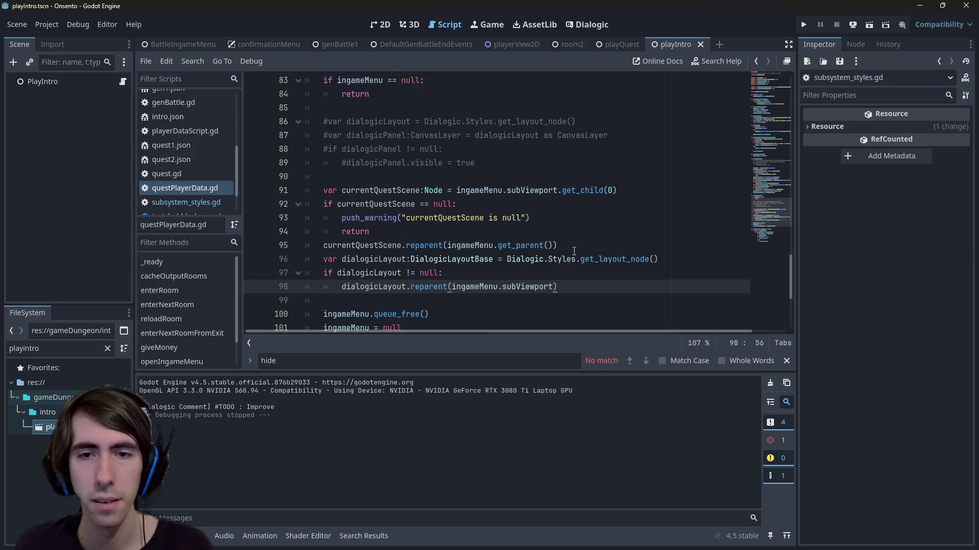
left_click(574, 249)
key("Return")
scroll(565, 255, "down", 1)
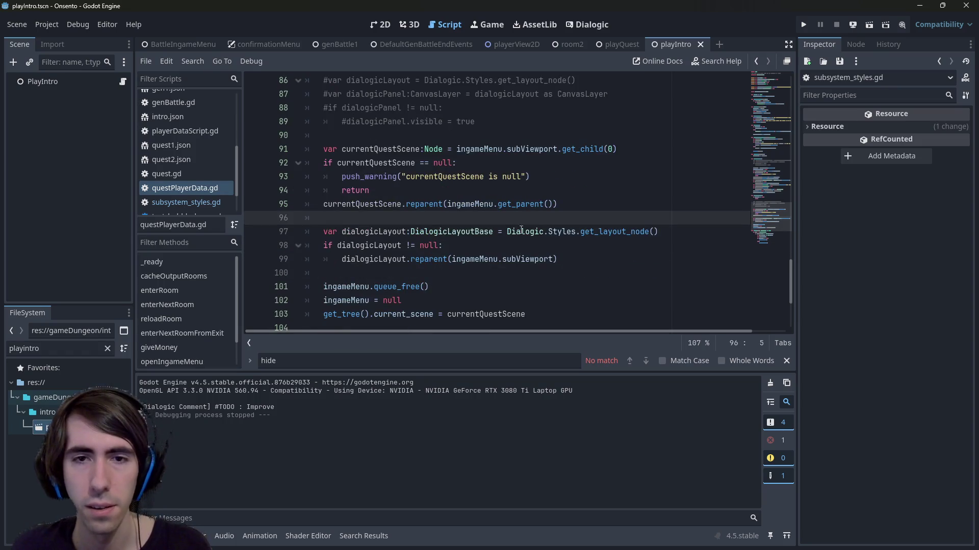
Change its reparent target to ingameMenu.get_parent(), save, and run the game
left_click_drag(447, 204, 556, 204)
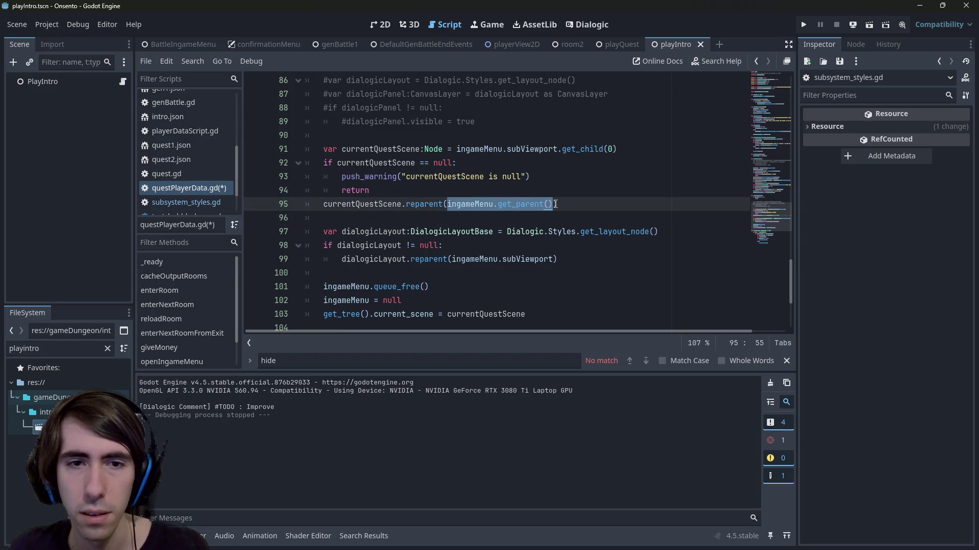
left_click_drag(451, 259, 554, 258)
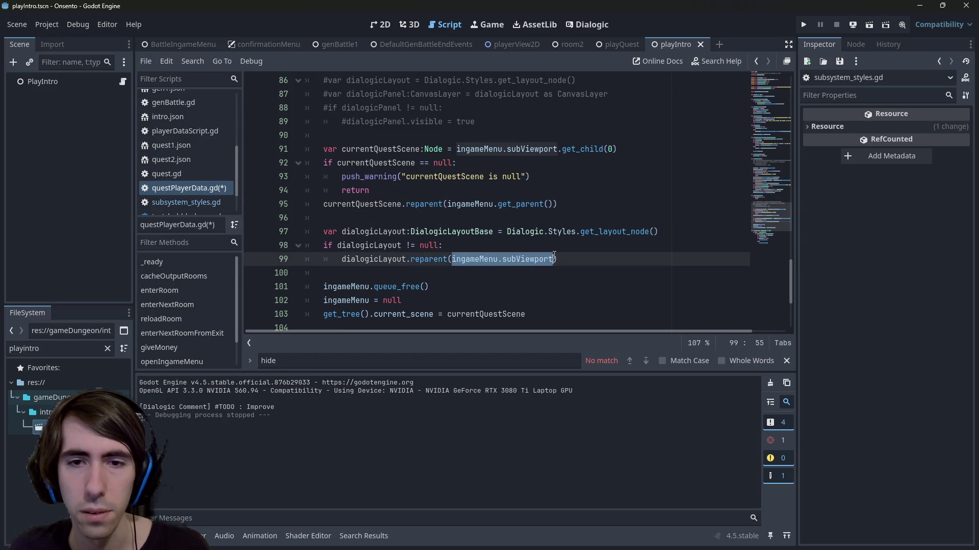
key("ctrl+v")
key("ctrl+s")
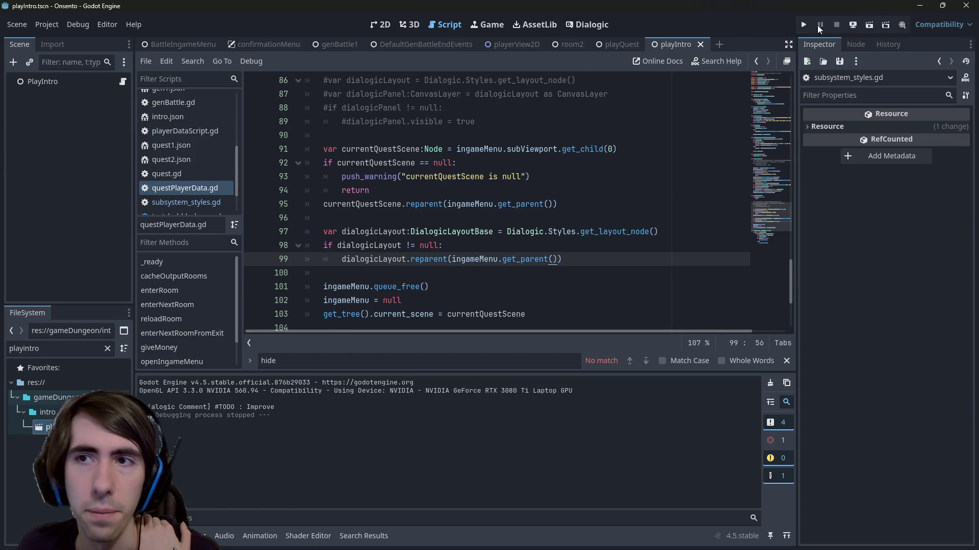
left_click(873, 25)
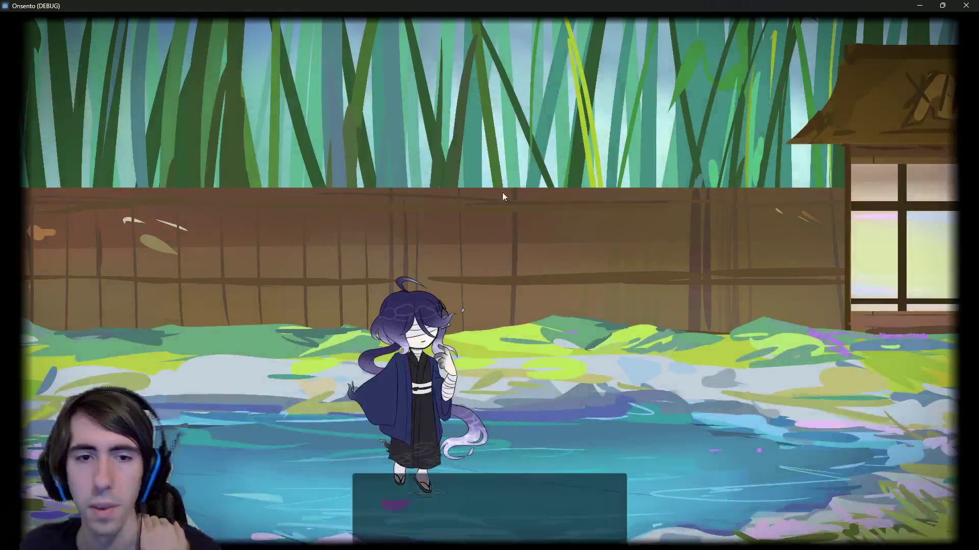
Advance the intro dialogue while opening and closing the in-game menu with Escape
key("Escape")
key("Escape")
key("Escape")
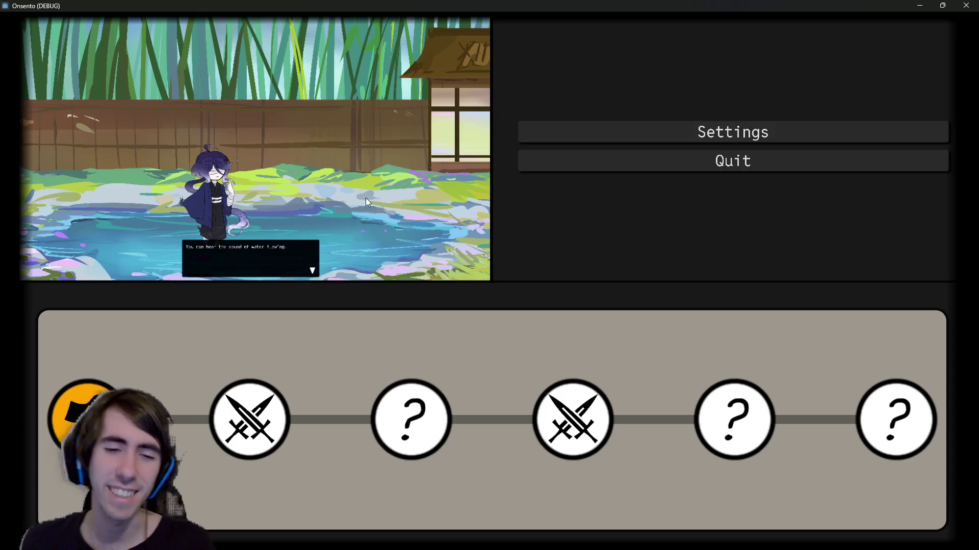
left_click(366, 188)
left_click(366, 188)
left_click(365, 188)
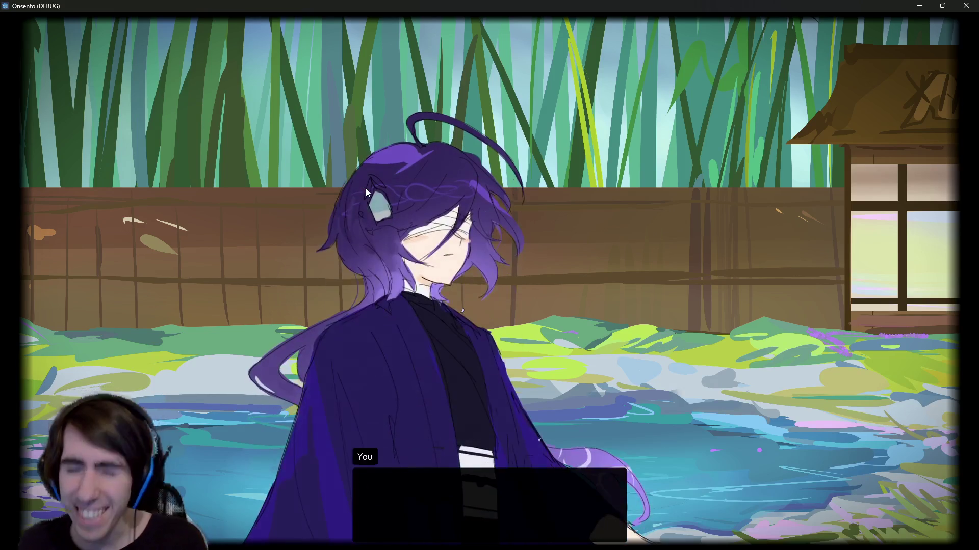
left_click(365, 188)
key("Escape")
key("Escape")
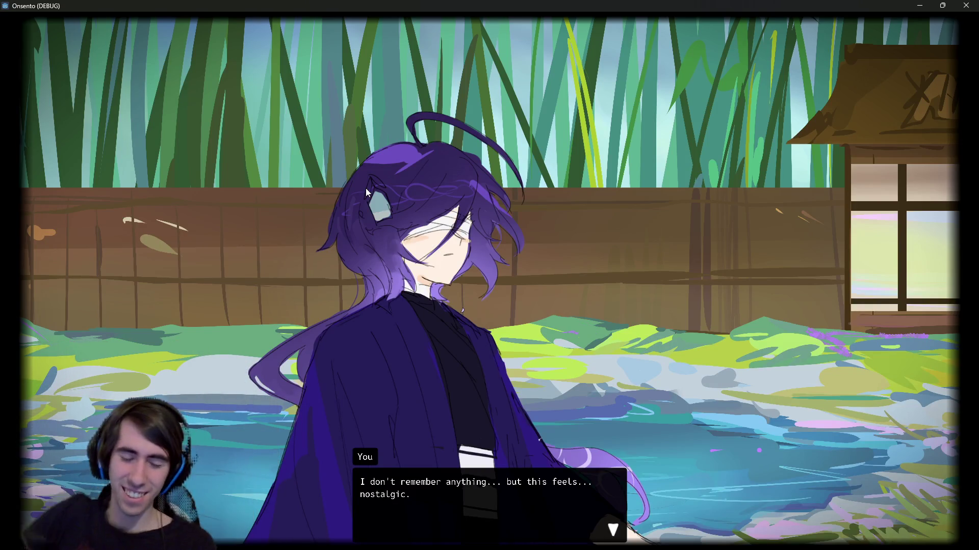
left_click(366, 193)
Toggle the in-game menu again, finish the dialogue and quit with Alt+F4
key("Escape")
key("Escape")
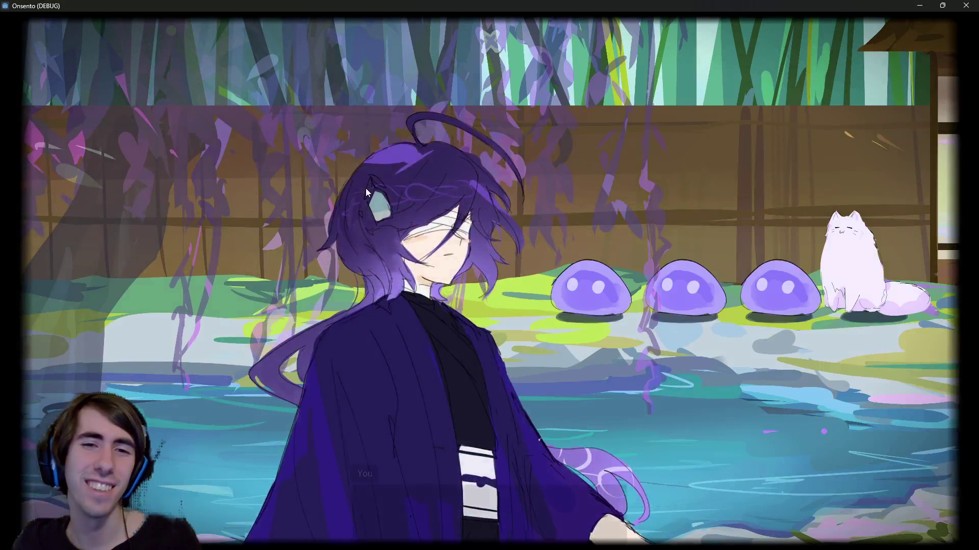
key("Escape")
key("Escape")
key("Escape")
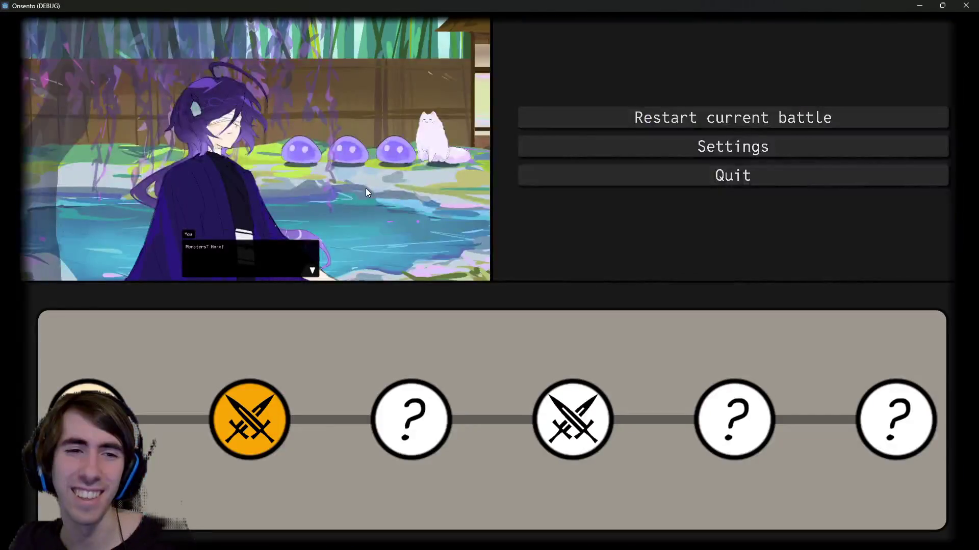
key("Escape")
left_click(365, 193)
left_click(365, 193)
key("Escape")
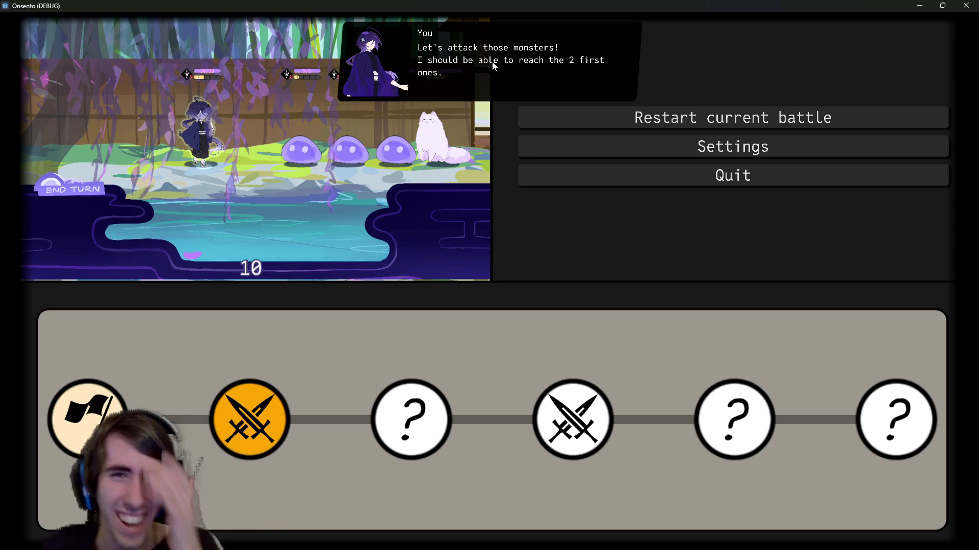
key("alt+F4")
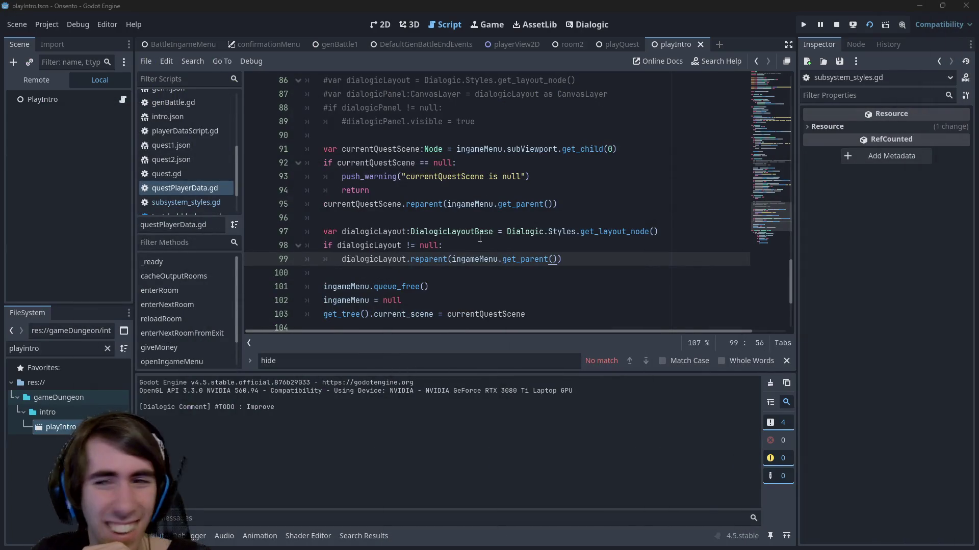
Relaunch with F5, toggle the in-game menu during the battle and intro cutscene, then close the window
key("F5")
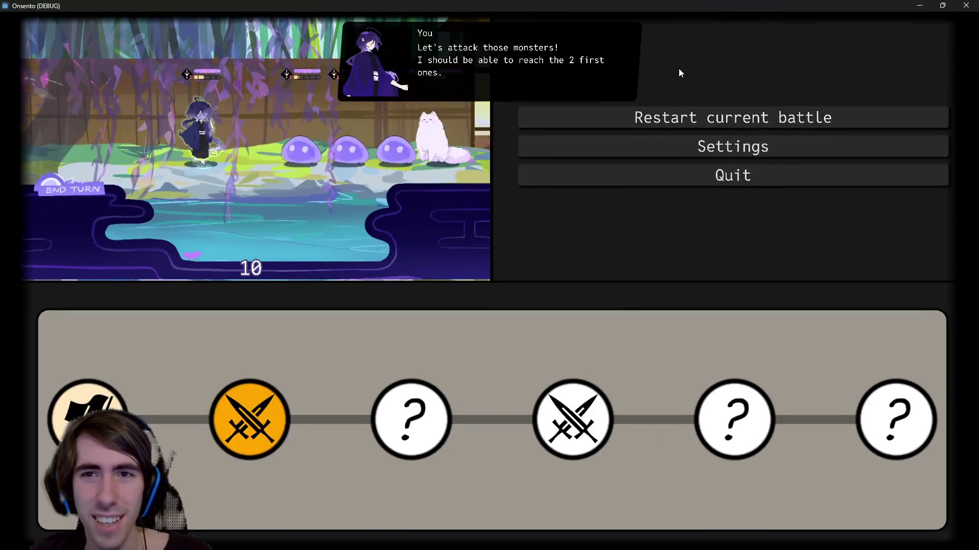
key("Escape")
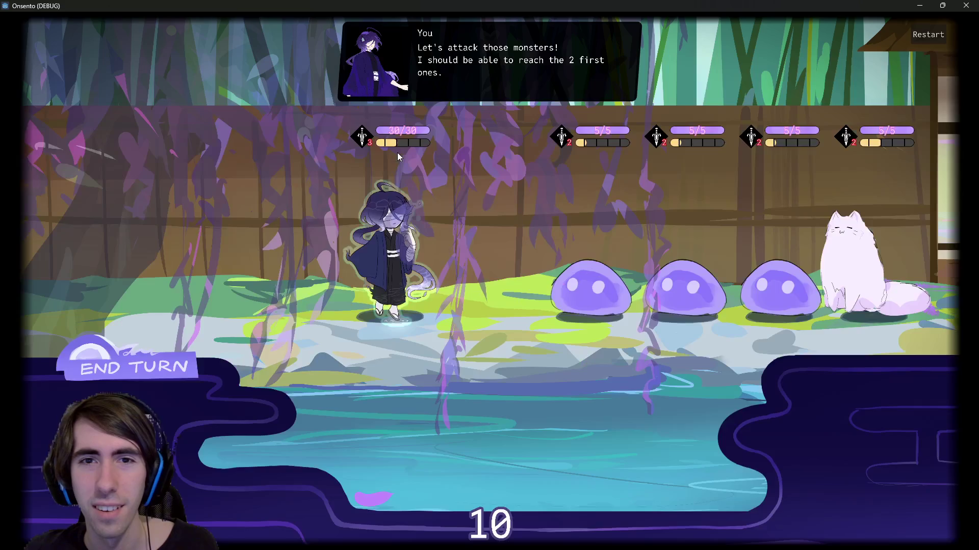
key("Escape")
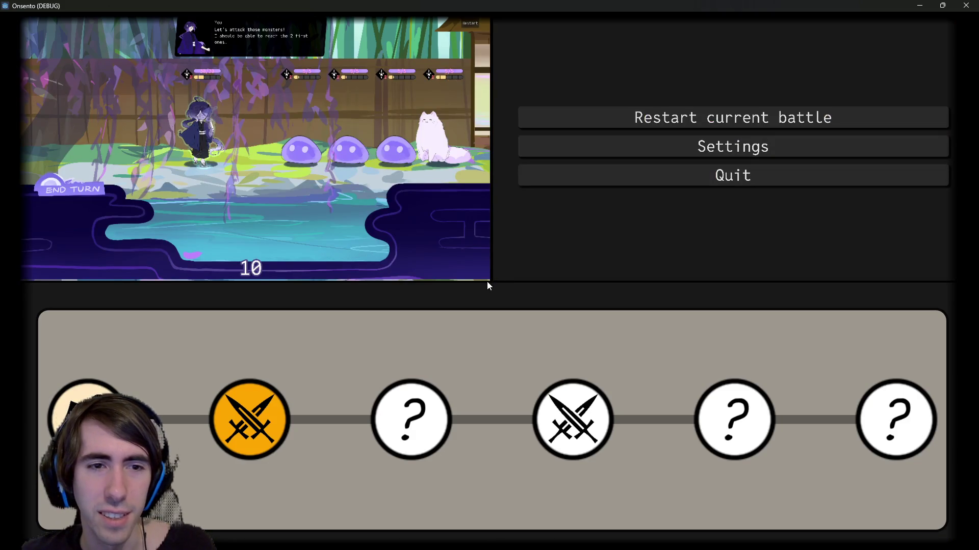
key("Escape")
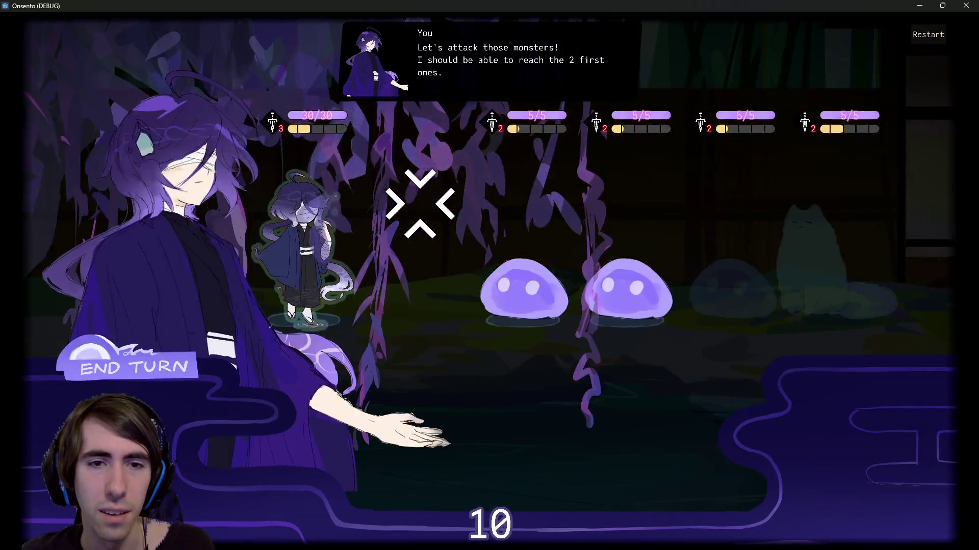
key("space")
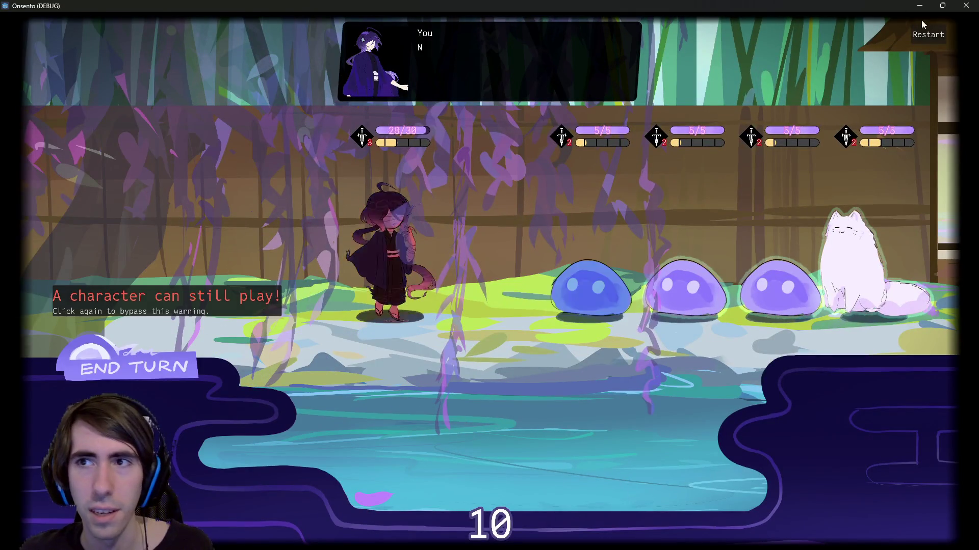
key("space")
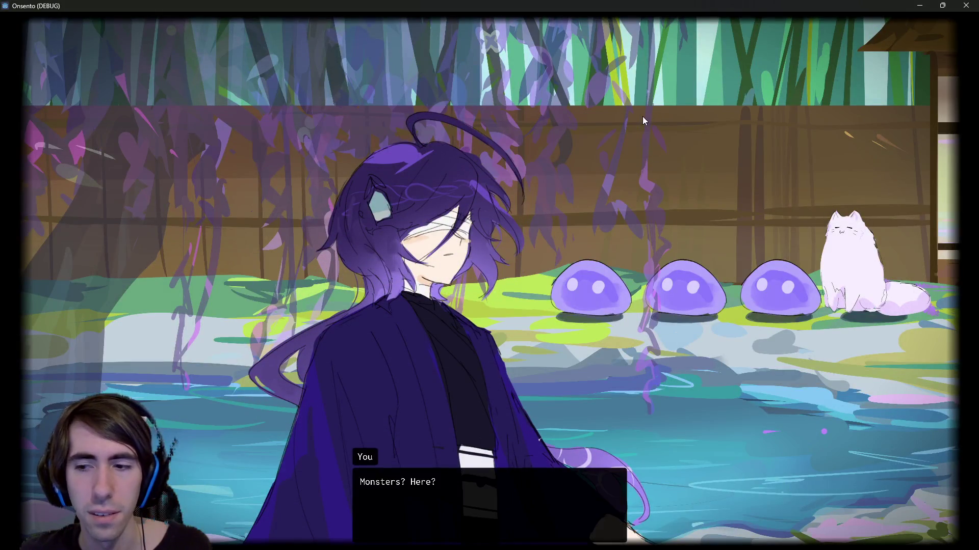
key("Escape")
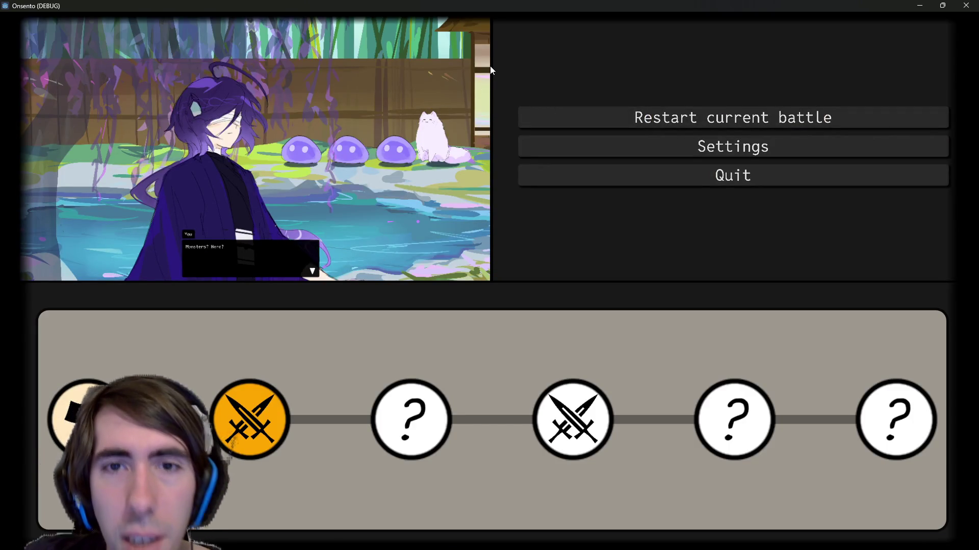
key("Escape")
left_click(437, 139)
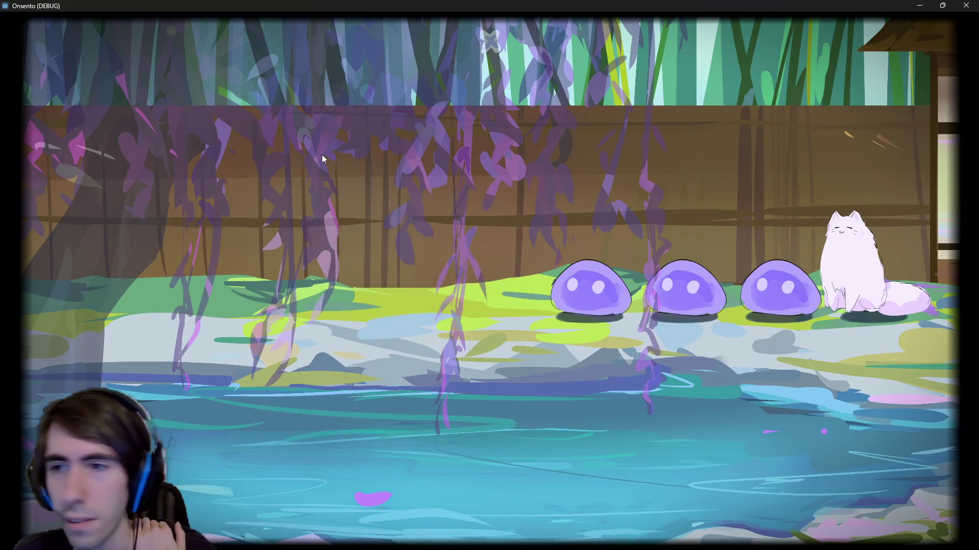
key("Escape")
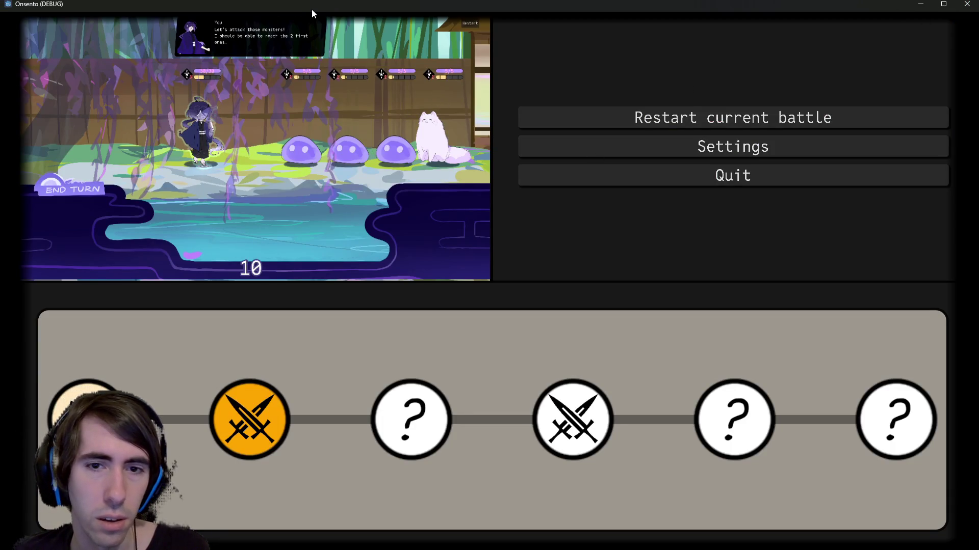
left_click(967, 4)
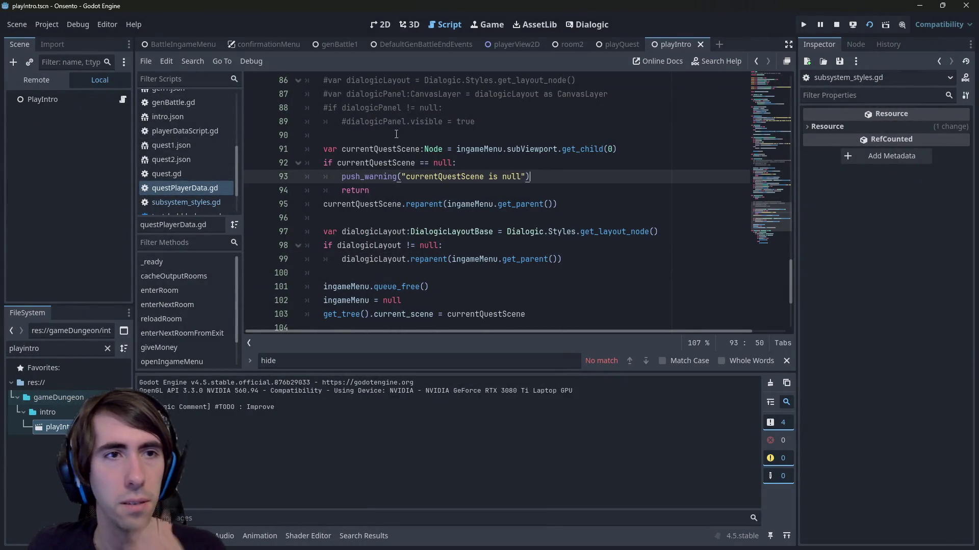
Show the Remote live scene tree, widen it, and expand BattleIngameMenu
left_click(173, 45)
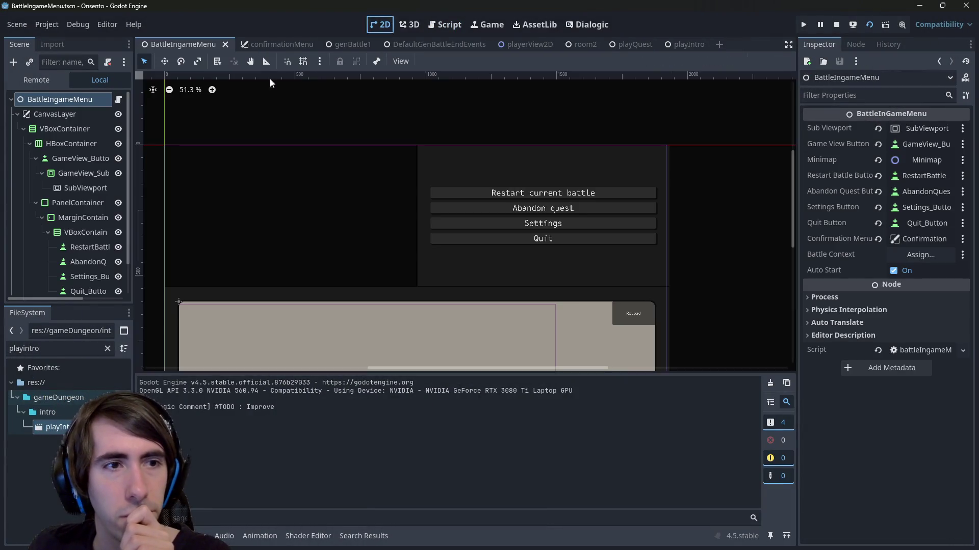
left_click(59, 188)
left_click(49, 82)
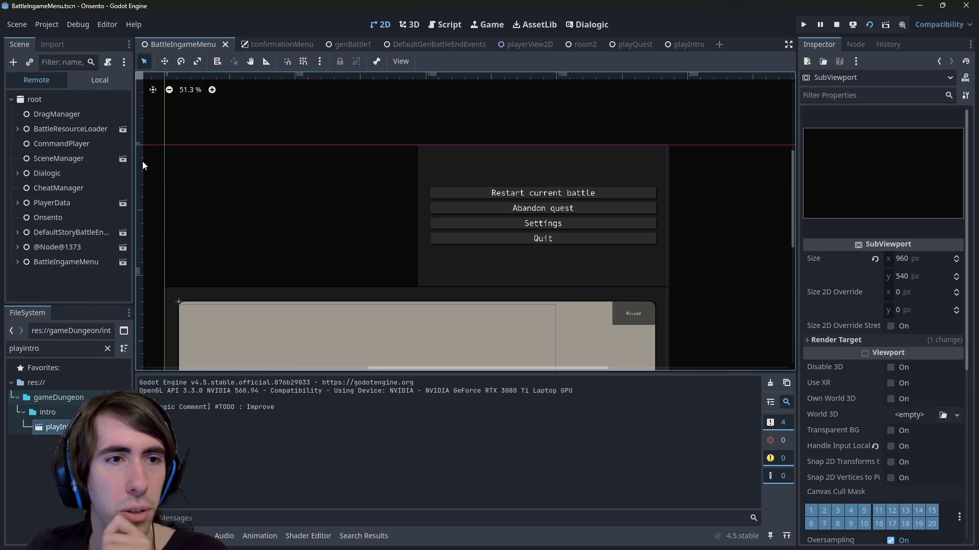
left_click_drag(134, 159, 213, 159)
left_click(18, 262)
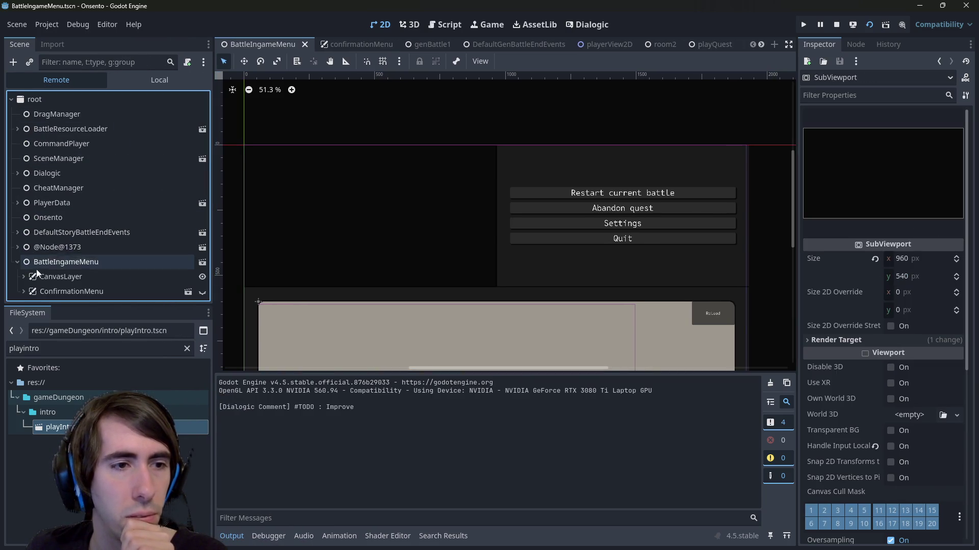
left_click(23, 277)
left_click(24, 292)
Expand down through CanvasLayer, VBoxContainer and HBoxContainer to GameView_SubViewportContainer and select SubViewport
scroll(36, 277, "down", 2)
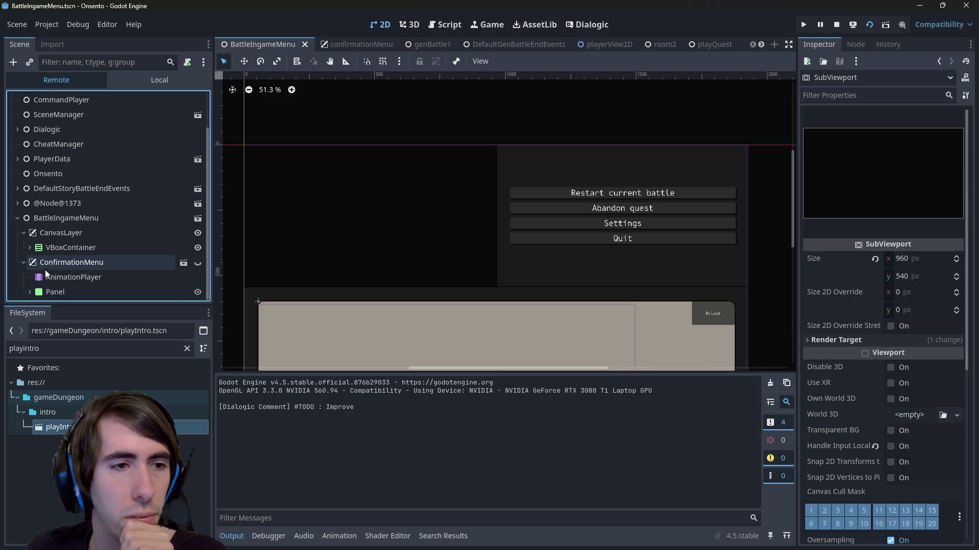
left_click(29, 247)
scroll(28, 258, "down", 2)
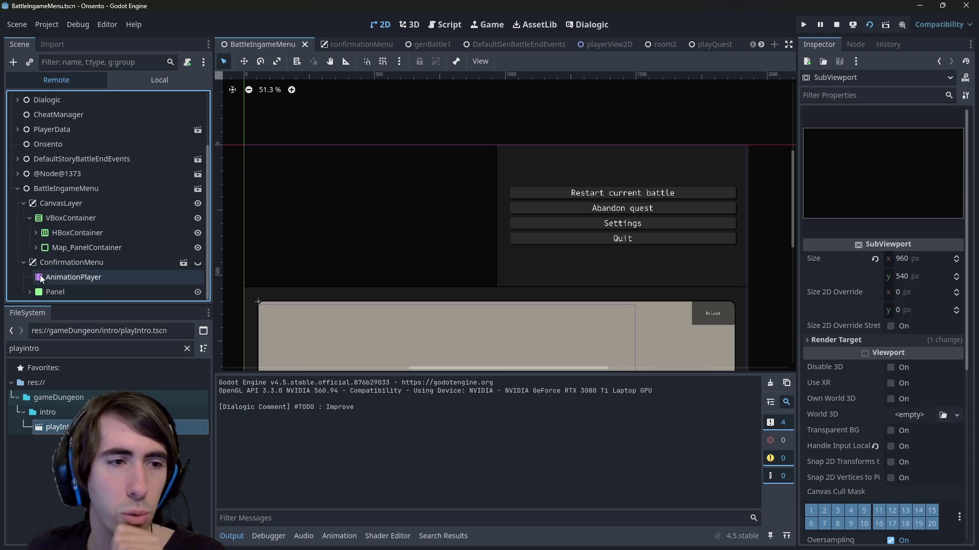
left_click(29, 293)
scroll(28, 295, "down", 1)
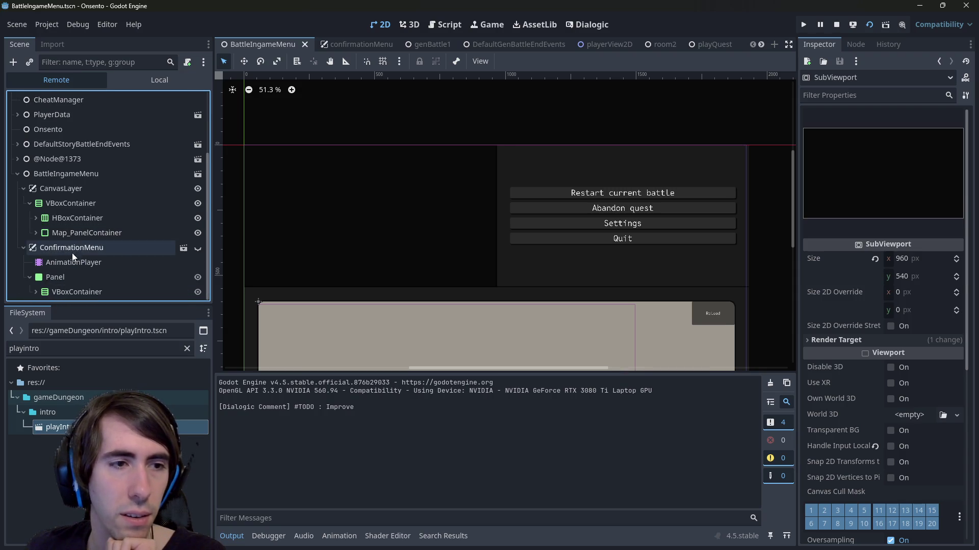
left_click(36, 232)
left_click(36, 219)
scroll(37, 221, "down", 2)
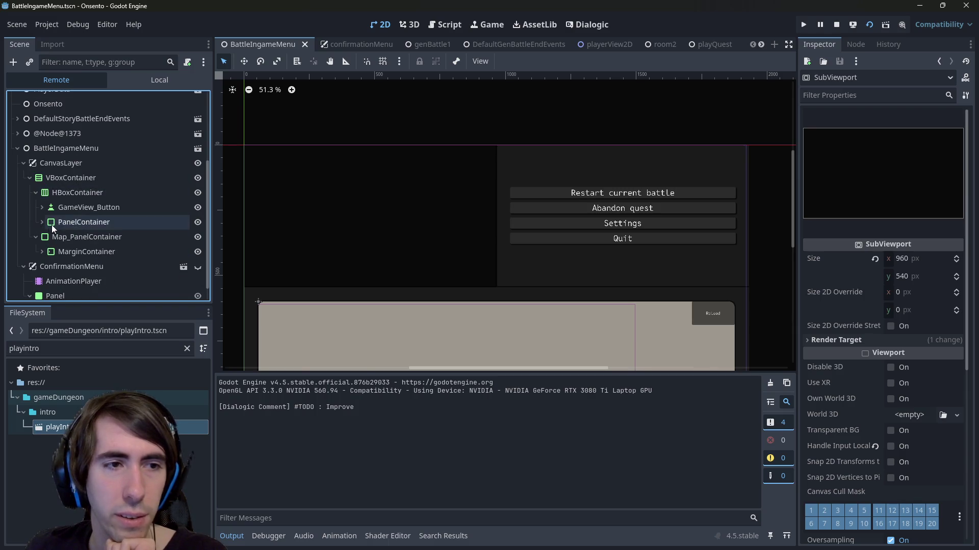
left_click(75, 205)
left_click(62, 222)
left_click(81, 236)
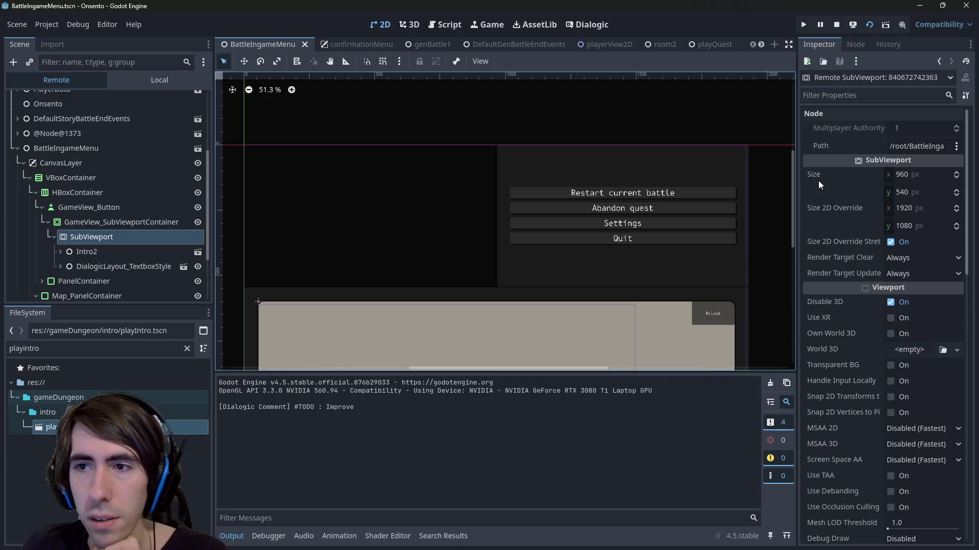
Compare the GameView_SubViewportContainer's properties with the SubViewport's
mouse_move(822, 173)
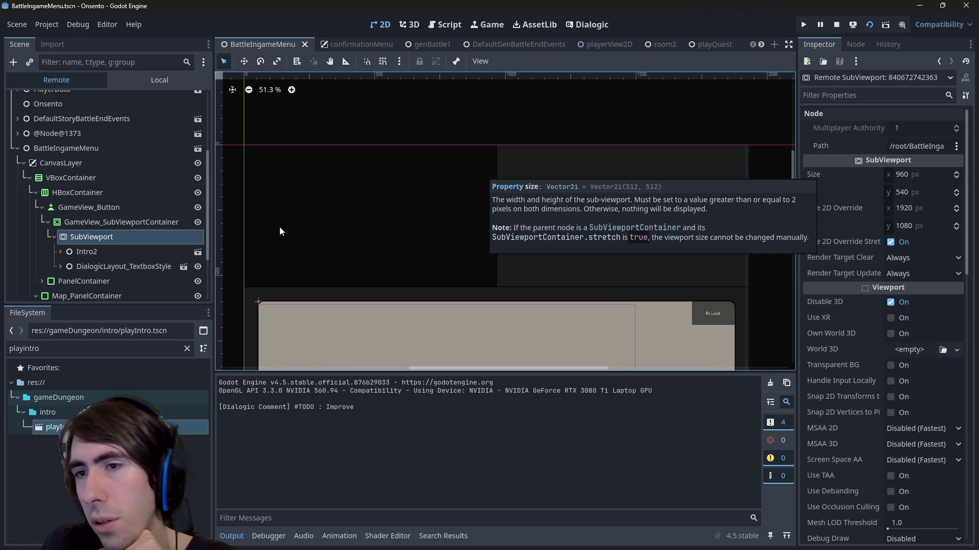
left_click(145, 226)
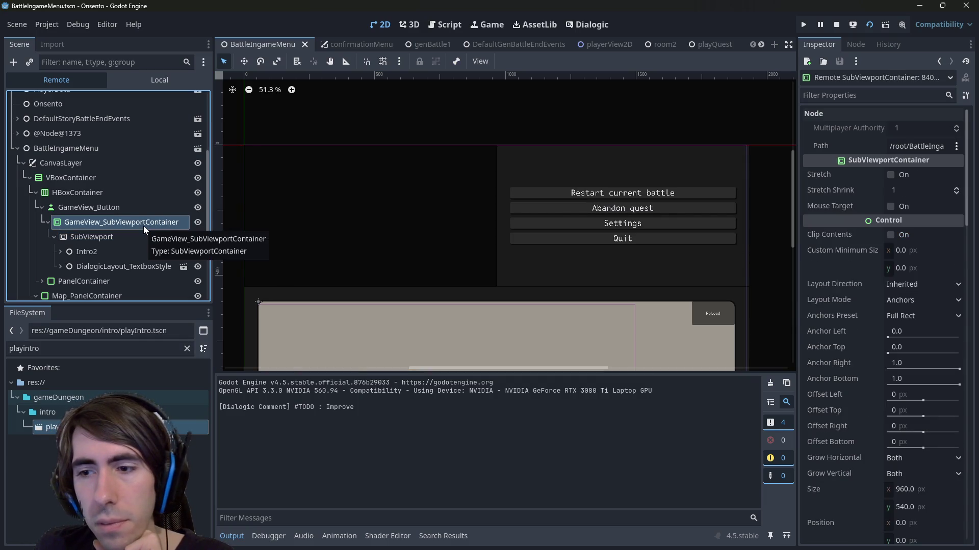
left_click(139, 237)
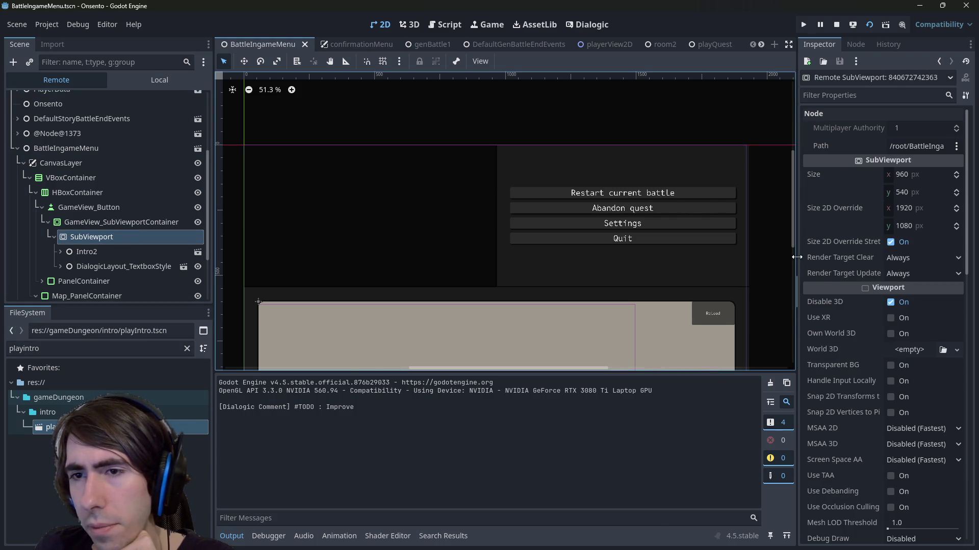
Widen the Inspector, scroll through all SubViewport settings, and expand Intro2 to list its children
left_click_drag(797, 257, 727, 256)
mouse_move(766, 241)
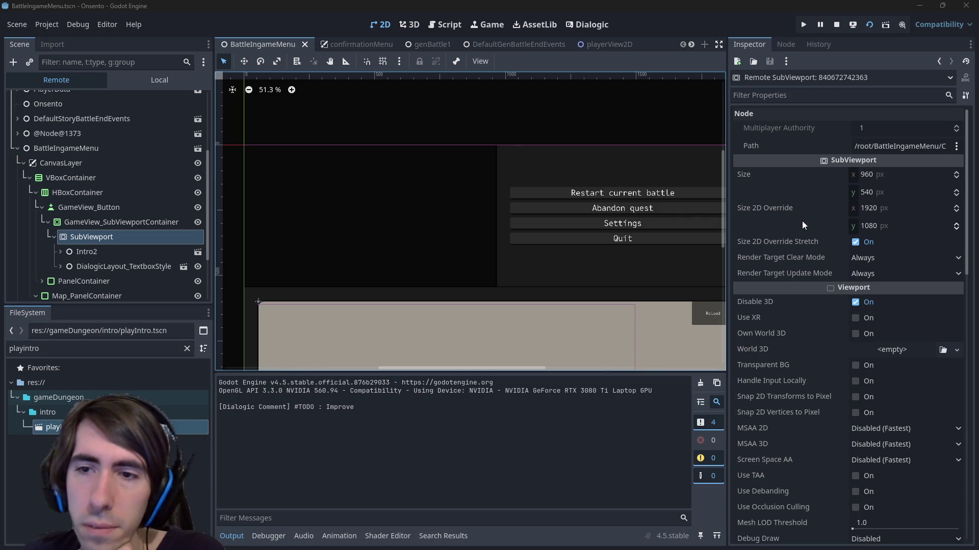
mouse_move(803, 221)
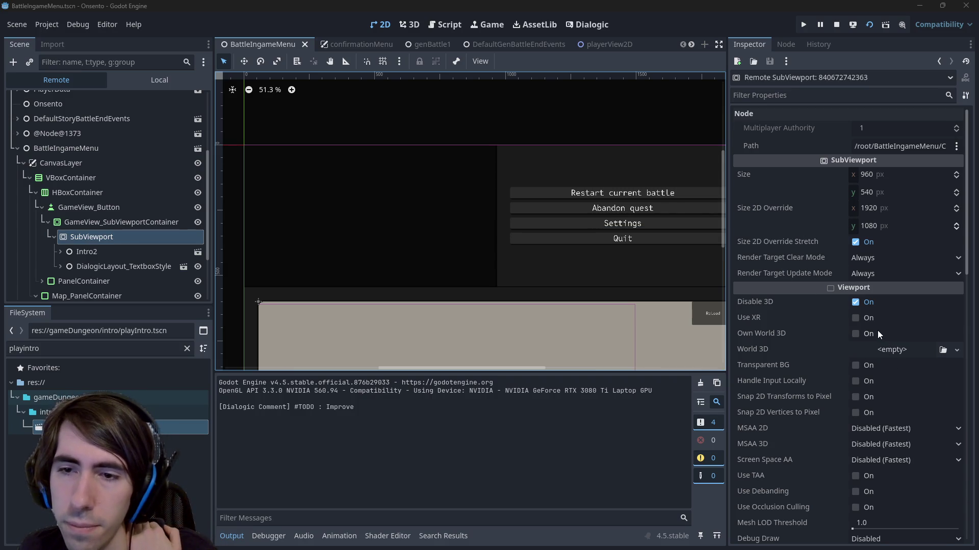
scroll(852, 382, "down", 2)
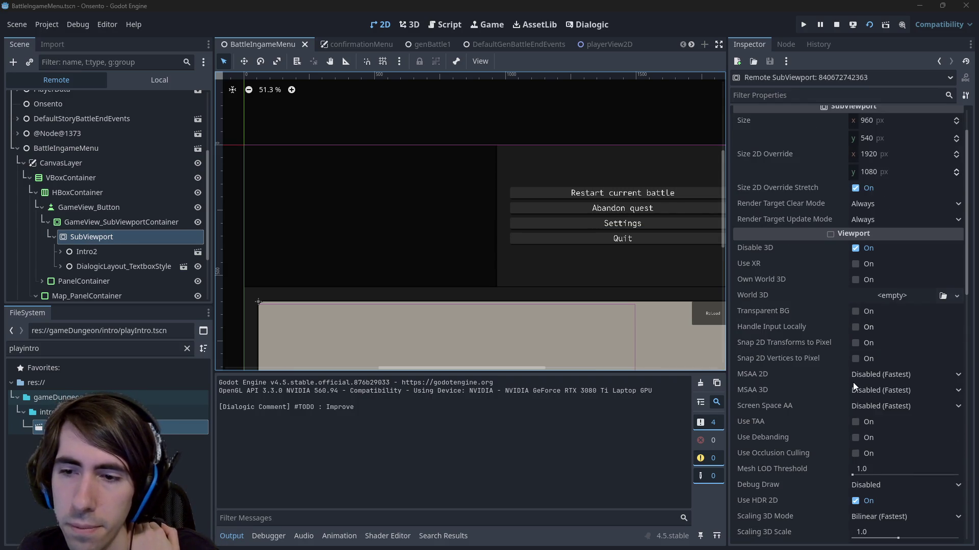
scroll(852, 382, "down", 10)
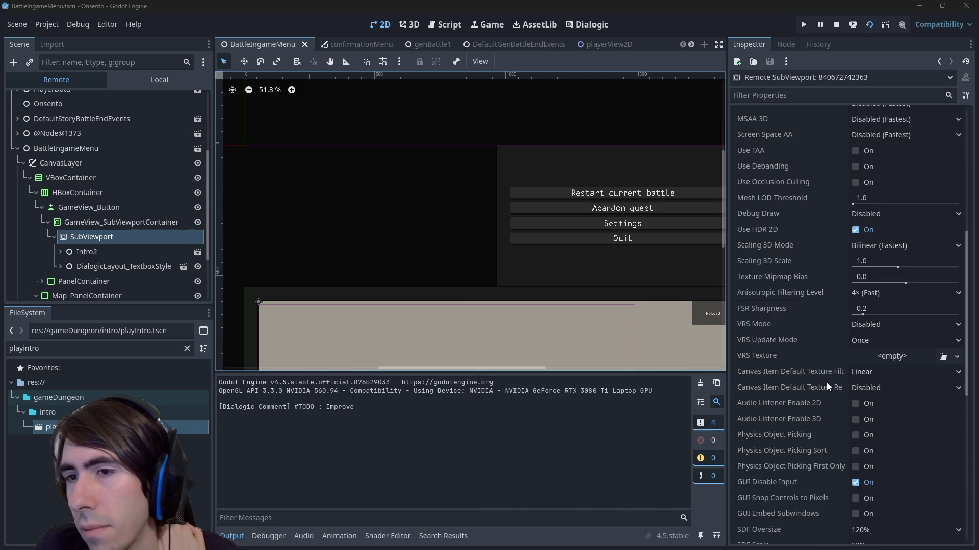
scroll(806, 389, "down", 2)
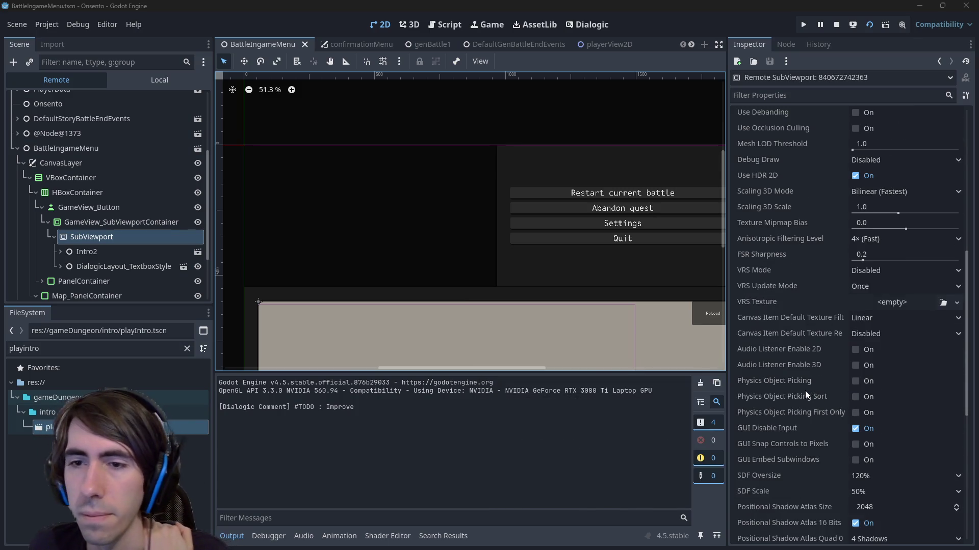
scroll(803, 392, "down", 4)
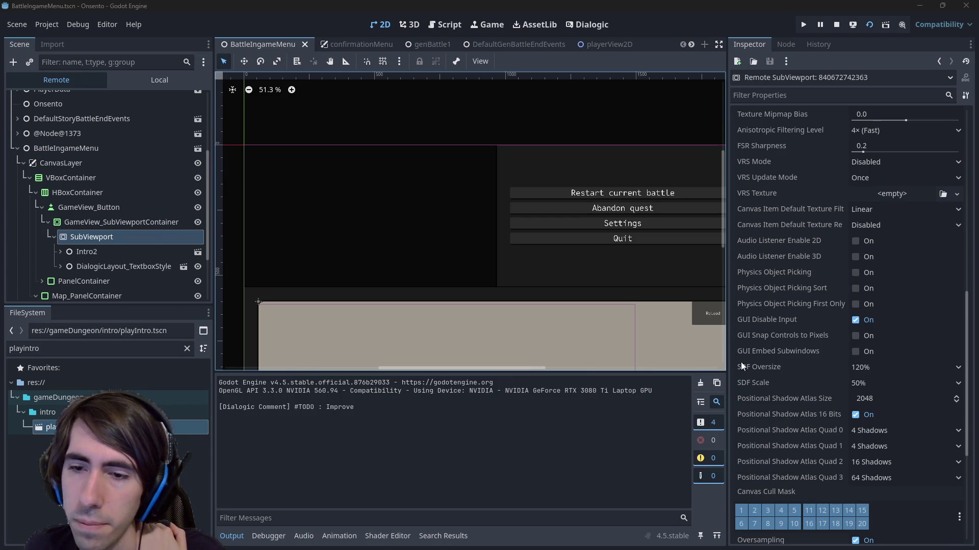
scroll(776, 387, "down", 6)
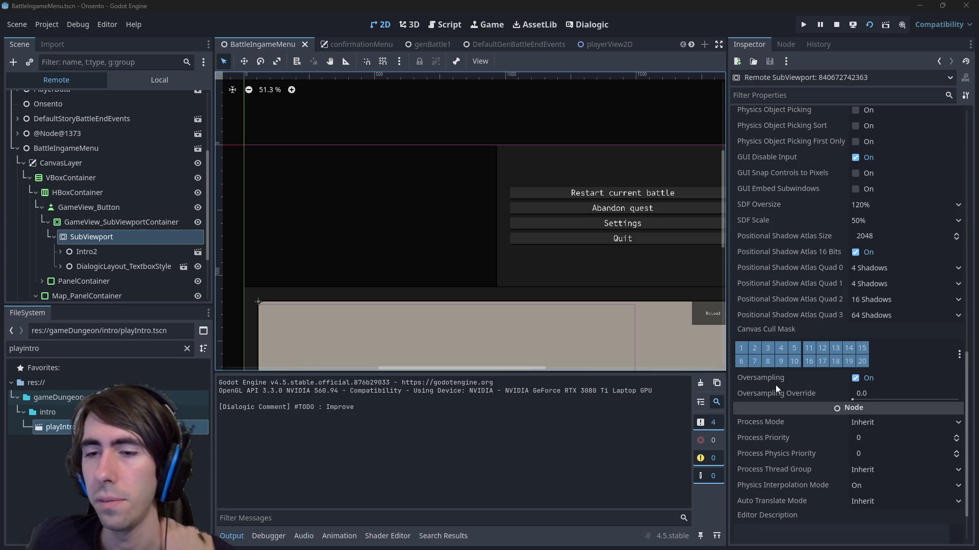
scroll(737, 371, "up", 8)
scroll(737, 375, "up", 5)
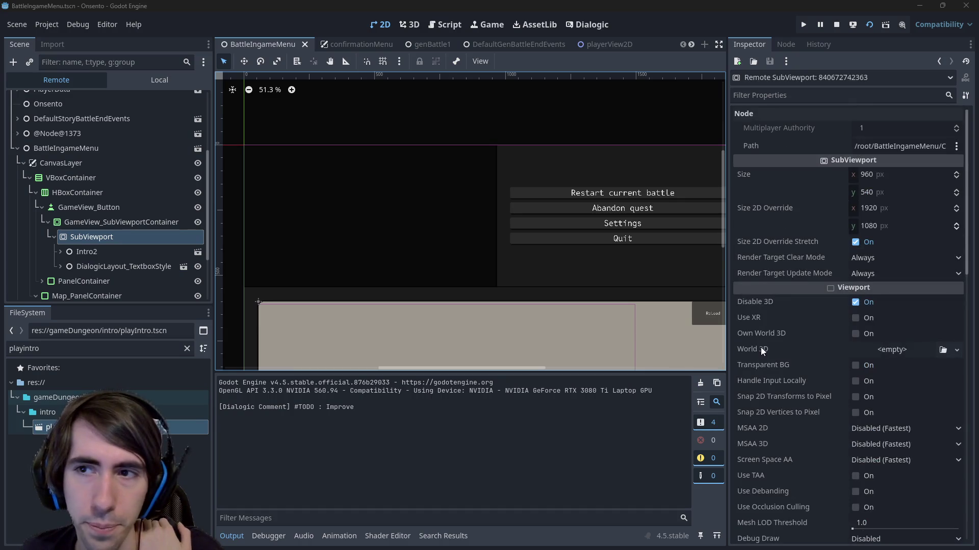
left_click(112, 251)
left_click(92, 237)
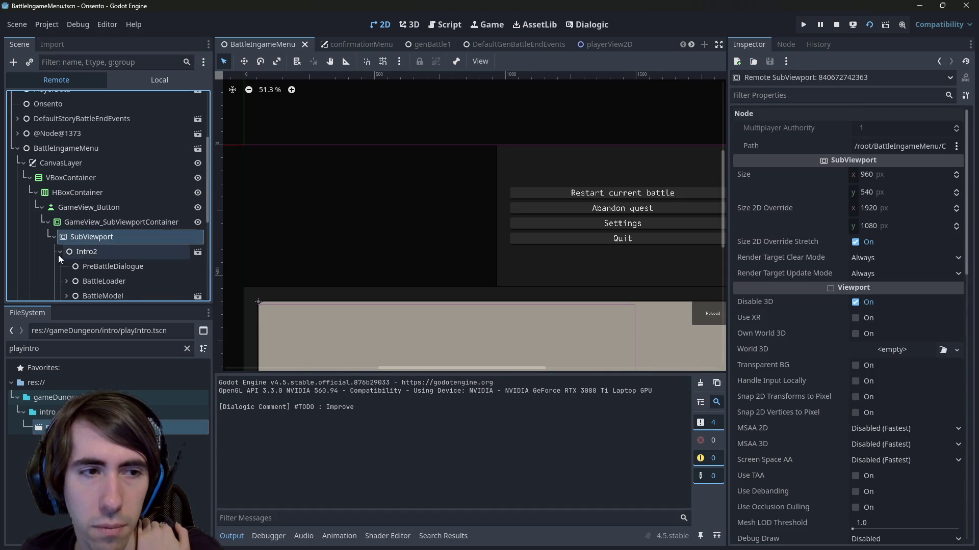
Collapse Intro2, select GameView_SubViewportContainer, and turn its Stretch setting off
left_click(60, 252)
left_click(99, 226)
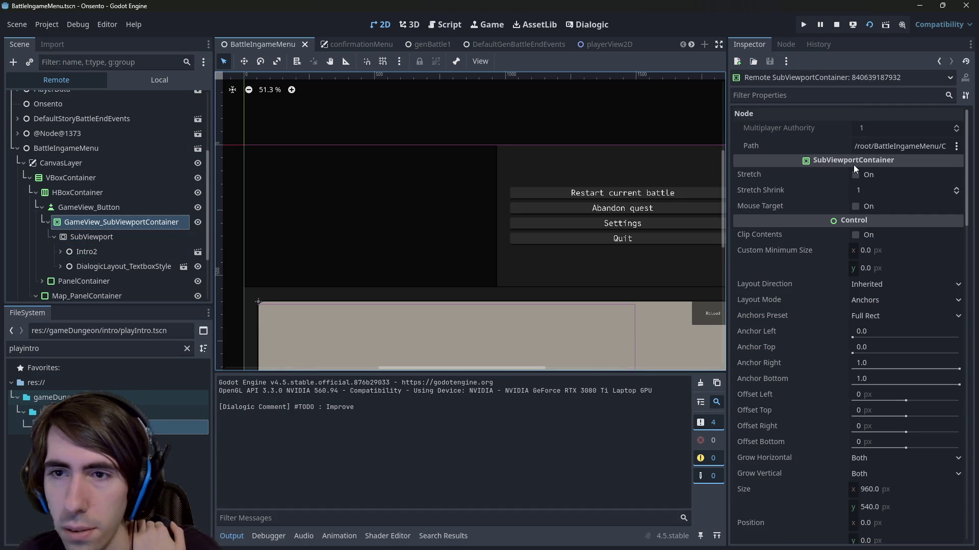
mouse_move(757, 175)
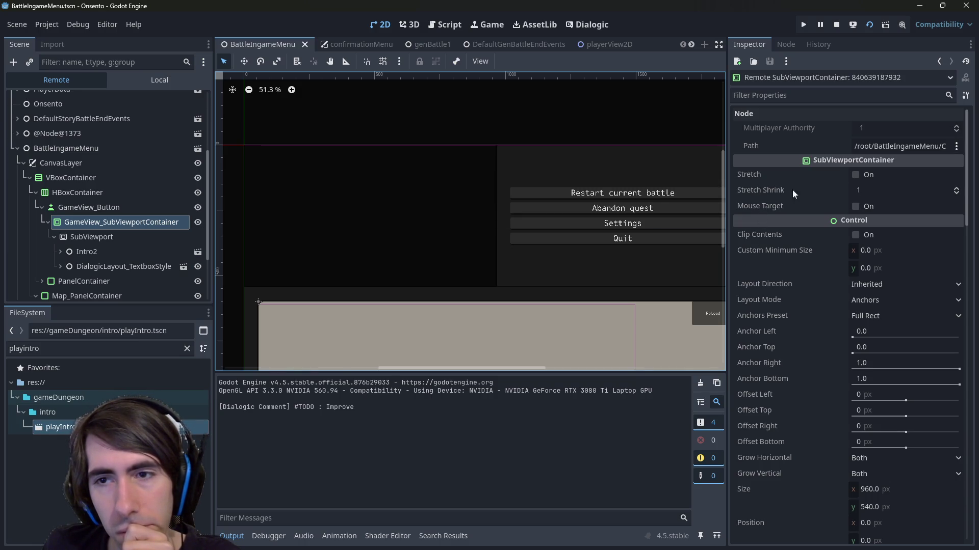
left_click(856, 176)
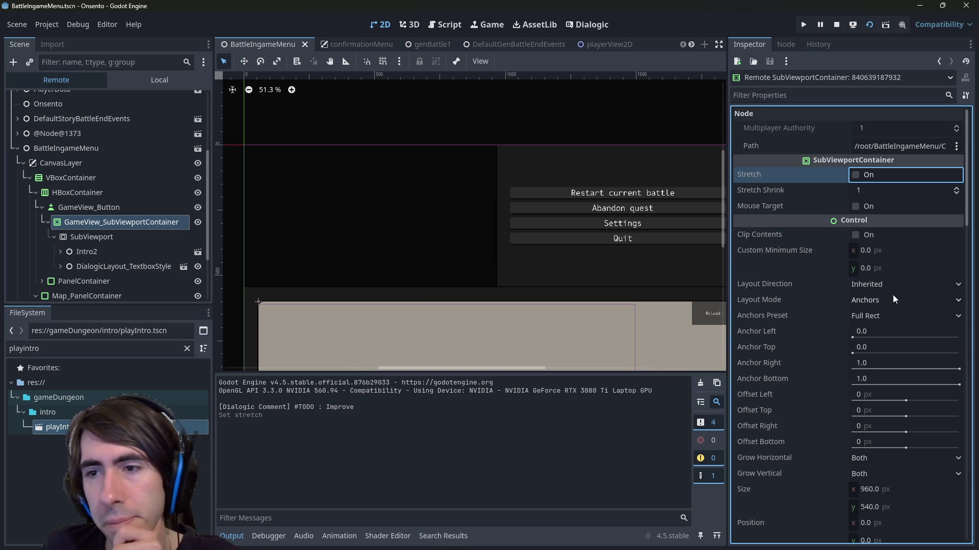
scroll(833, 322, "down", 6)
scroll(834, 322, "down", 2)
scroll(834, 322, "up", 5)
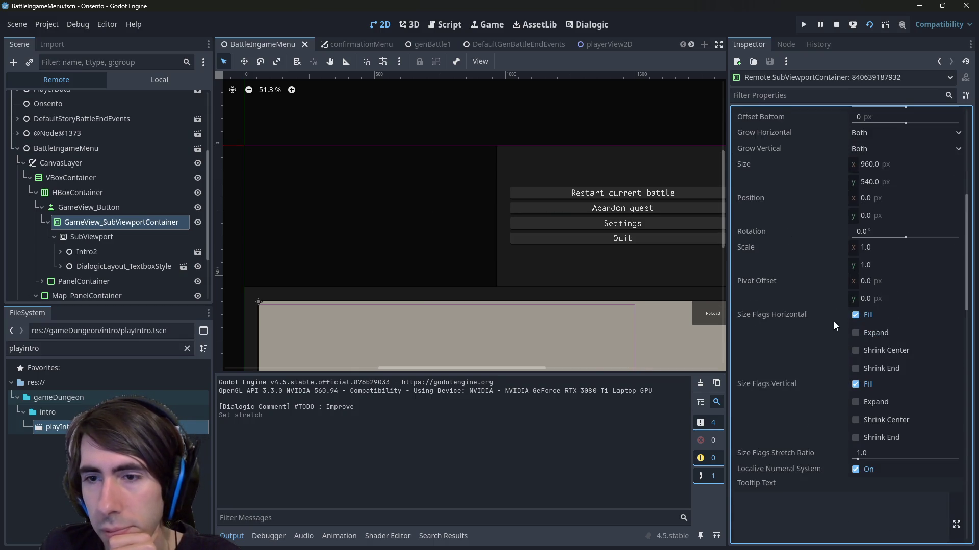
Untick Expand in the container's horizontal size flags, leaving it at Fill
left_click(871, 388)
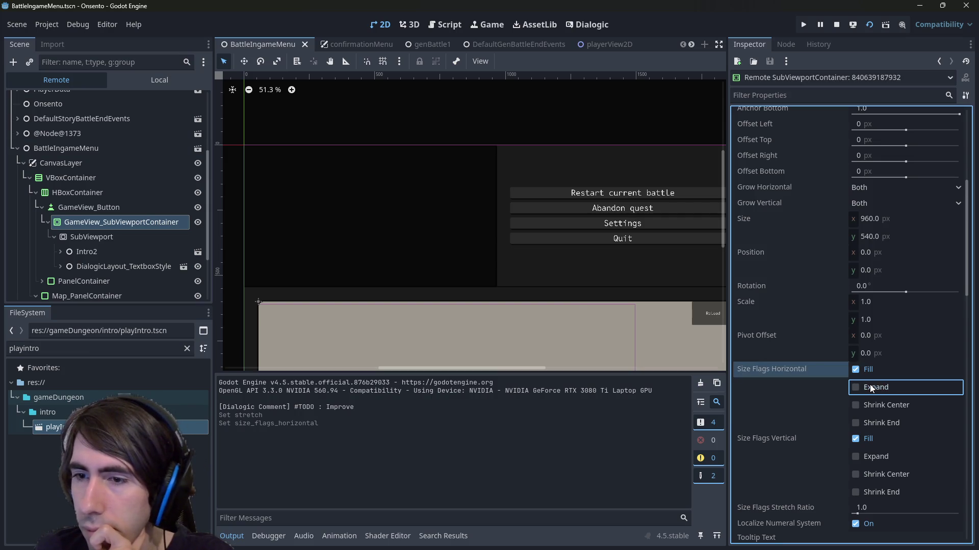
scroll(871, 423, "down", 1)
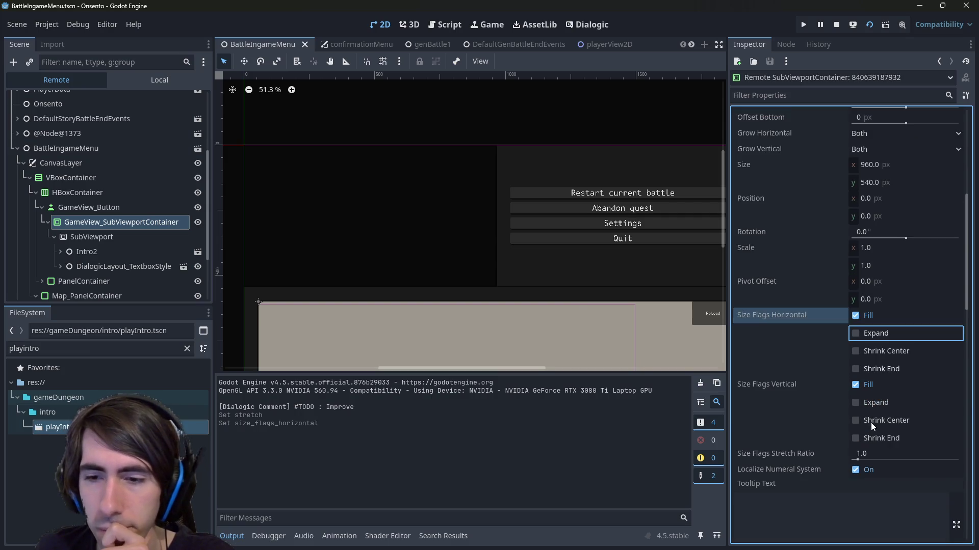
scroll(867, 424, "down", 3)
scroll(864, 426, "down", 5)
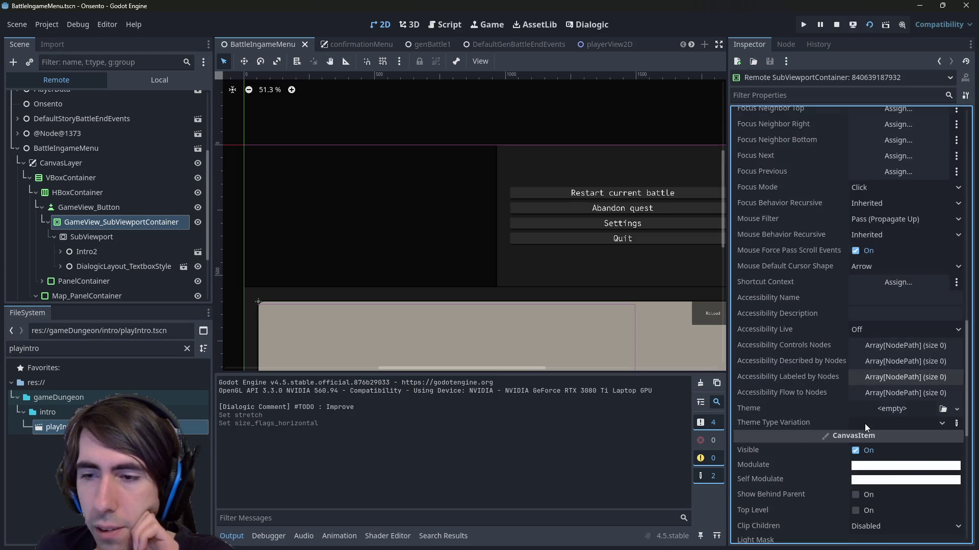
scroll(766, 390, "down", 4)
scroll(766, 390, "down", 4)
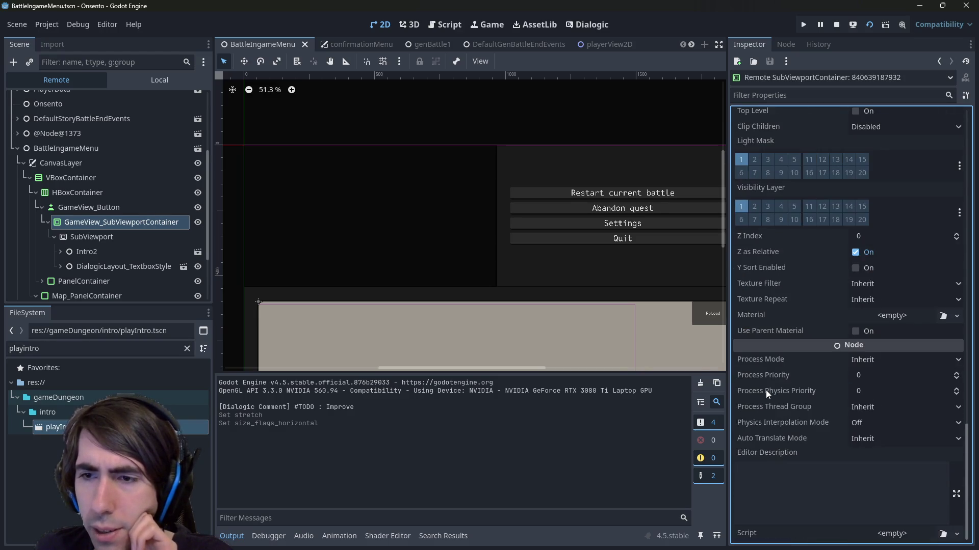
scroll(766, 390, "up", 15)
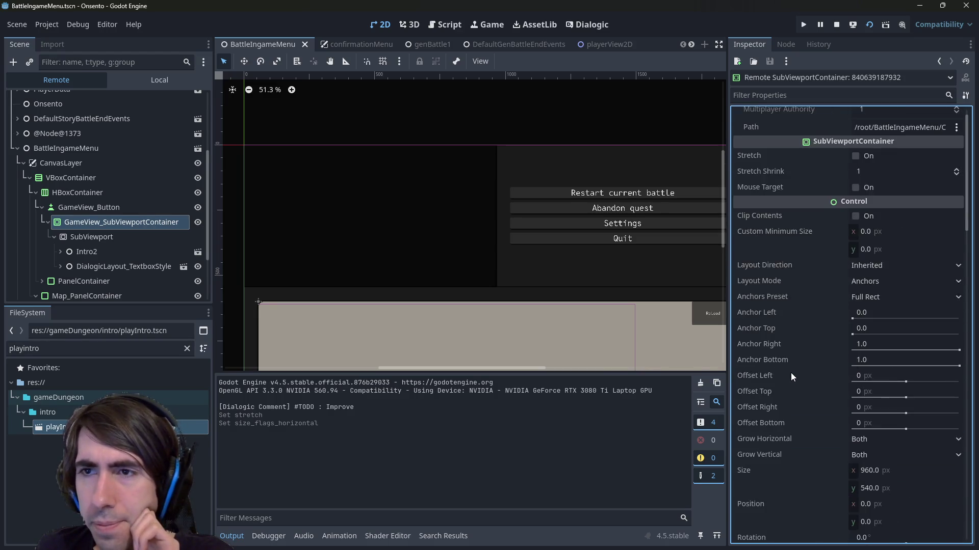
scroll(790, 372, "down", 2)
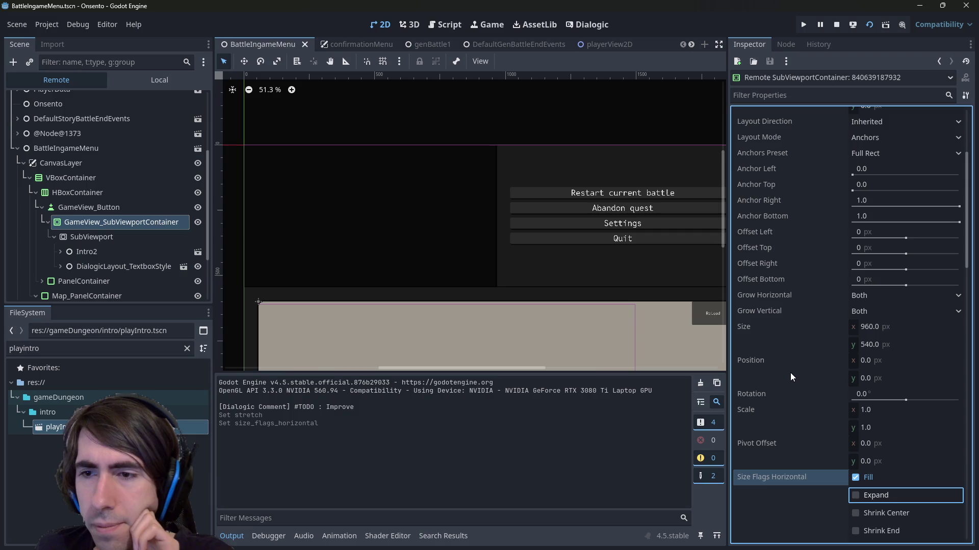
Keep the container's Grow Horizontal at Both, then select the GameView_Button node
left_click(858, 296)
left_click(859, 297)
scroll(815, 316, "up", 3)
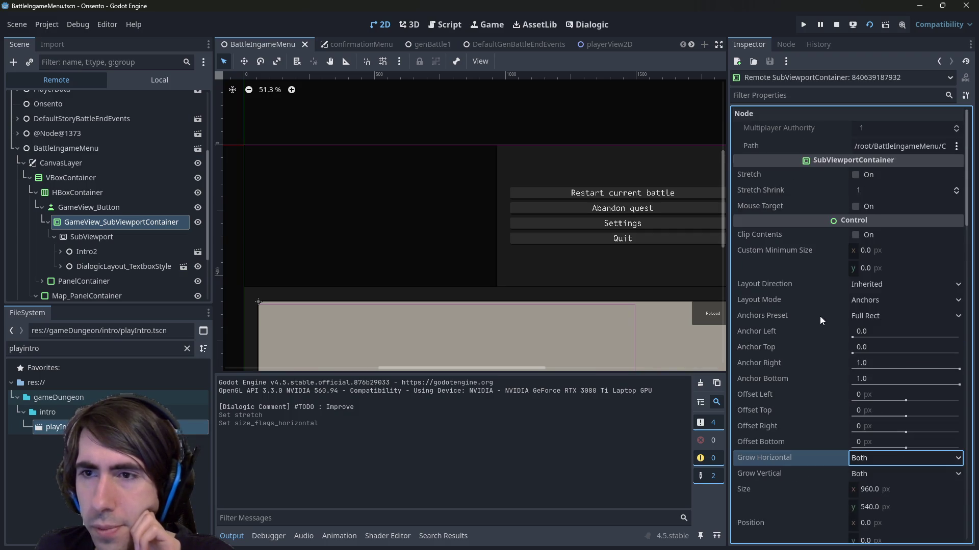
left_click(396, 225)
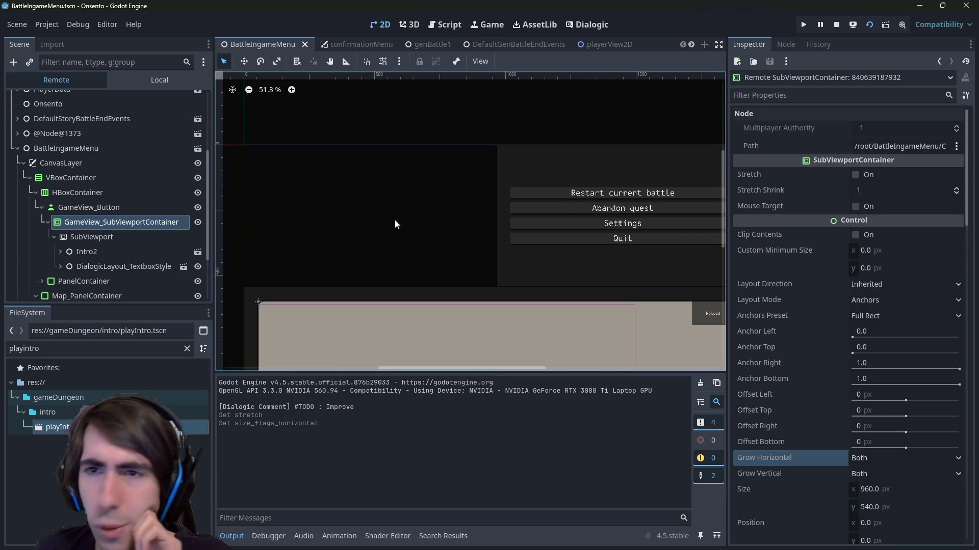
left_click(143, 208)
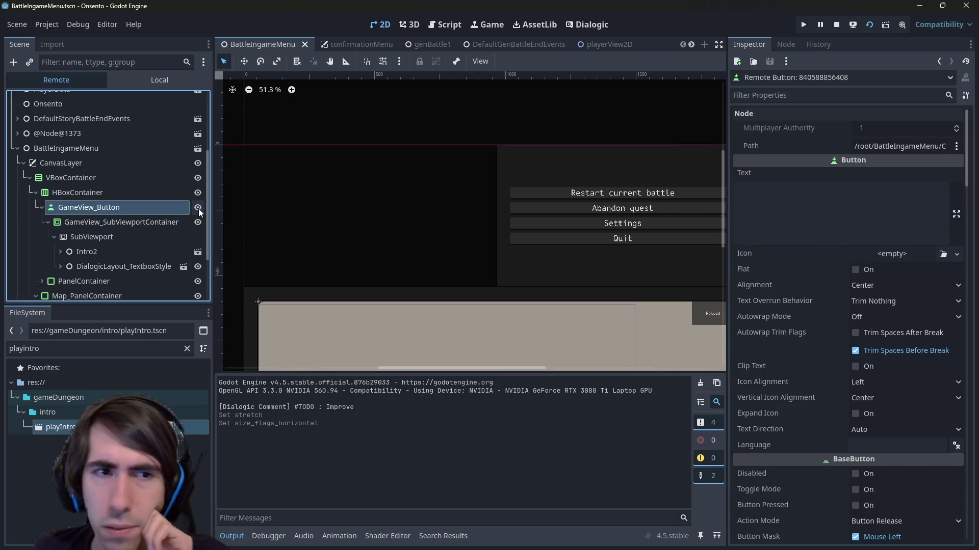
Check the running game, toggle GameView_SubViewportContainer's visibility on and off, then select the SubViewport
key("alt+Tab")
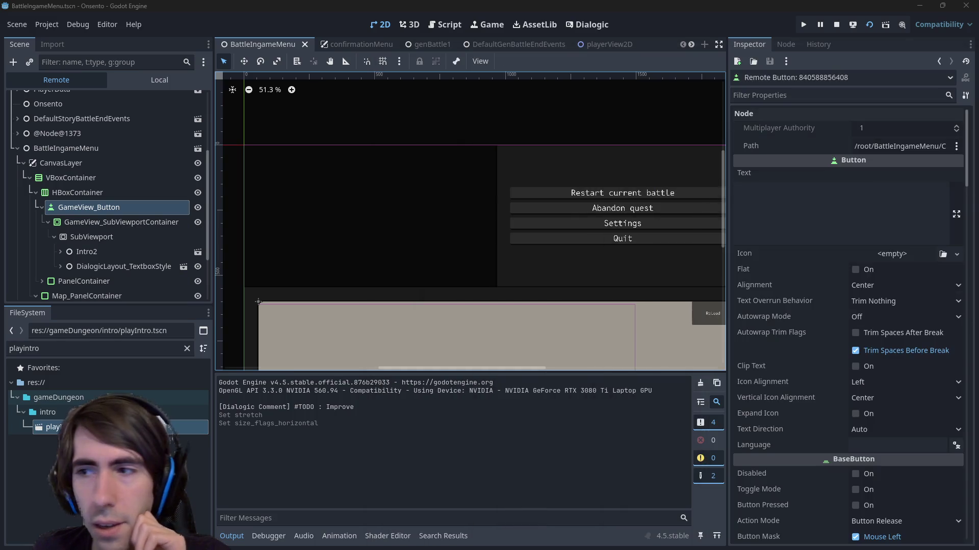
left_click(2, 192)
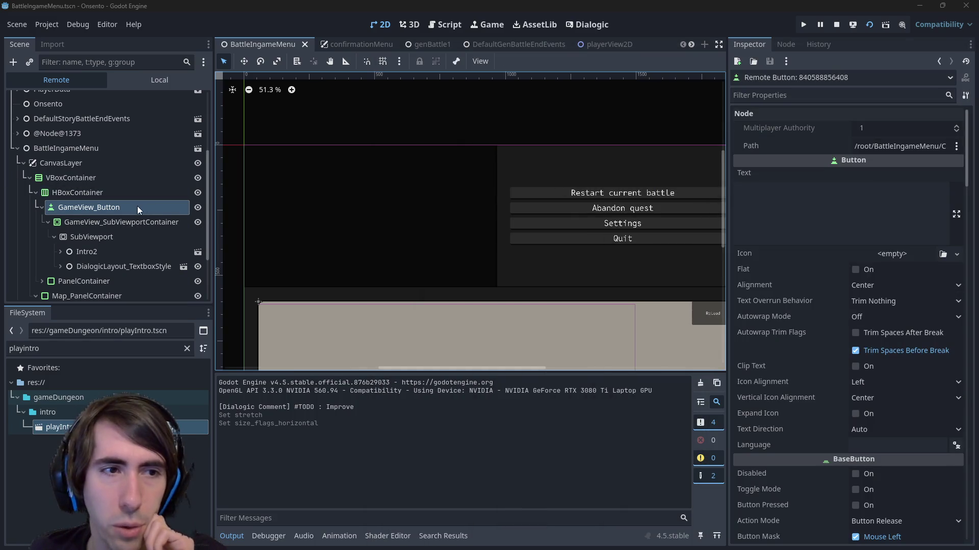
left_click(197, 223)
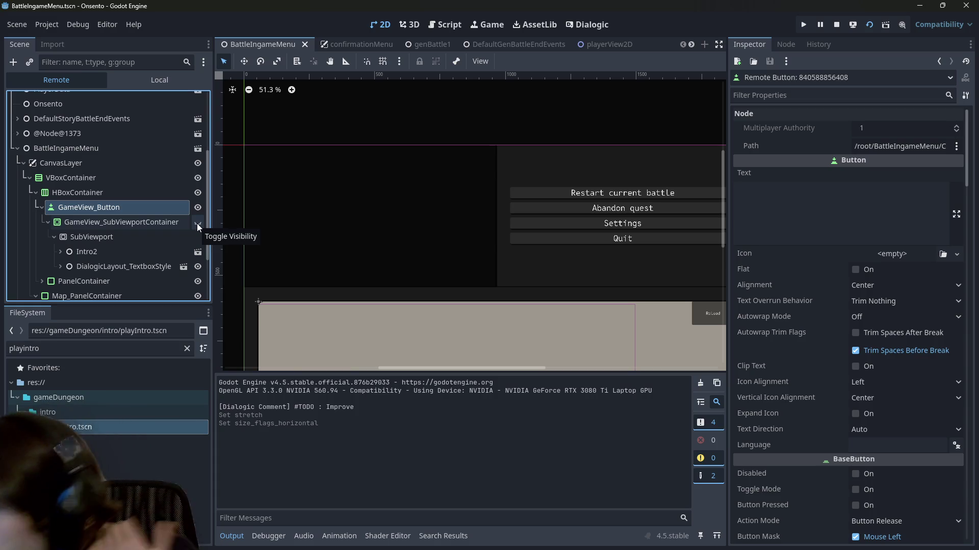
left_click(197, 225)
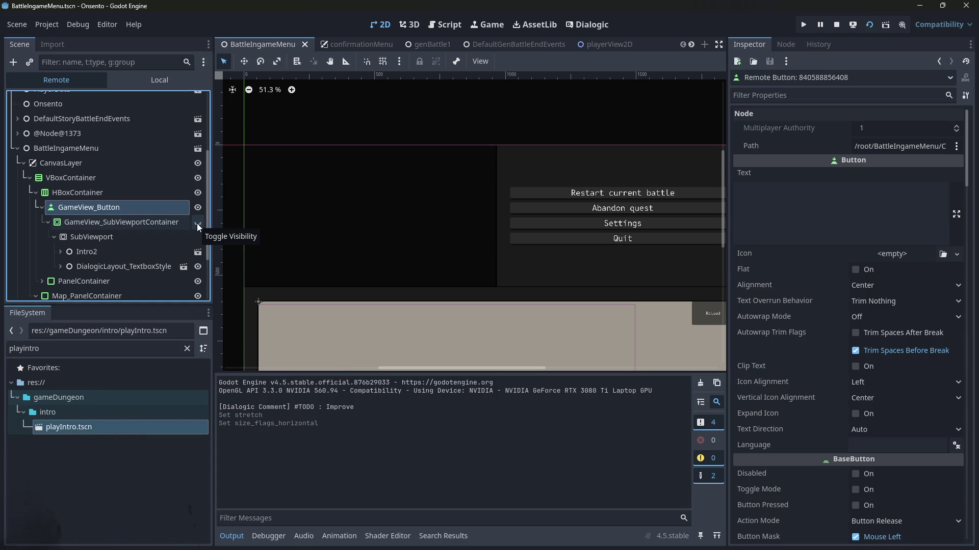
left_click(197, 224)
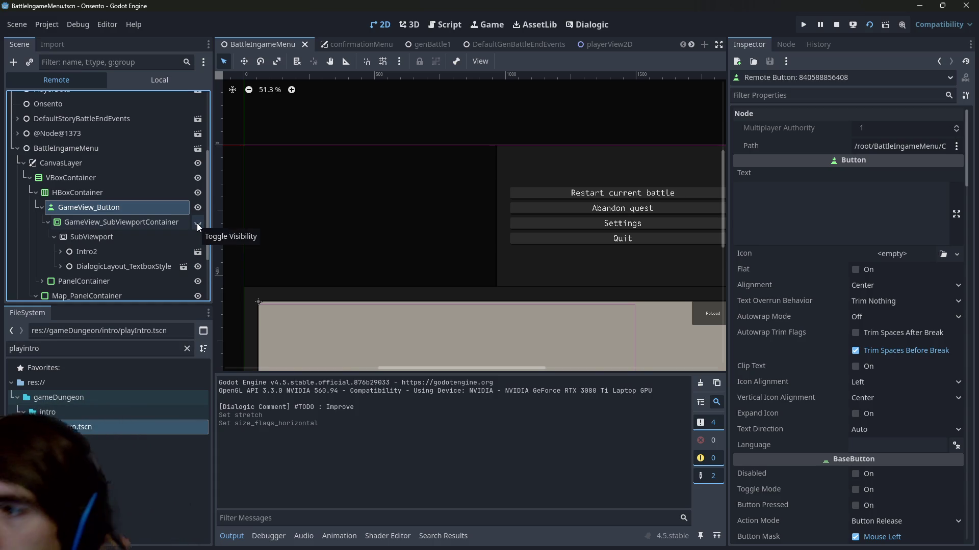
left_click(199, 227)
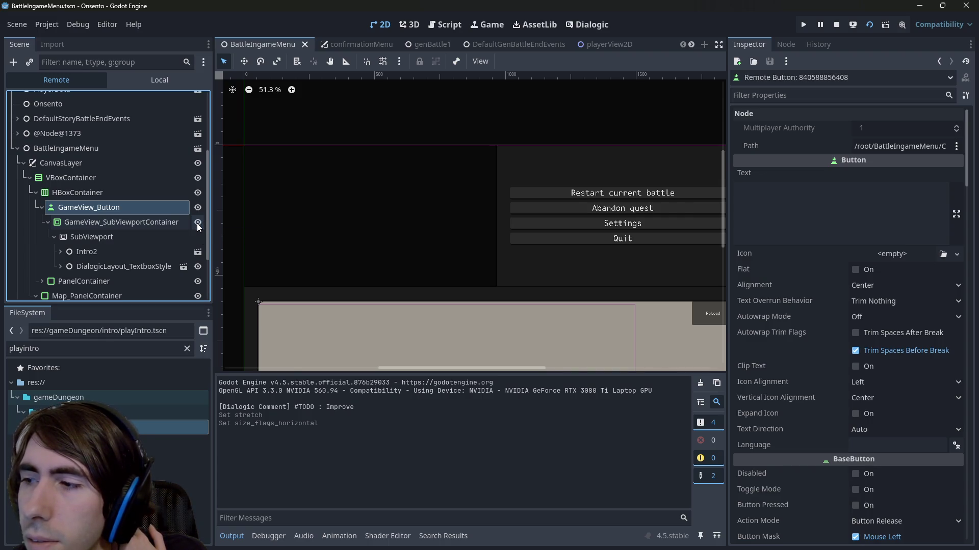
left_click(198, 227)
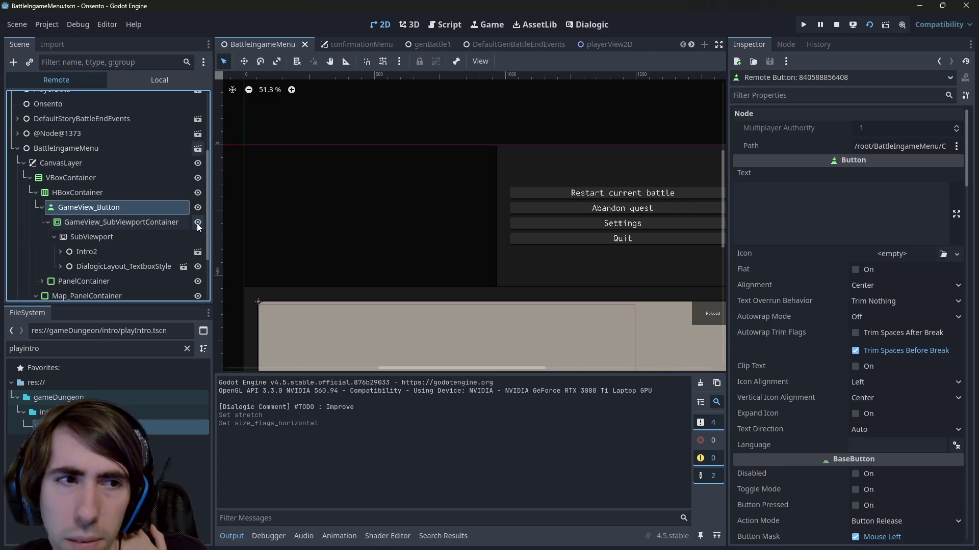
left_click(184, 237)
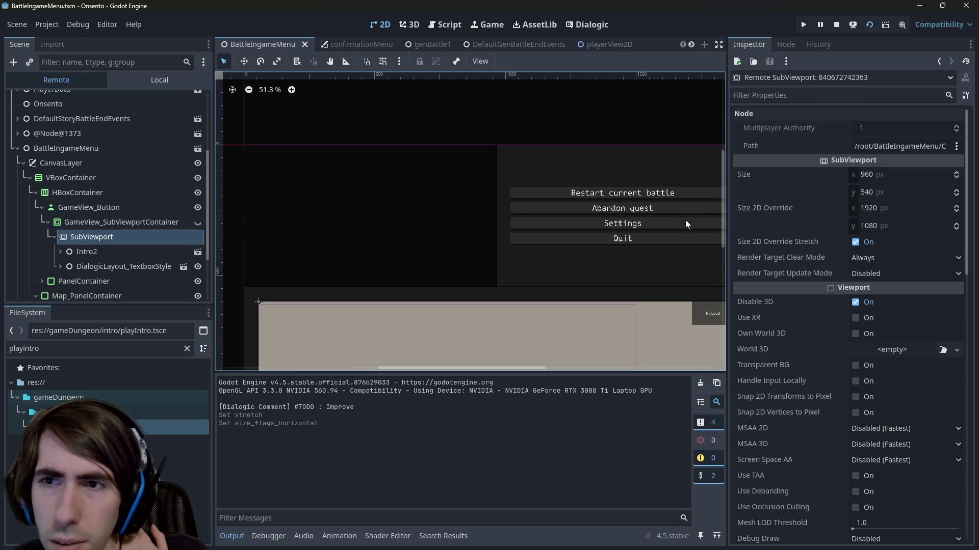
left_click(751, 97)
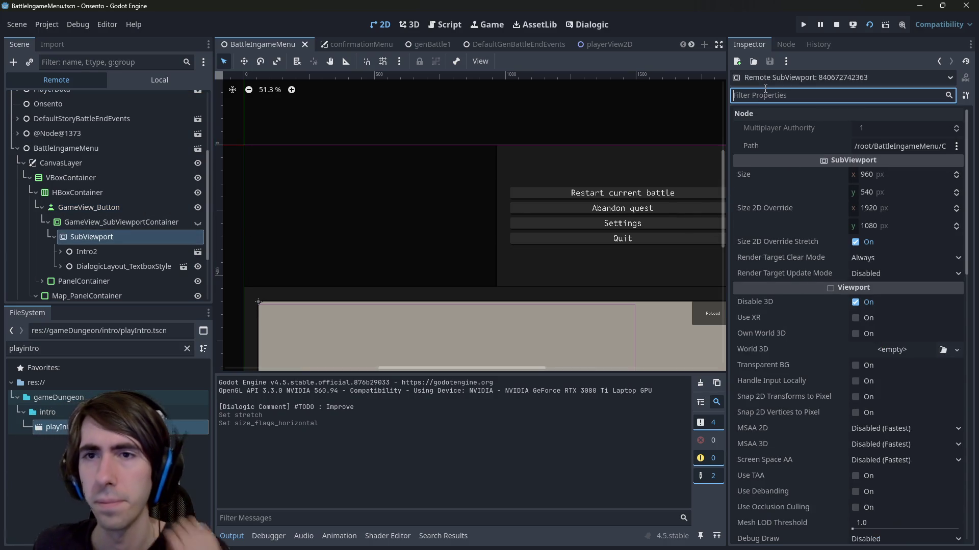
type("visi")
key("BackSpace")
key("BackSpace")
key("BackSpace")
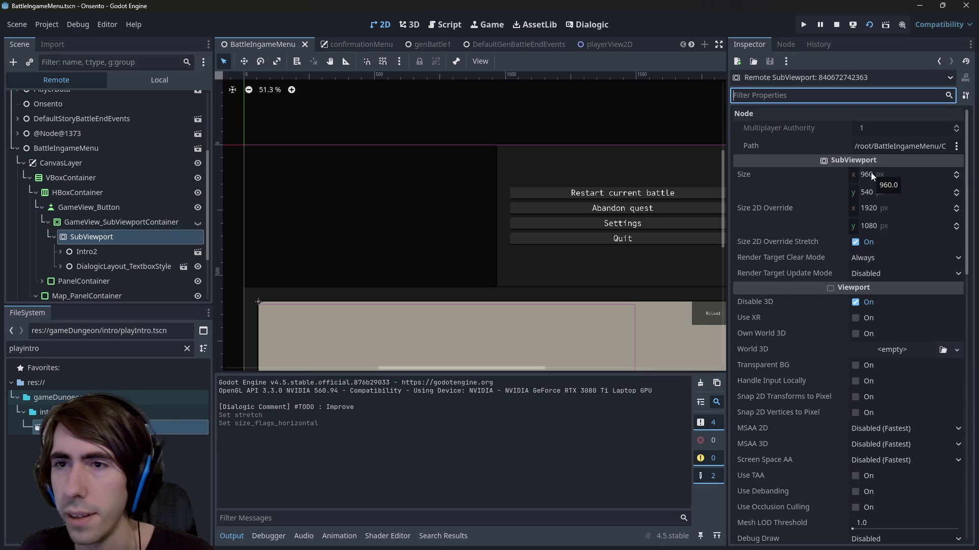
left_click_drag(871, 172, 907, 172)
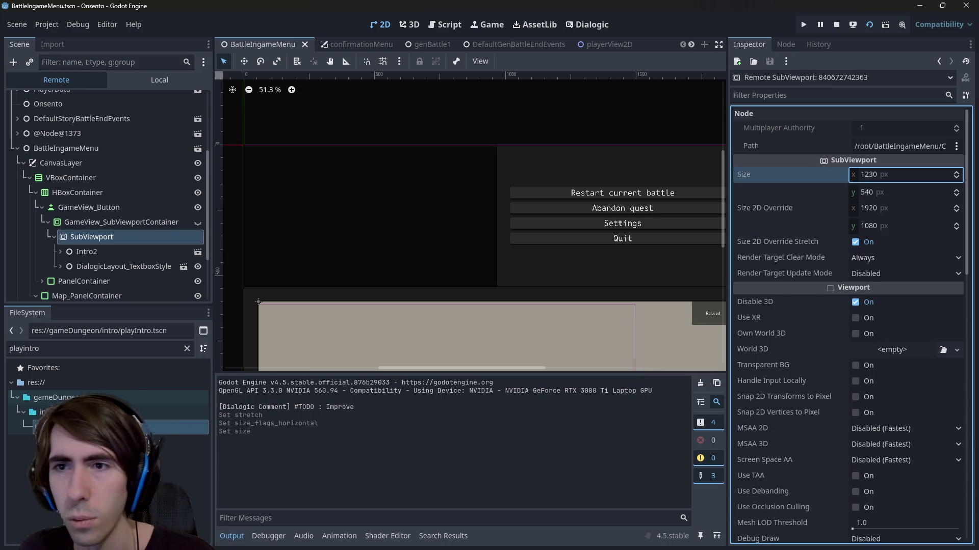
key("ctrl+z")
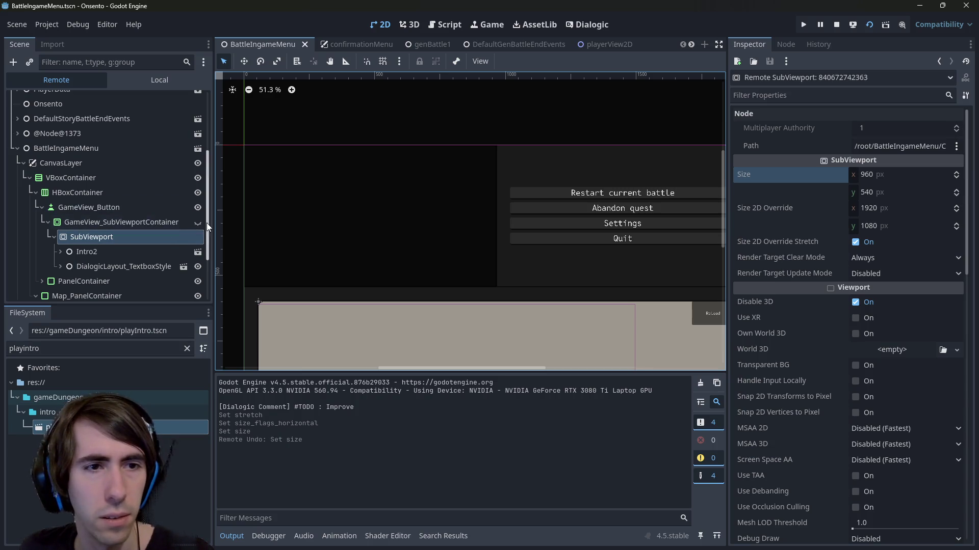
left_click(877, 175)
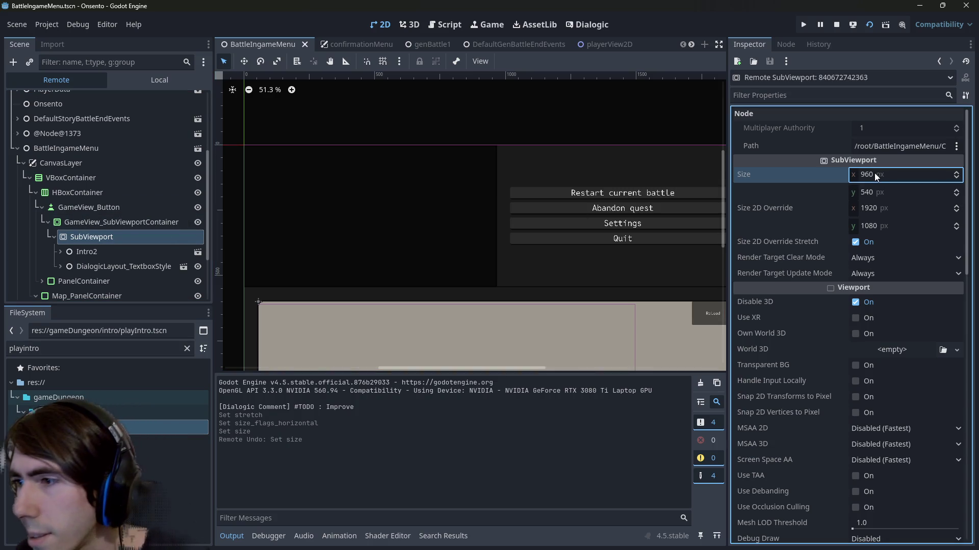
left_click_drag(876, 176, 889, 177)
key("ctrl+z")
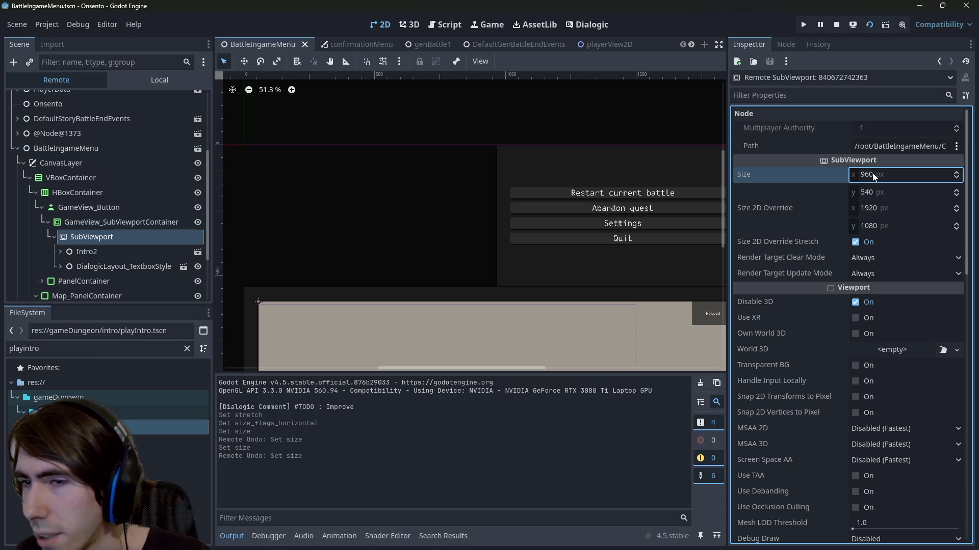
mouse_move(875, 211)
left_mouse_down()
mouse_move(887, 211)
mouse_move(856, 213)
mouse_move(882, 212)
left_mouse_up()
key("ctrl+z")
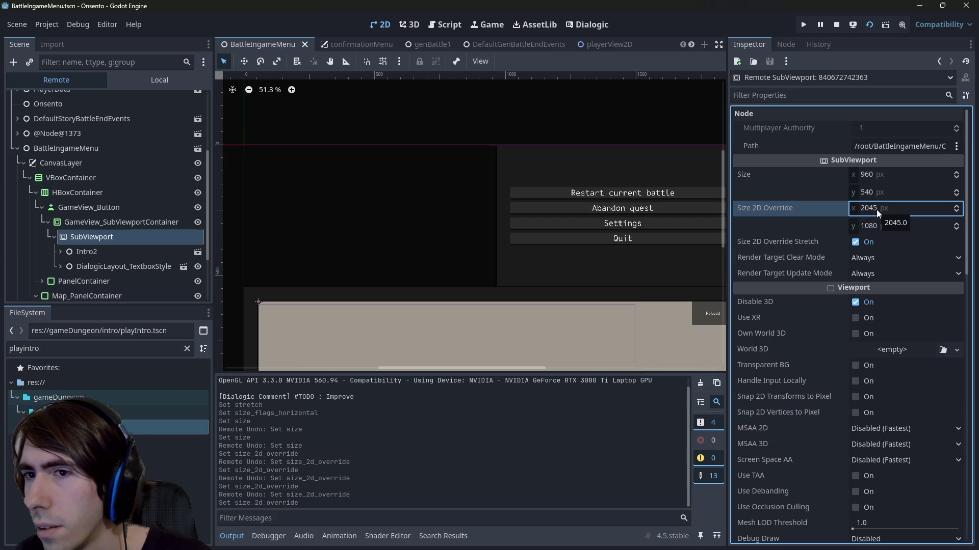
left_click_drag(881, 214, 886, 214)
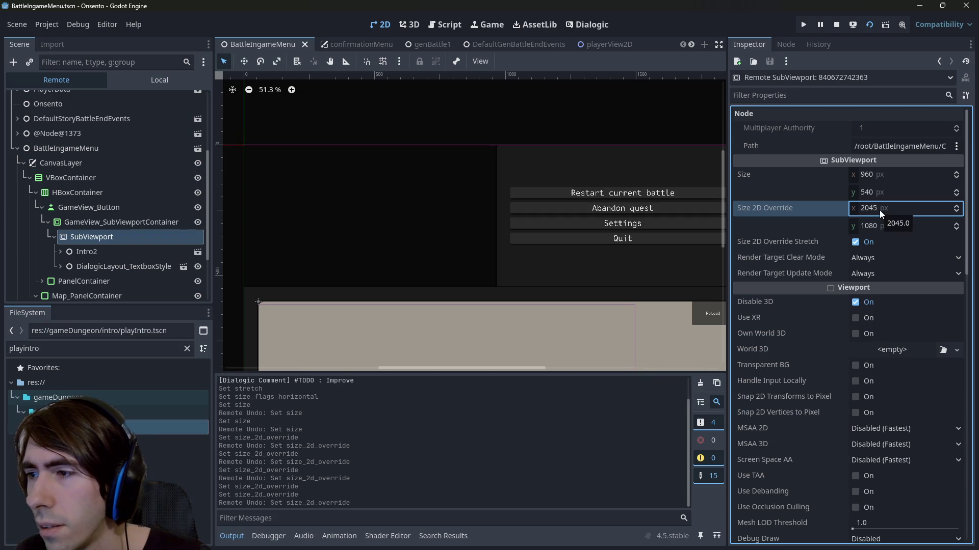
left_click(880, 214)
key("BackSpace")
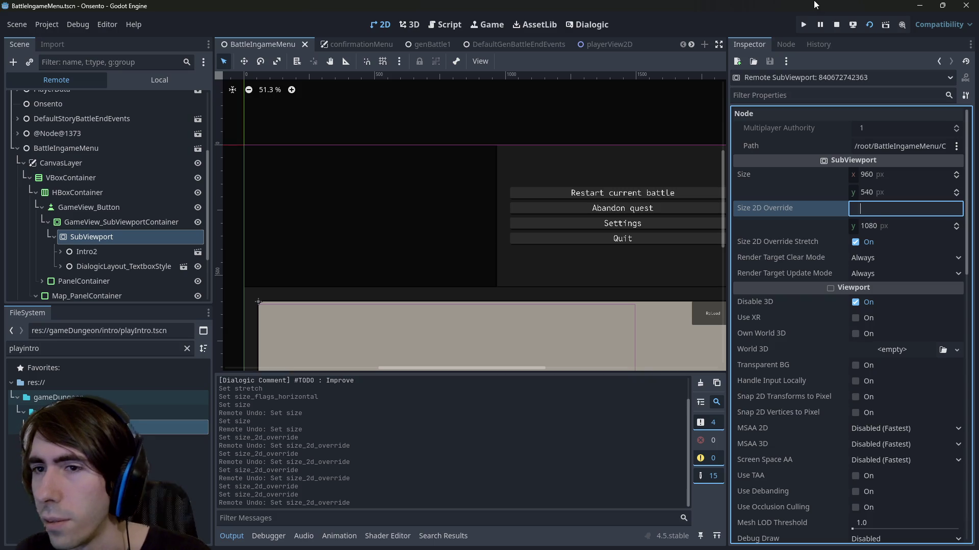
type("1920")
key("Return")
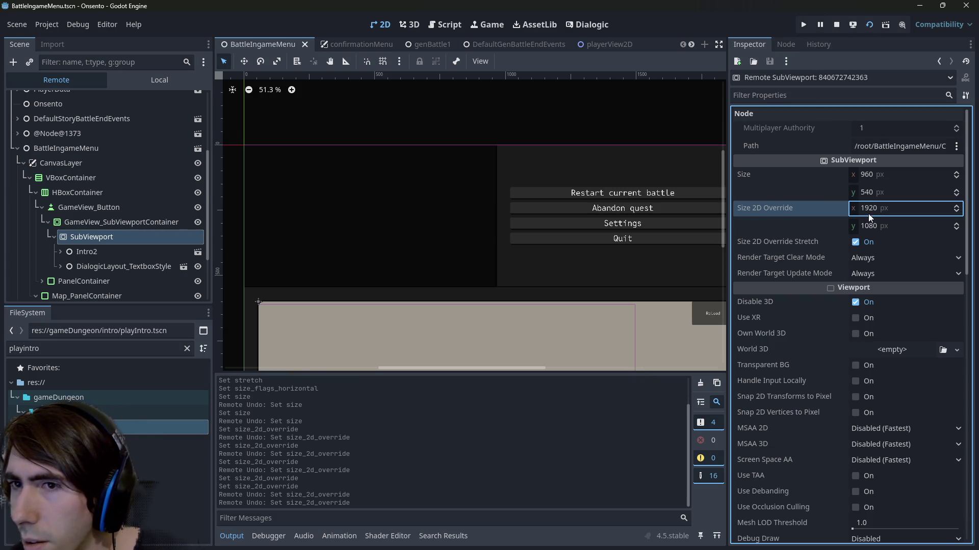
left_click_drag(870, 215, 852, 215)
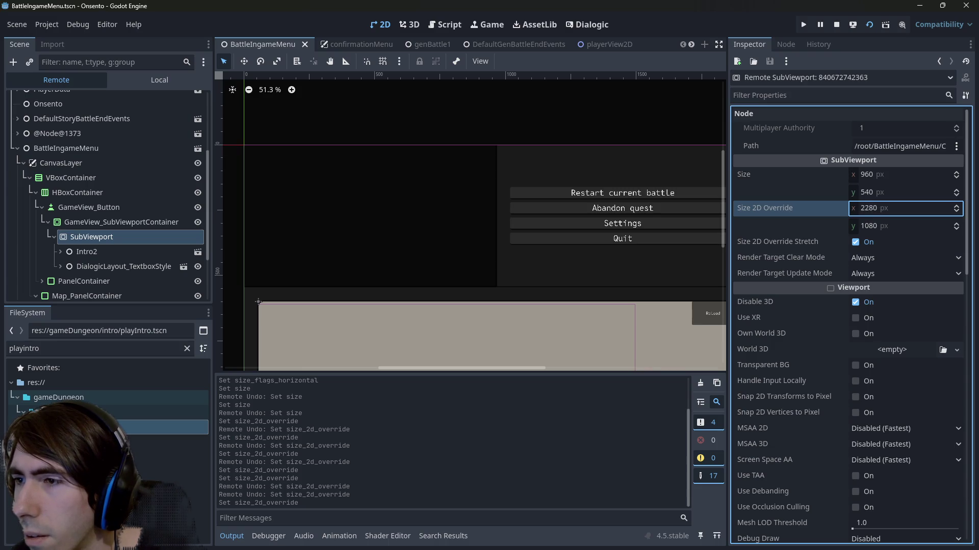
key("ctrl+z")
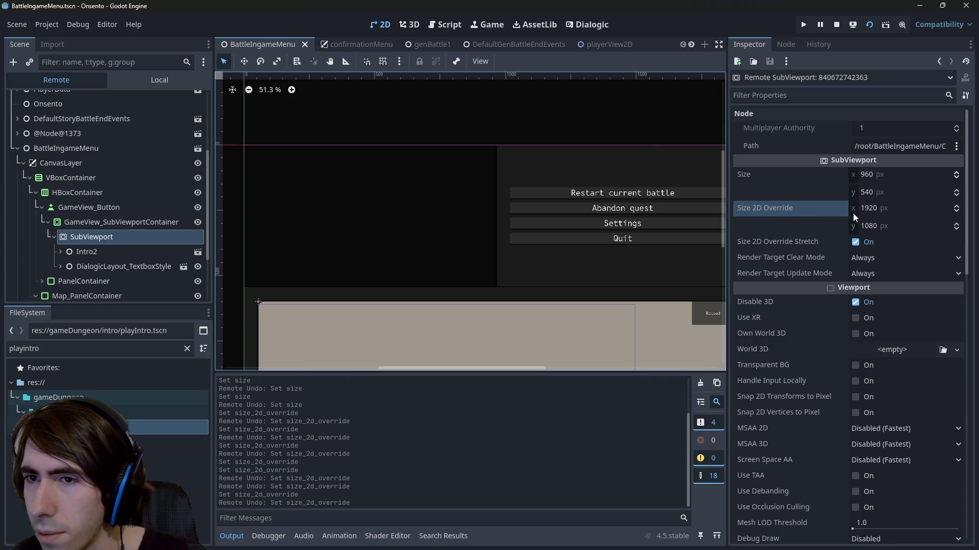
left_click(39, 19)
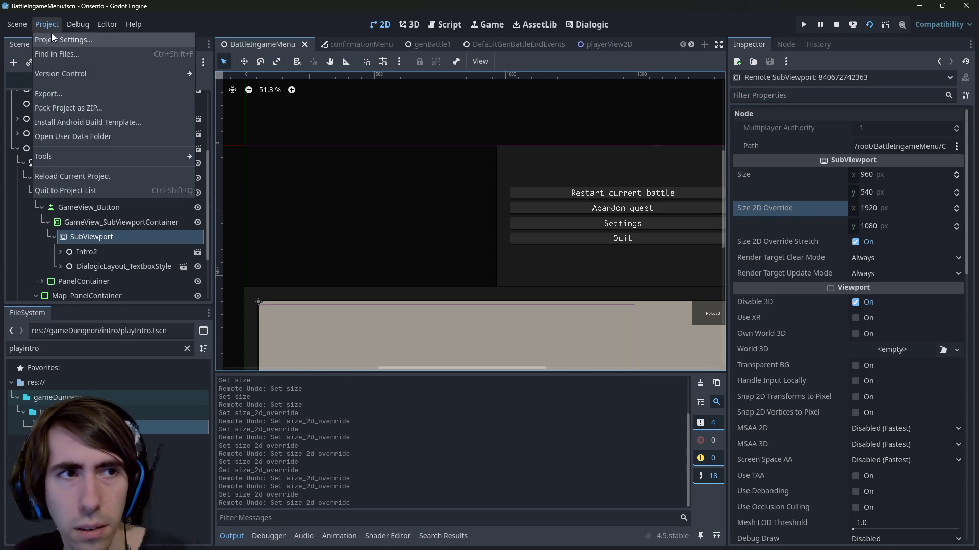
Open the Project Settings window, move it aside, and close it
key("Escape")
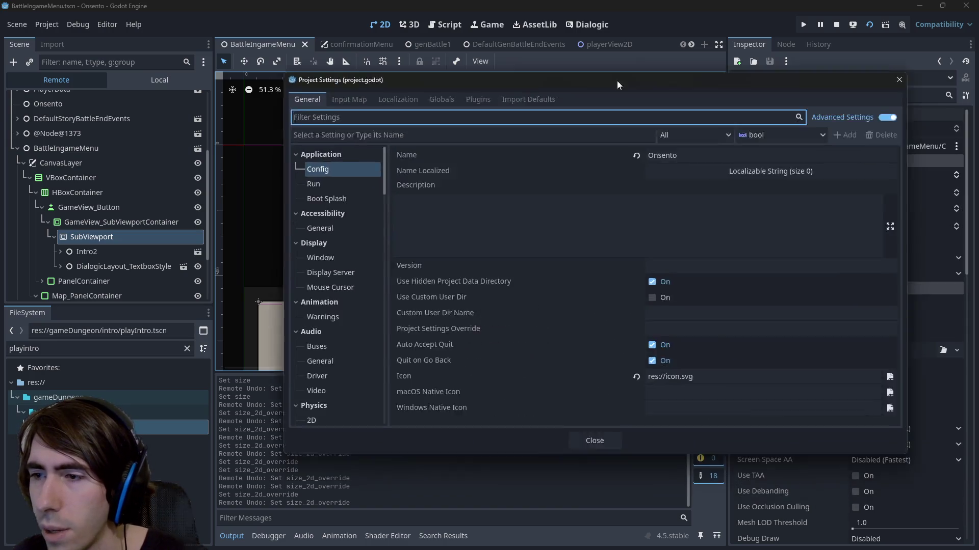
mouse_move(571, 73)
left_mouse_down()
mouse_move(506, 69)
mouse_move(468, 80)
left_mouse_up()
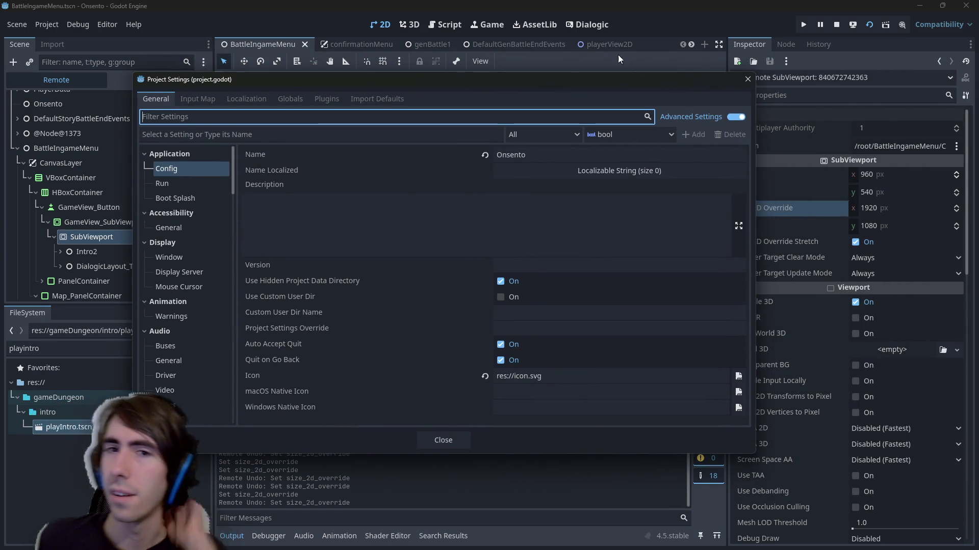
left_click(745, 78)
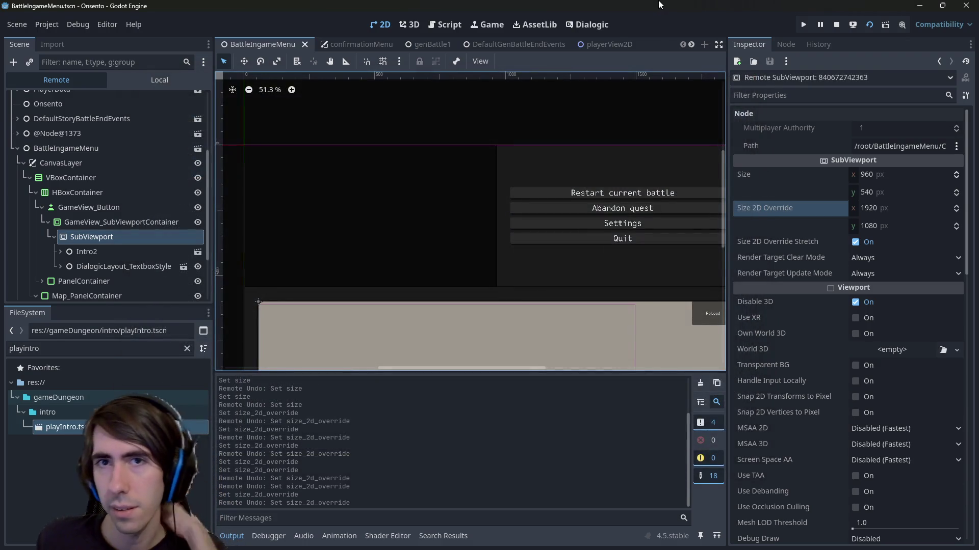
Quick-open playerView2D.tscn by searching 'playerview'
key("alt+shift+o")
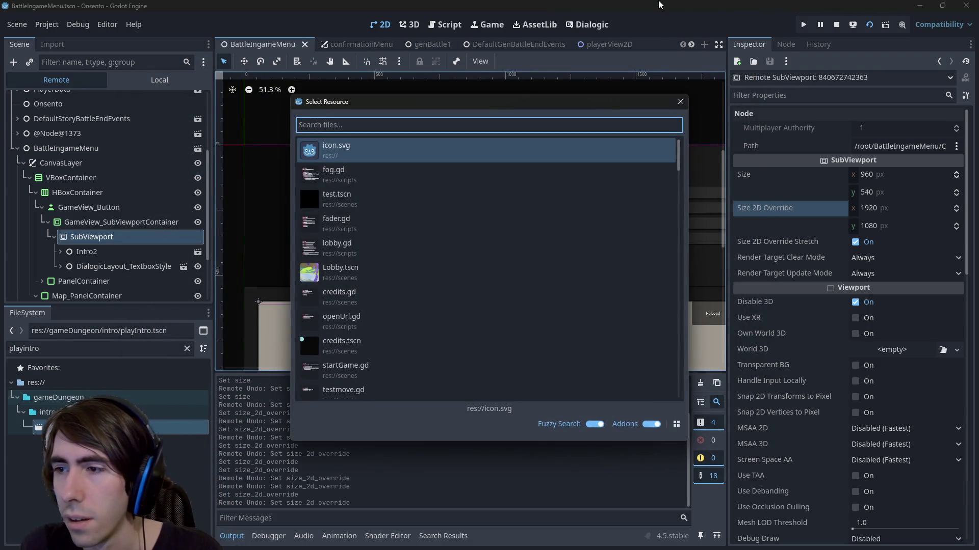
type("playerview")
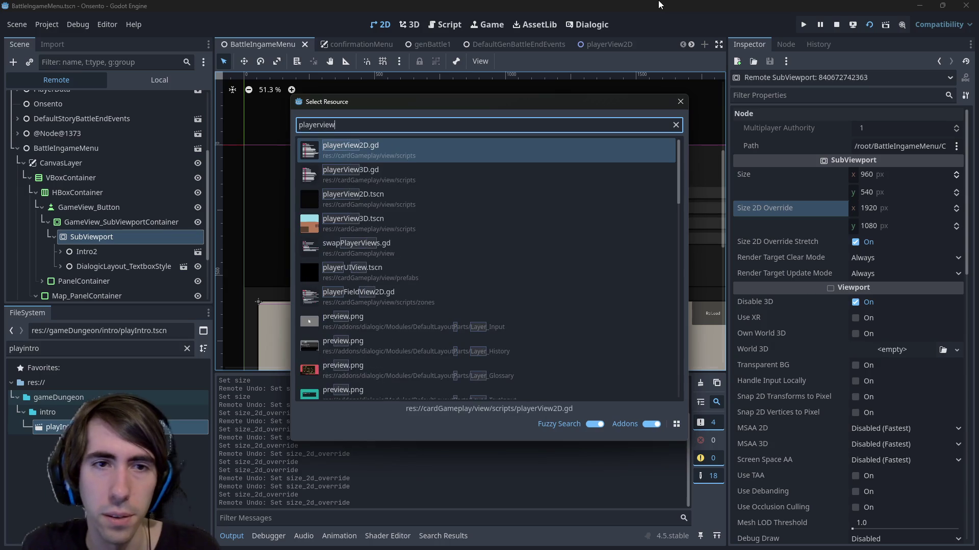
key("Down")
key("Down")
key("Return")
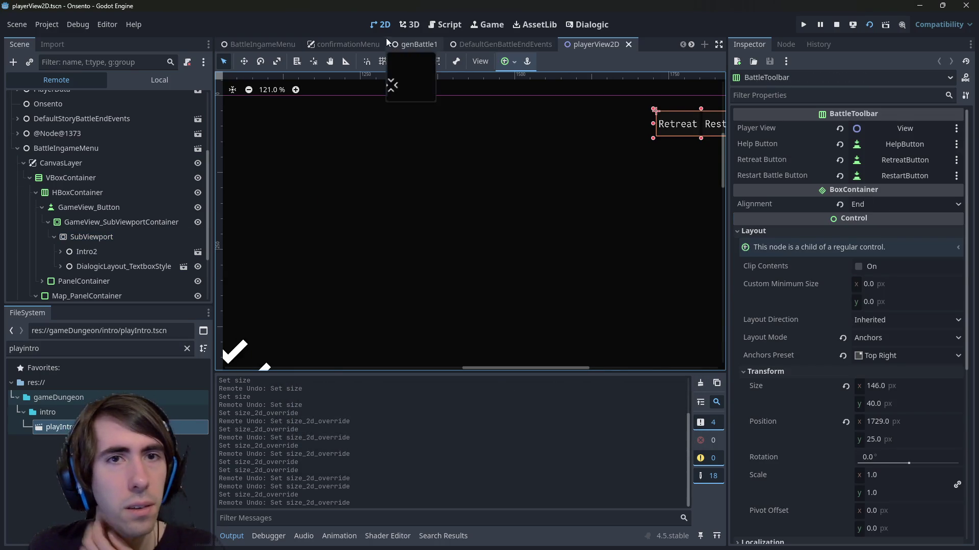
Pan around playerView2D to look over the battle HUD, character and card interface
scroll(469, 151, "left", 5)
scroll(420, 264, "down", 3)
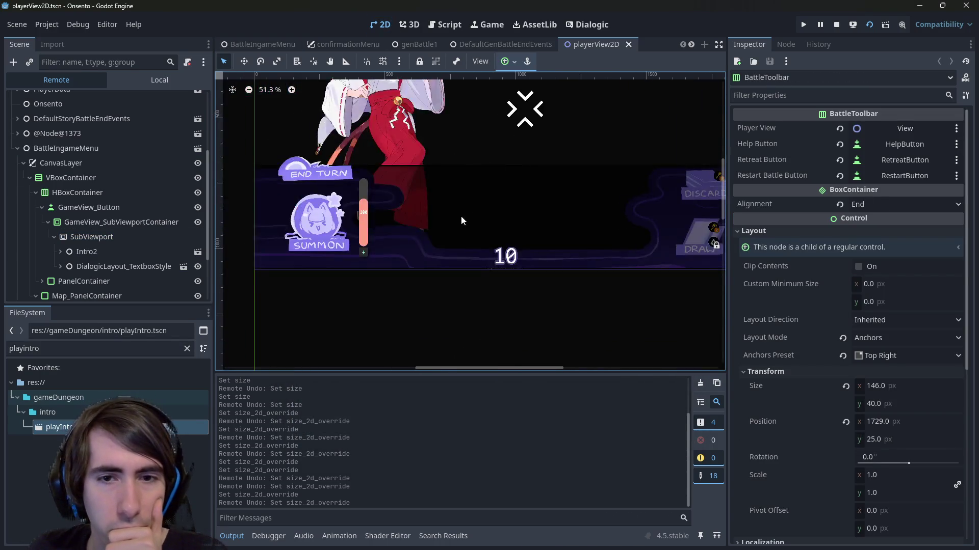
scroll(442, 265, "down", 6)
left_click(357, 276)
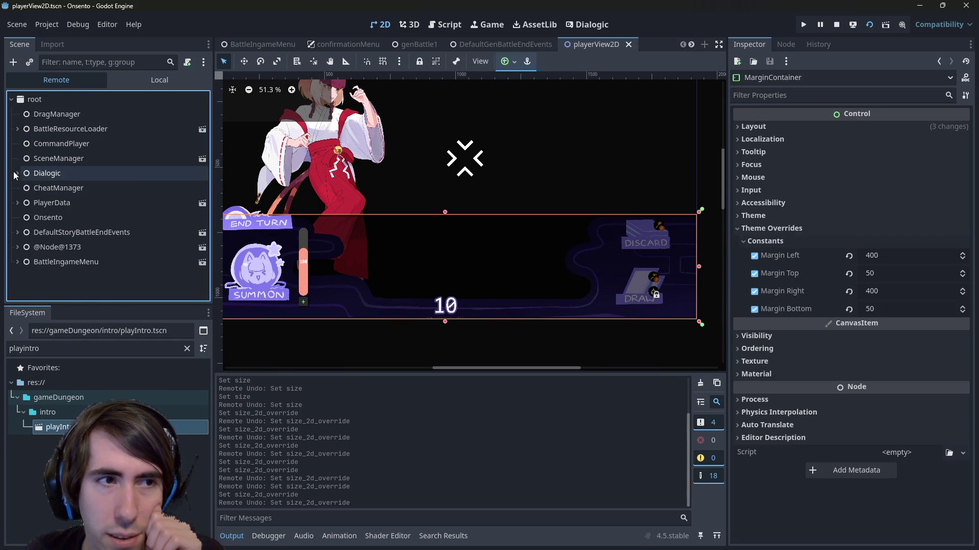
scroll(326, 221, "right", 3)
scroll(326, 221, "up", 1)
left_click_drag(326, 221, 380, 298)
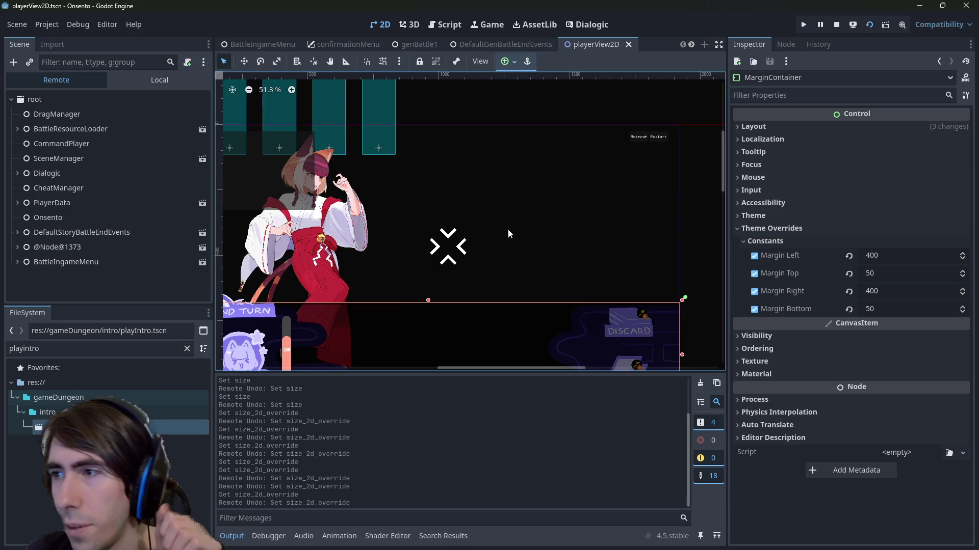
left_click_drag(604, 272, 545, 267)
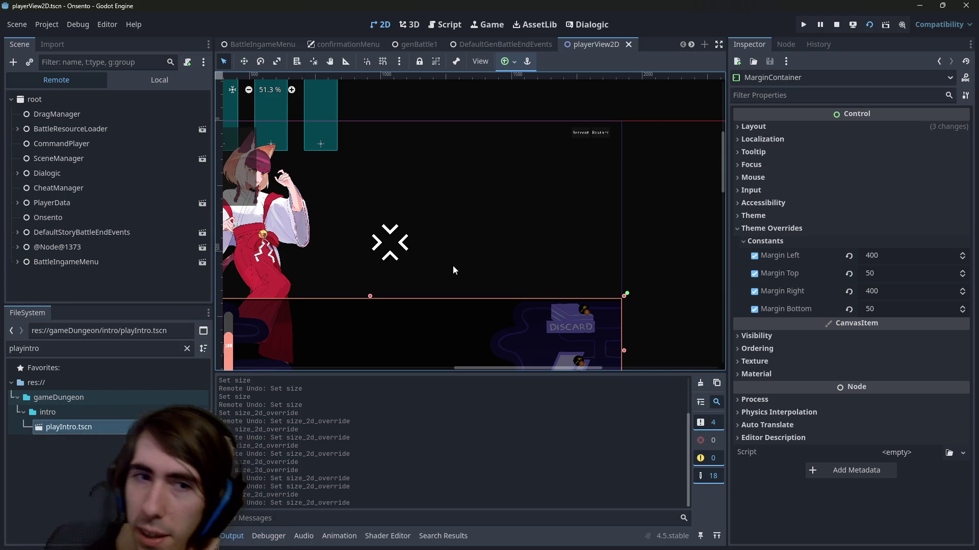
left_click_drag(454, 268, 570, 228)
scroll(448, 231, "down", 1)
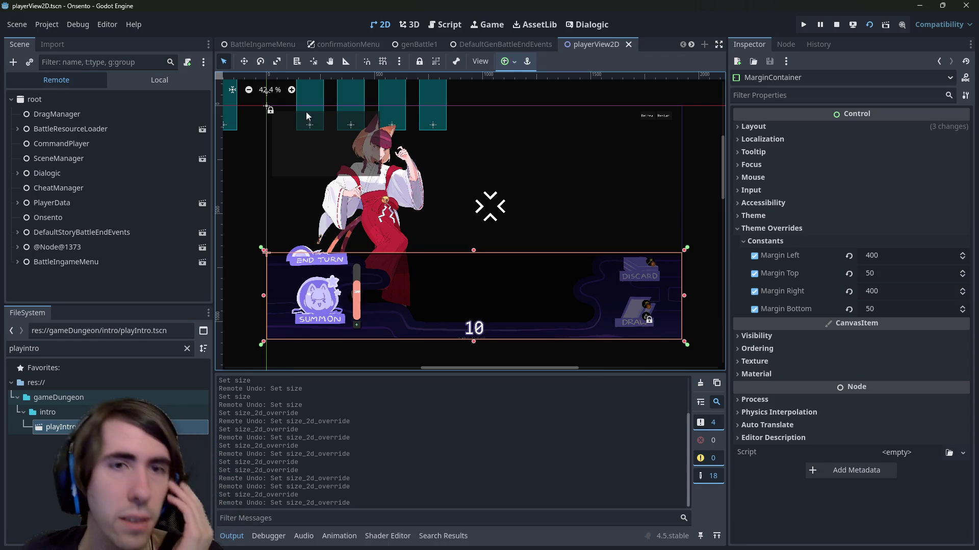
Quick-open PlayerData.tscn by searching 'playerdata'
key("shift+alt+o")
type("player")
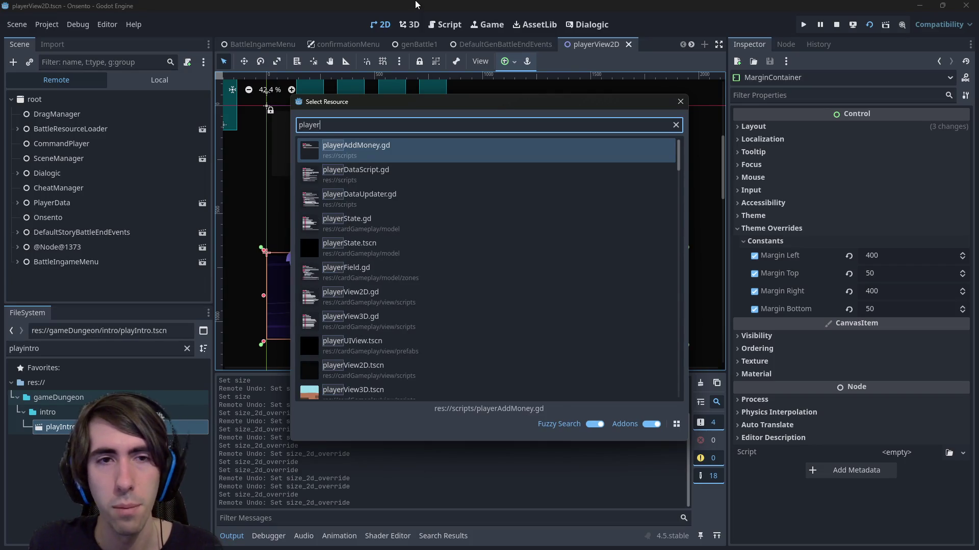
type("data")
key("Down")
key("Return")
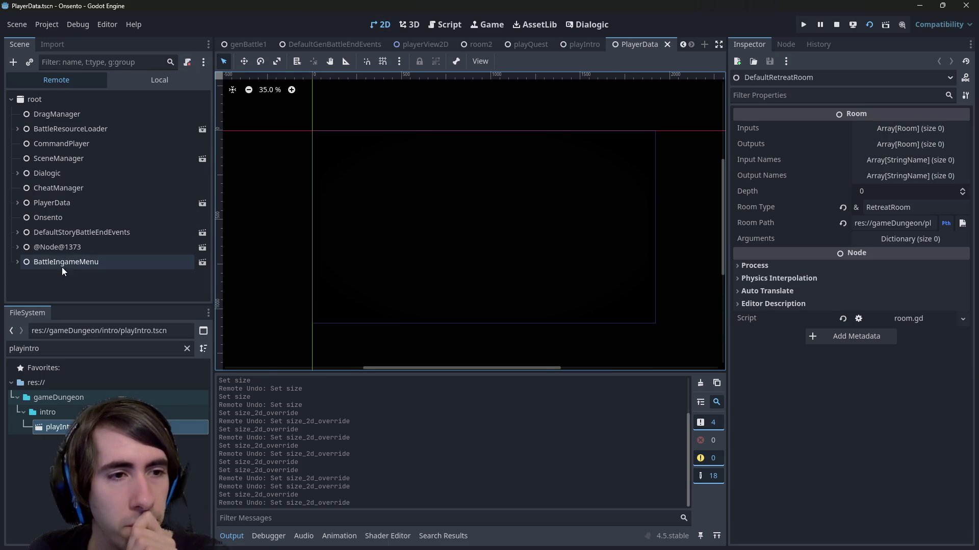
Expand PlayerData in the Remote tree and inspect the CircleVignette and SquareVignette canvas layers
left_click(17, 262)
left_click(16, 175)
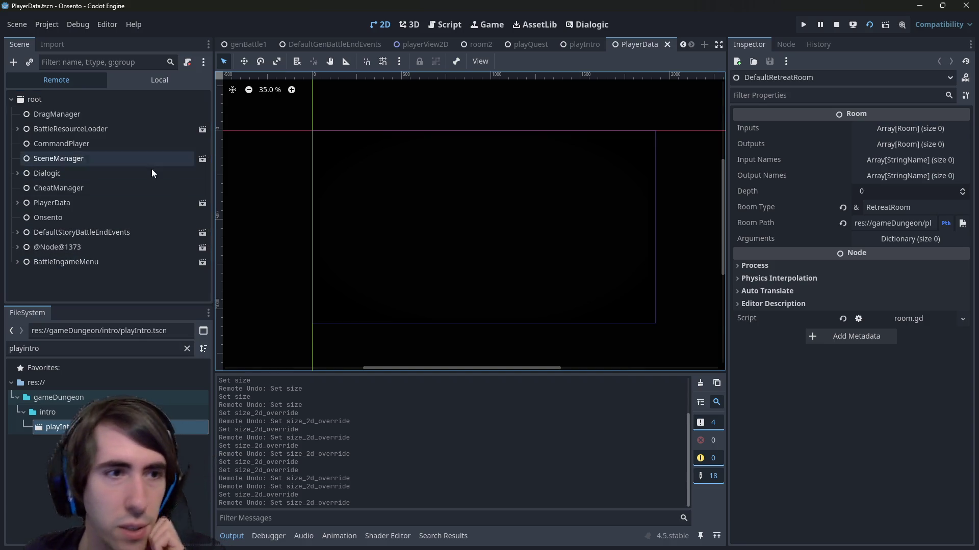
left_click(18, 207)
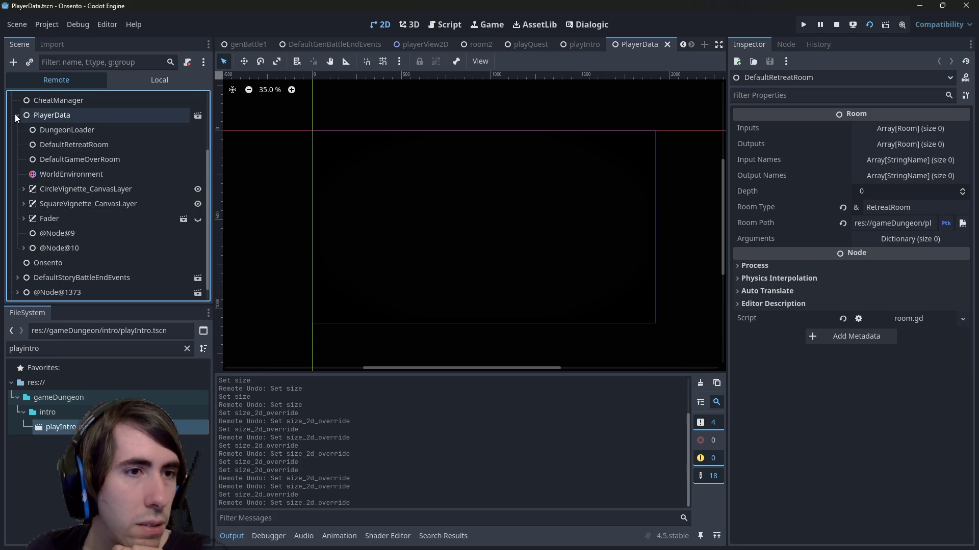
left_click(61, 174)
double_click(64, 204)
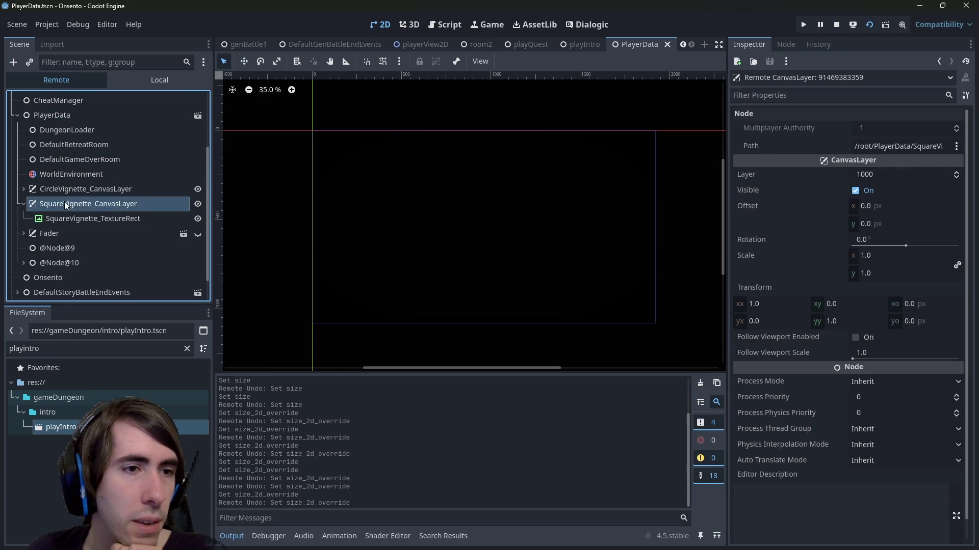
left_click(24, 204)
double_click(48, 189)
left_click(48, 203)
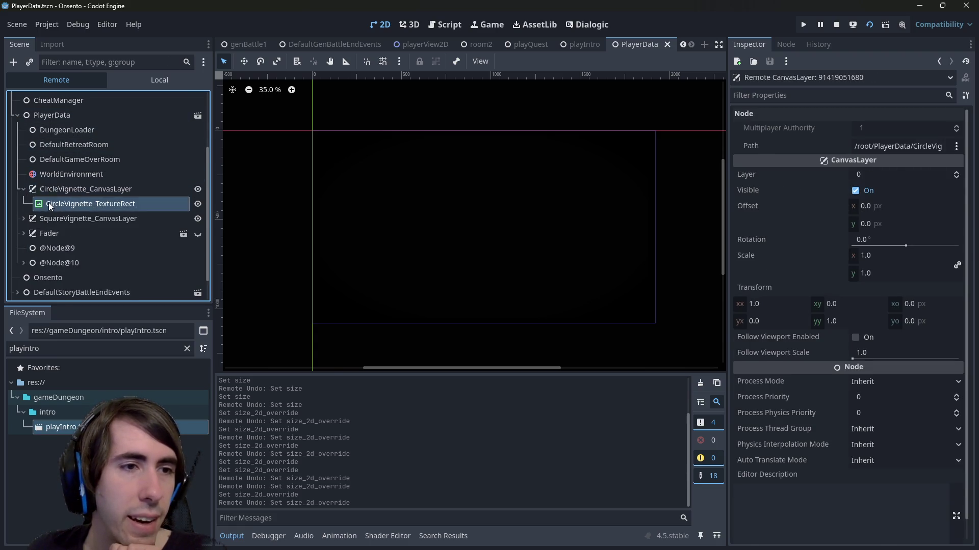
left_click(28, 188)
left_click(23, 188)
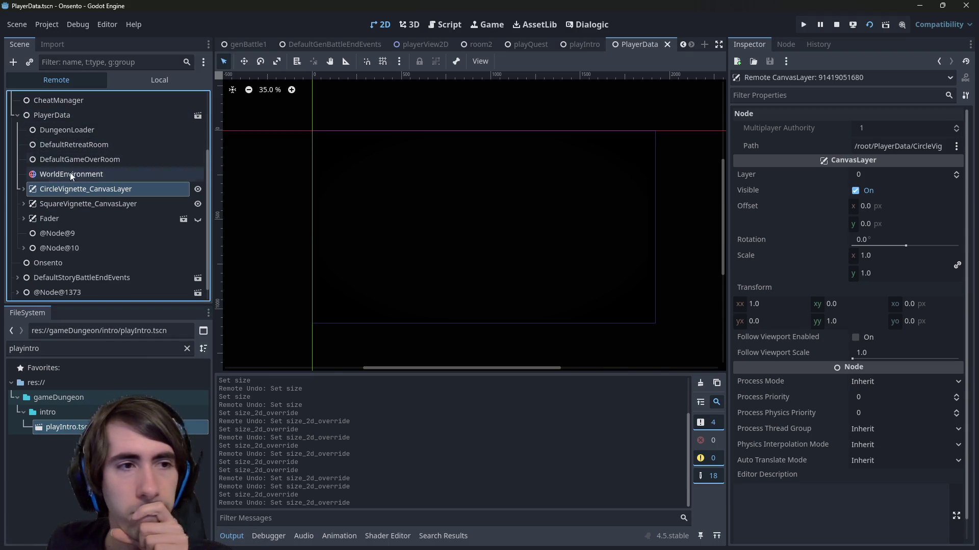
Compare the Layer values of SquareVignette_CanvasLayer and CircleVignette_CanvasLayer, then collapse both
left_click(61, 203)
left_click(23, 203)
left_click(62, 189)
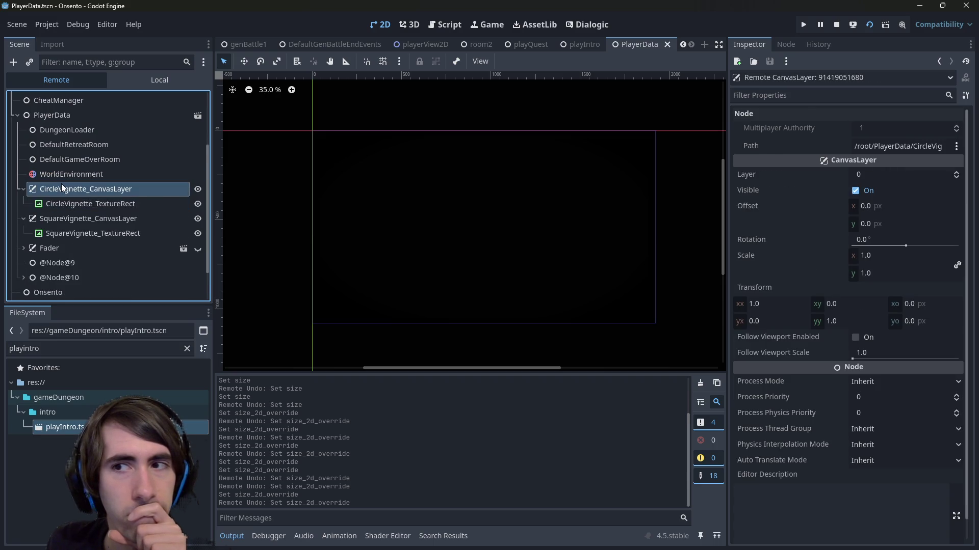
left_click(24, 218)
left_click(23, 188)
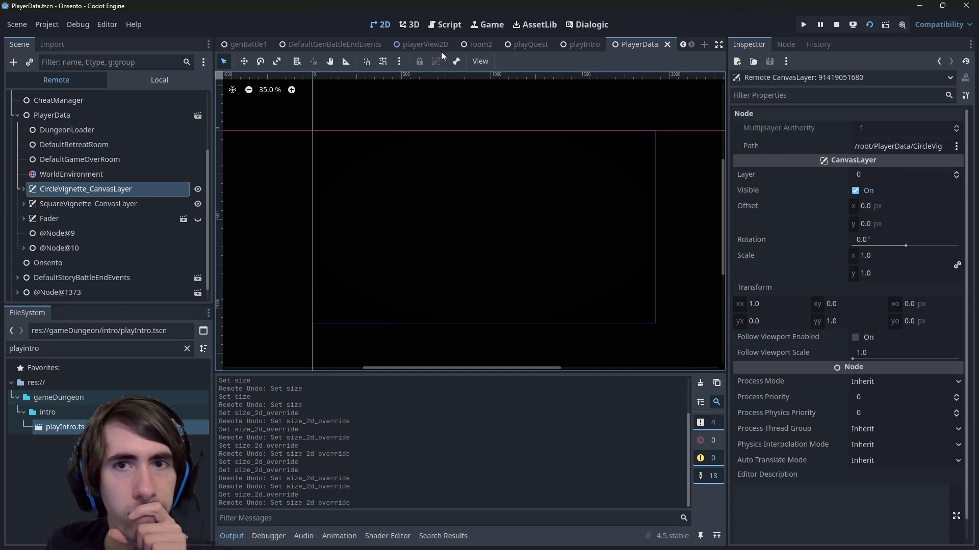
Glance at the playerView2D tab, return to PlayerData, and stop the running game
left_click(428, 46)
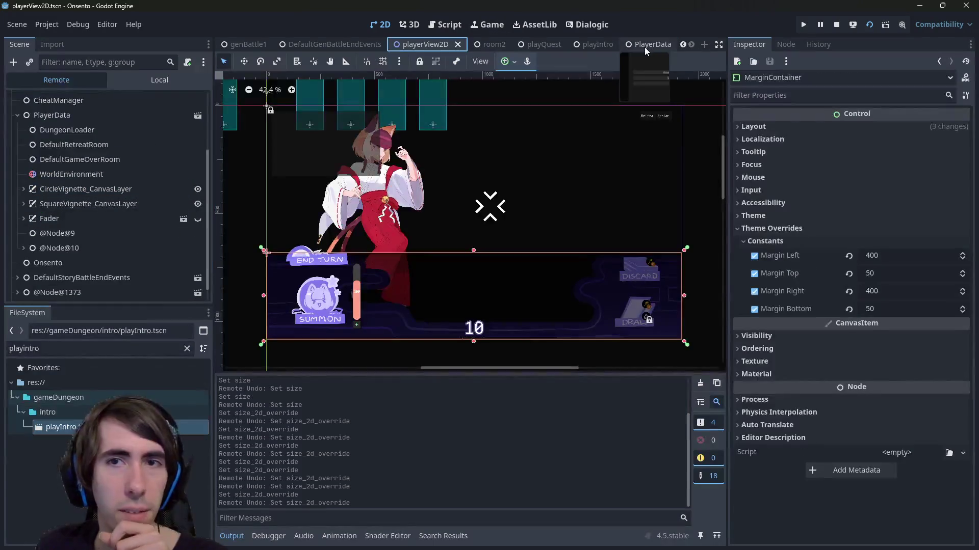
left_click(644, 47)
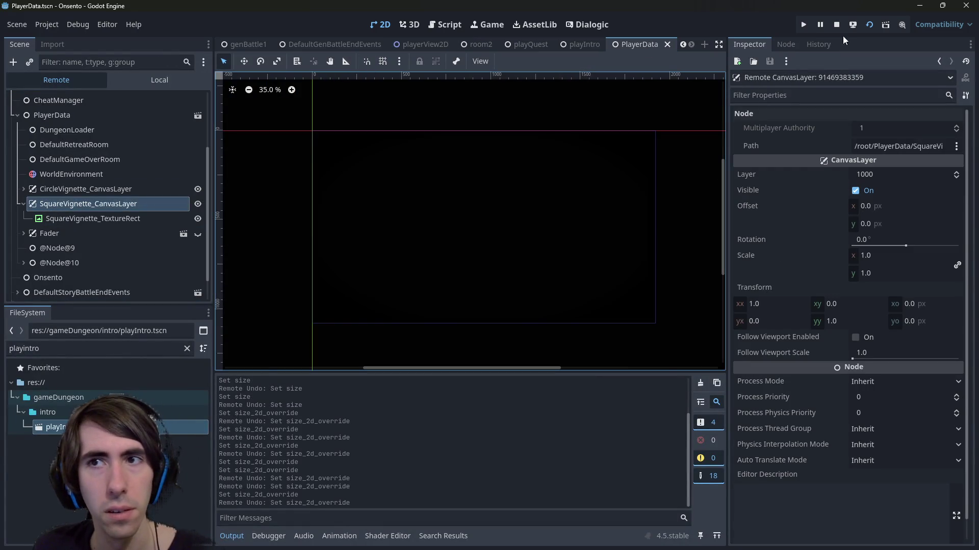
left_click(836, 25)
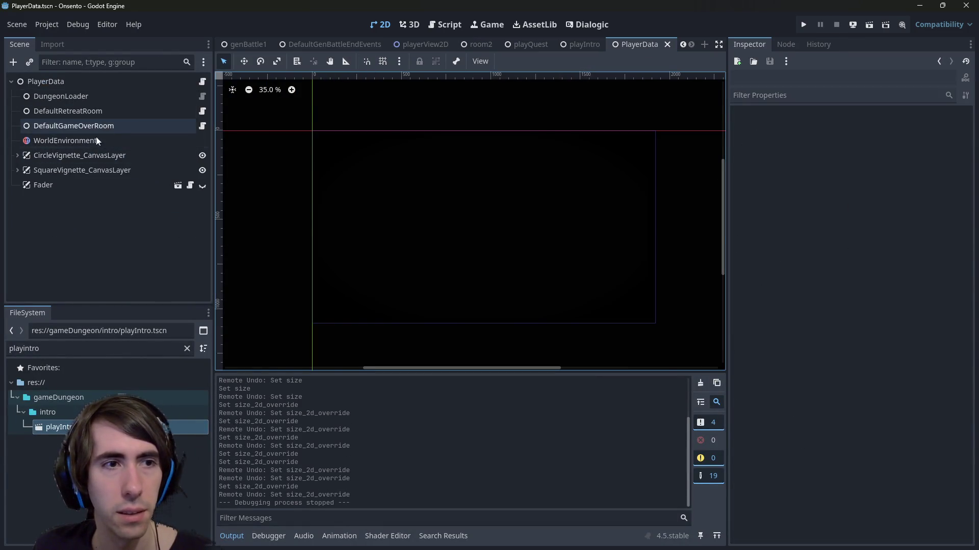
Select both CircleVignette_CanvasLayer and SquareVignette_CanvasLayer in PlayerData
left_click(91, 154)
left_click(86, 170, "shift")
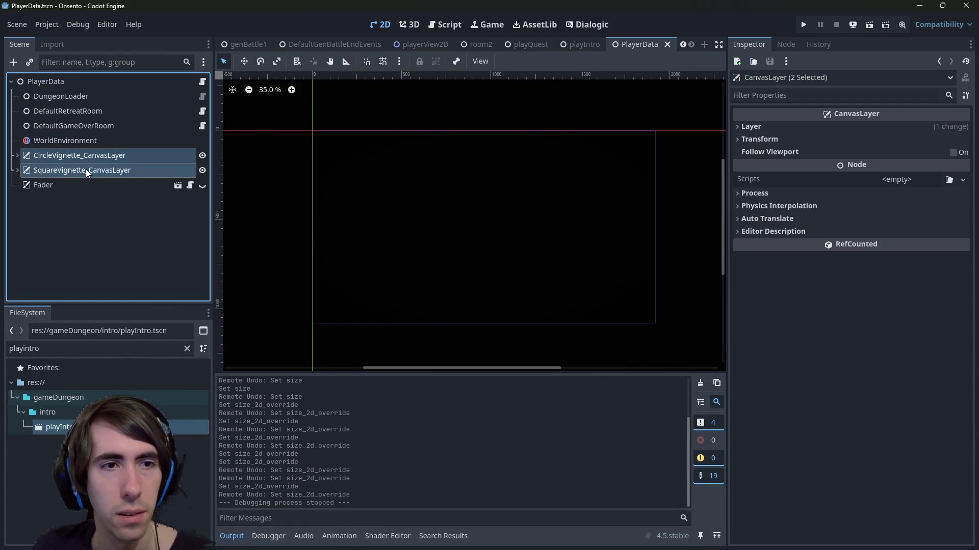
left_click(99, 84)
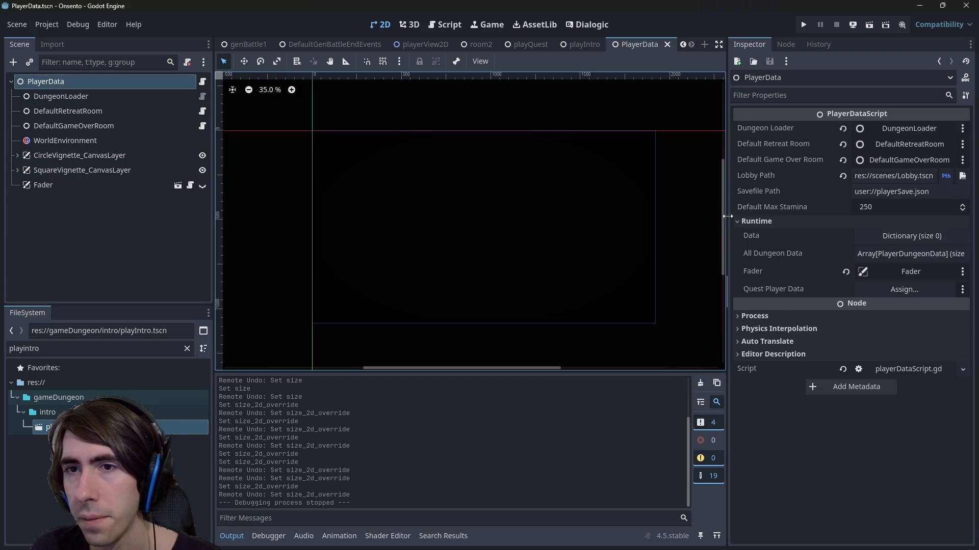
left_click_drag(728, 216, 627, 216)
left_click(91, 156)
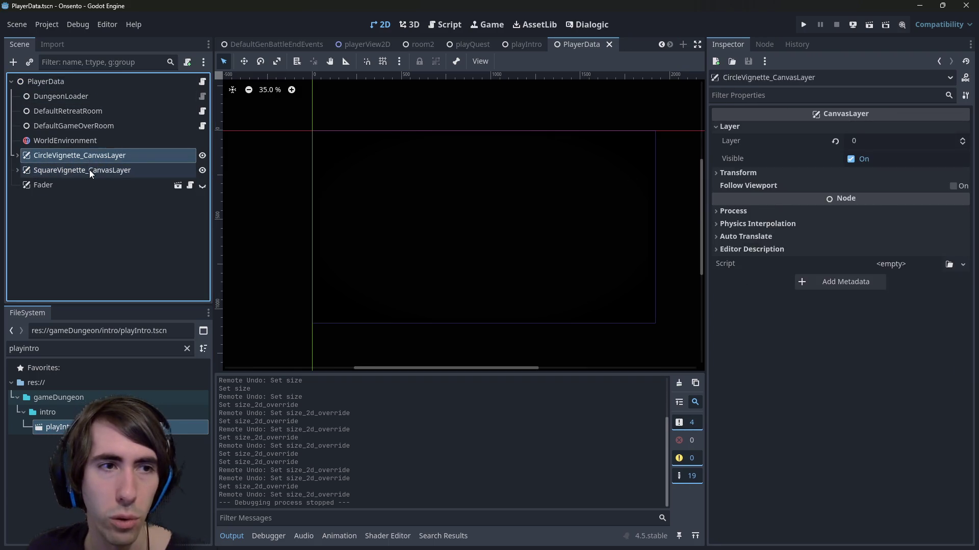
left_click(91, 172, "shift")
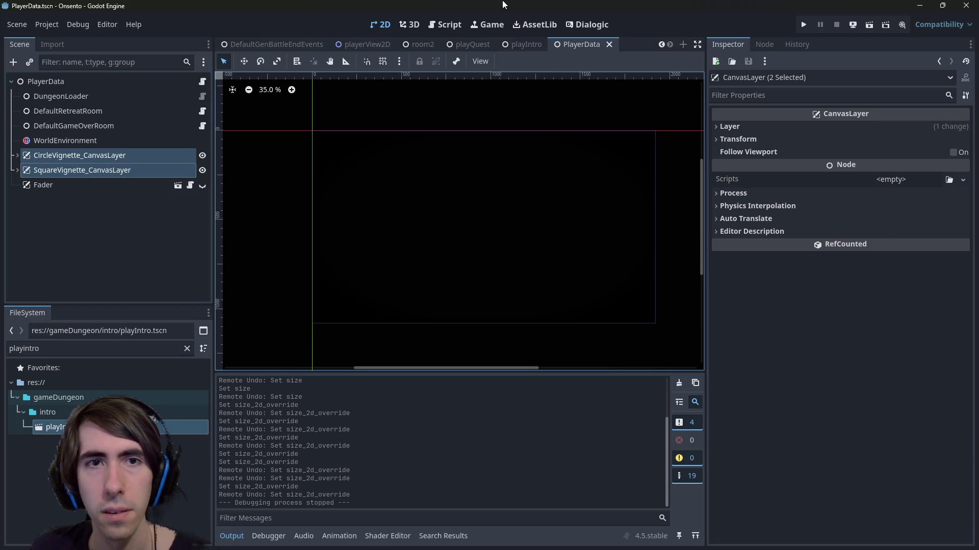
Paste both vignette layers under View in playerView2D and save the scene
left_click(350, 47)
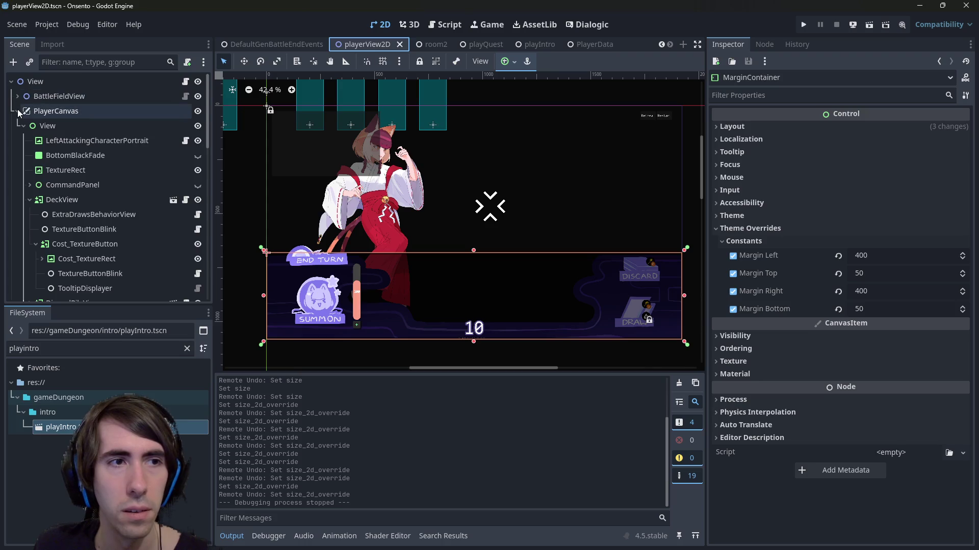
left_click(17, 110)
left_click(18, 155)
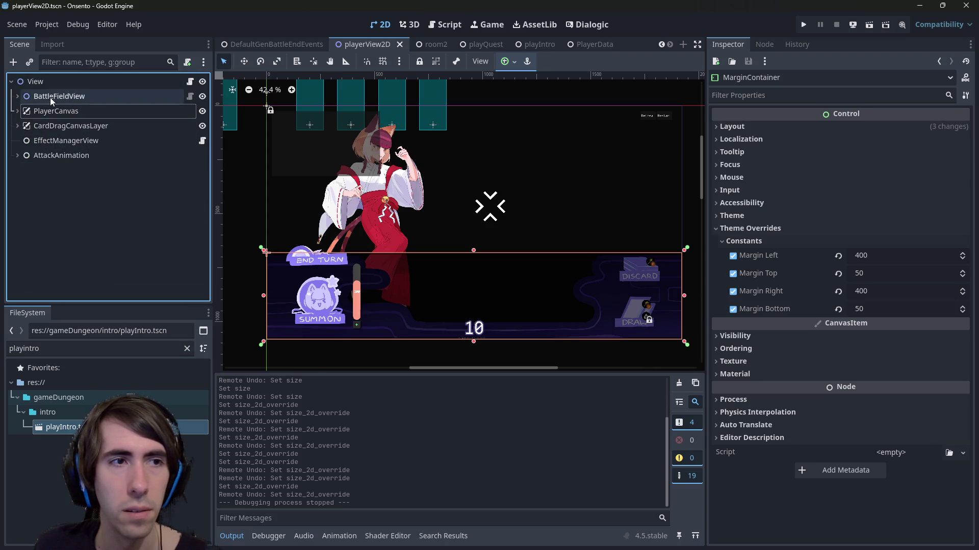
left_click(50, 82)
key("ctrl+v")
key("ctrl+s")
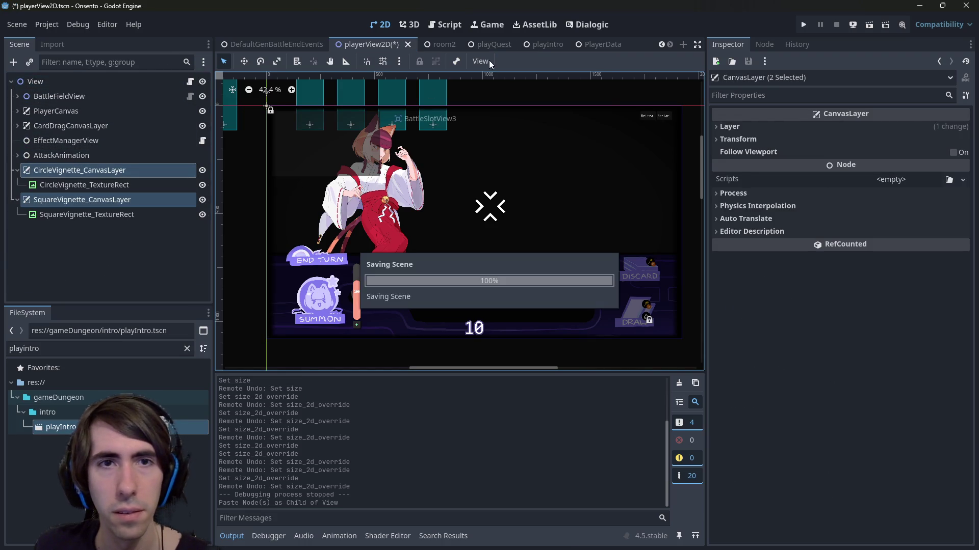
Hide both vignette layers in PlayerData and save the PlayerData scene
left_click(582, 43)
left_click(202, 155)
left_click(203, 156)
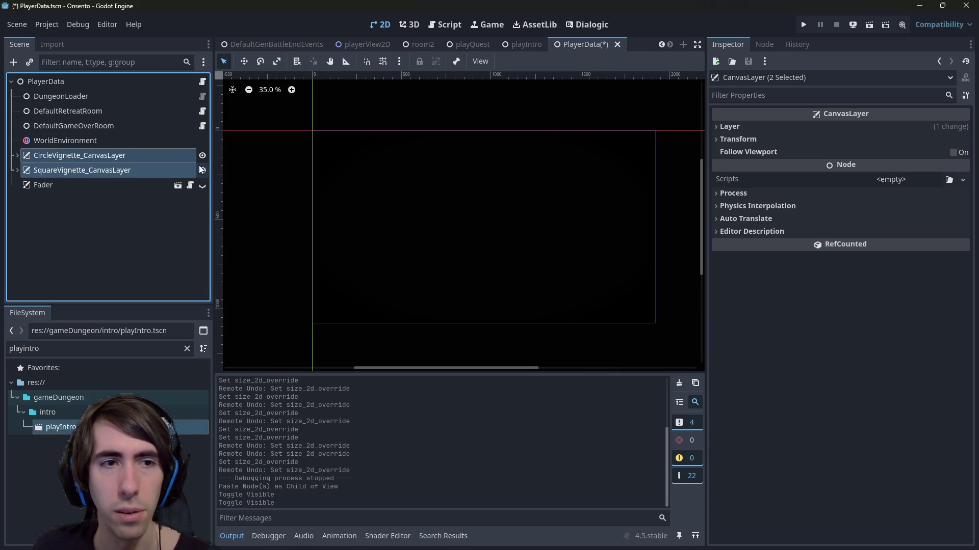
left_click(202, 156)
key("ctrl+s")
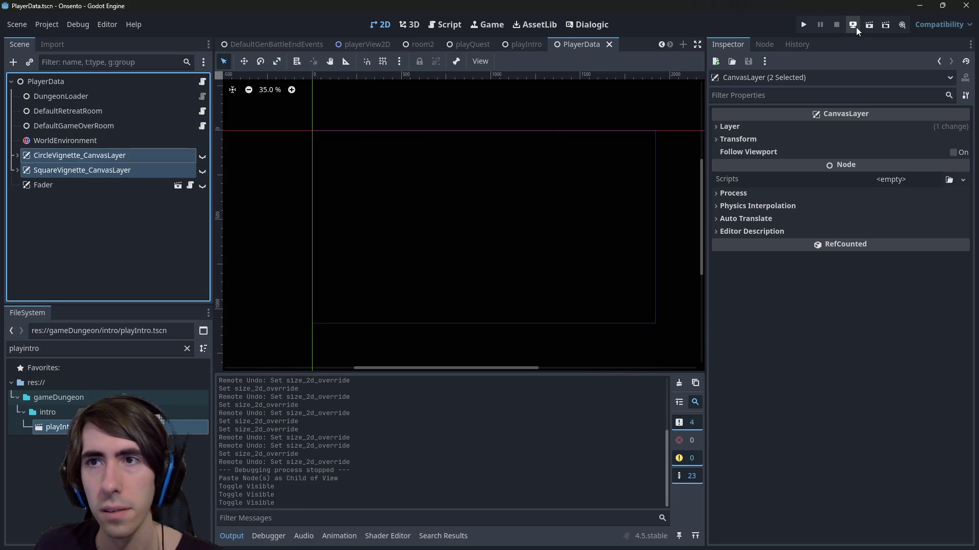
left_click(514, 45)
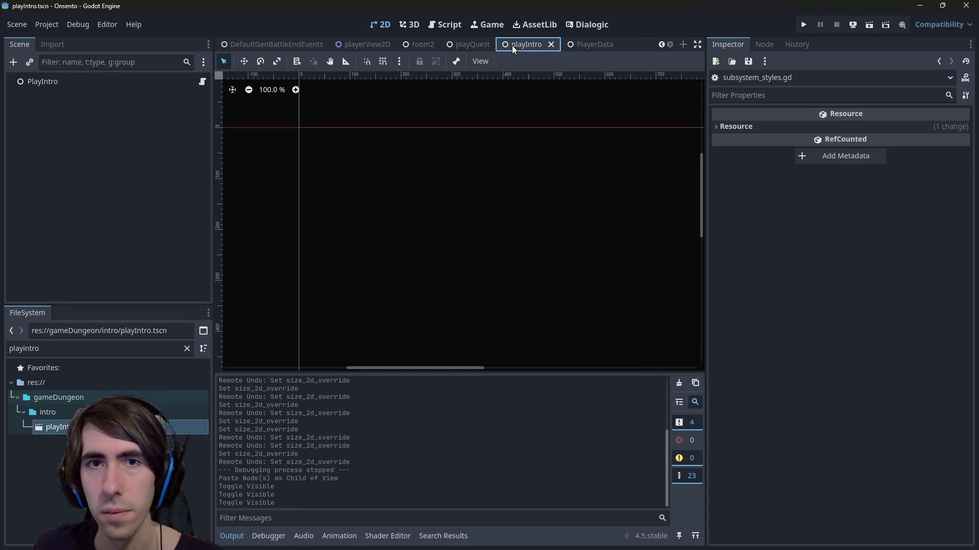
Run the playIntro scene and open the in-game menu with Escape
left_click(869, 24)
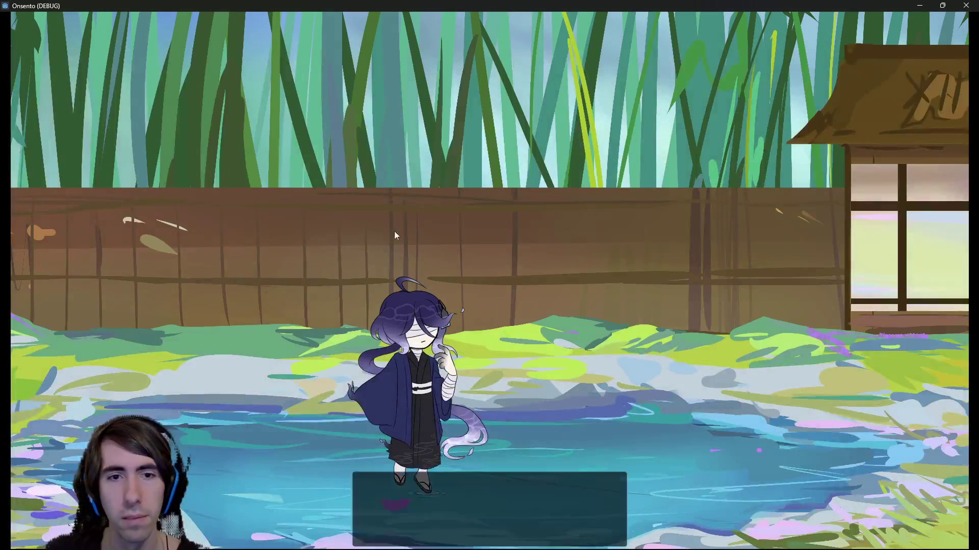
key("Escape")
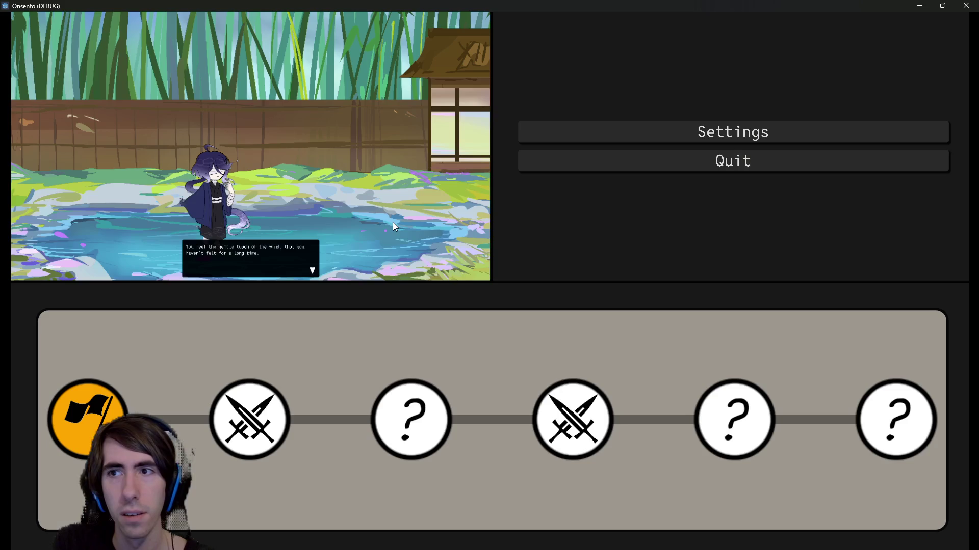
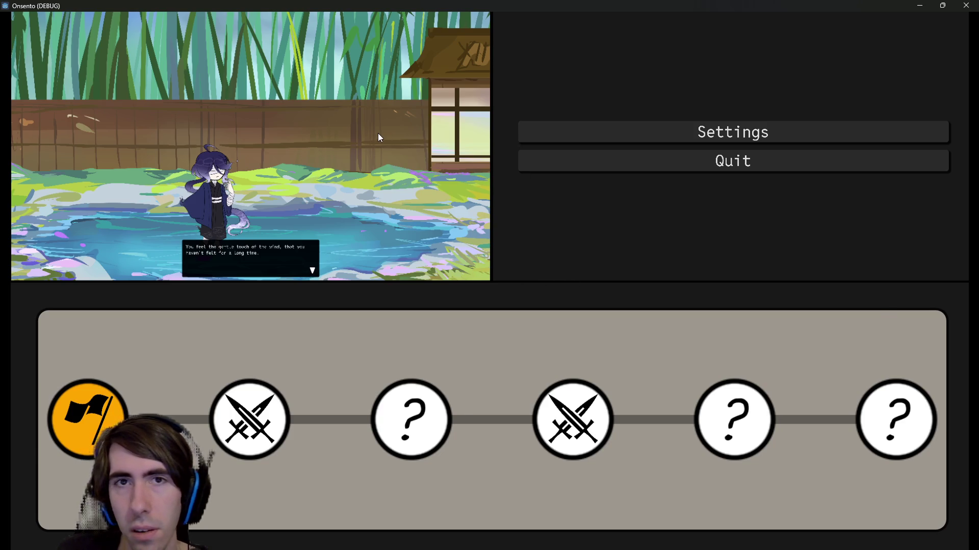
Resume the game and advance through the intro dialogue lines in Onsento
key("Escape")
left_click(392, 249)
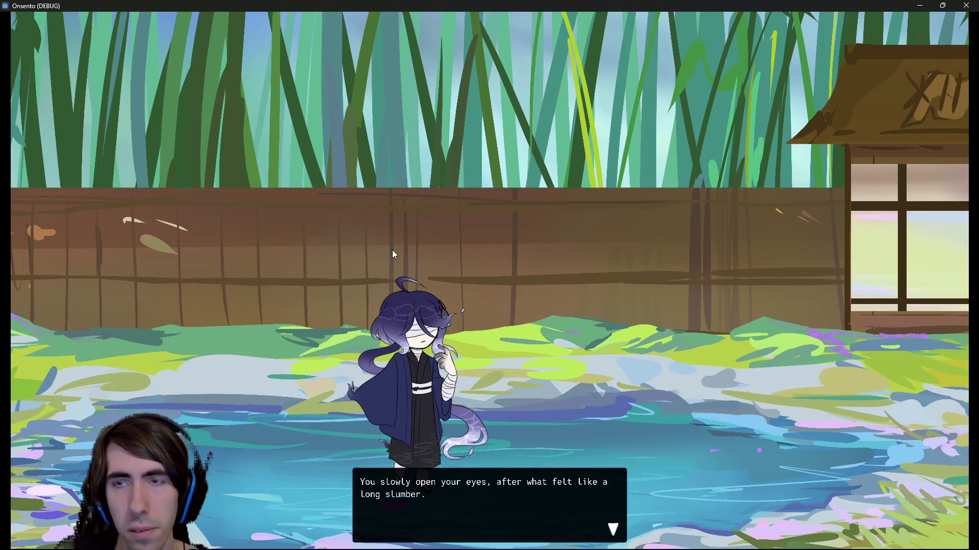
left_click(392, 250)
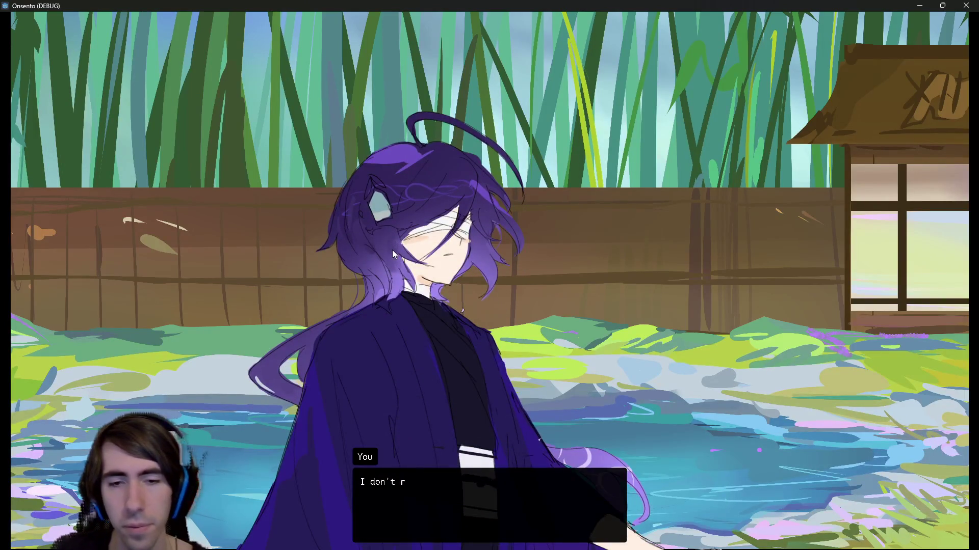
left_click(448, 166)
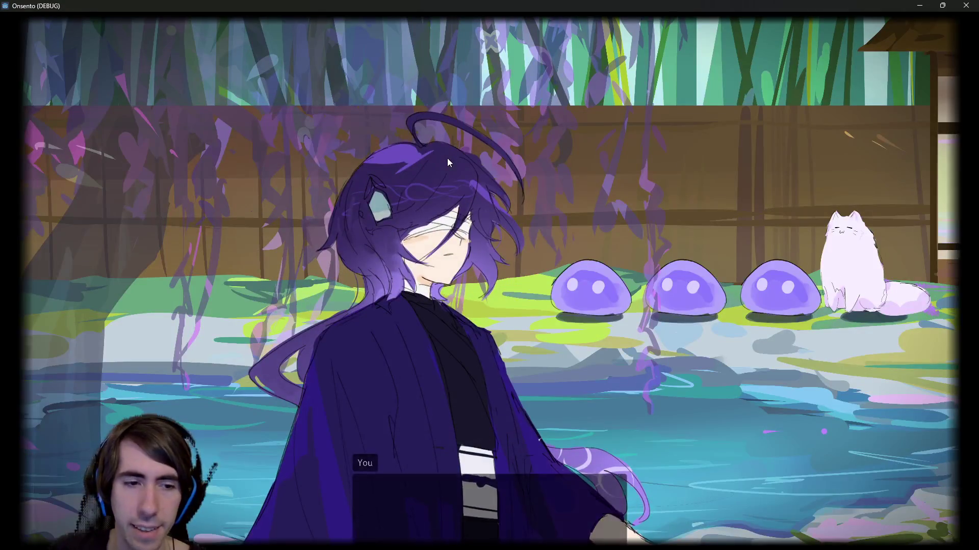
Toggle the pause menu, bring up the abandon-quest confirmation with Quit, then cancel it
key("Escape")
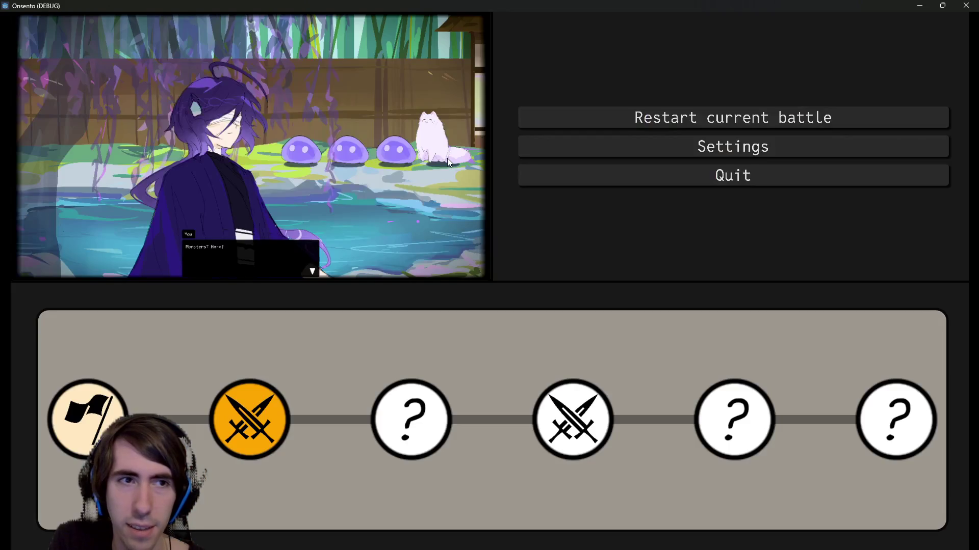
key("Escape")
key("Escape")
key("Escape")
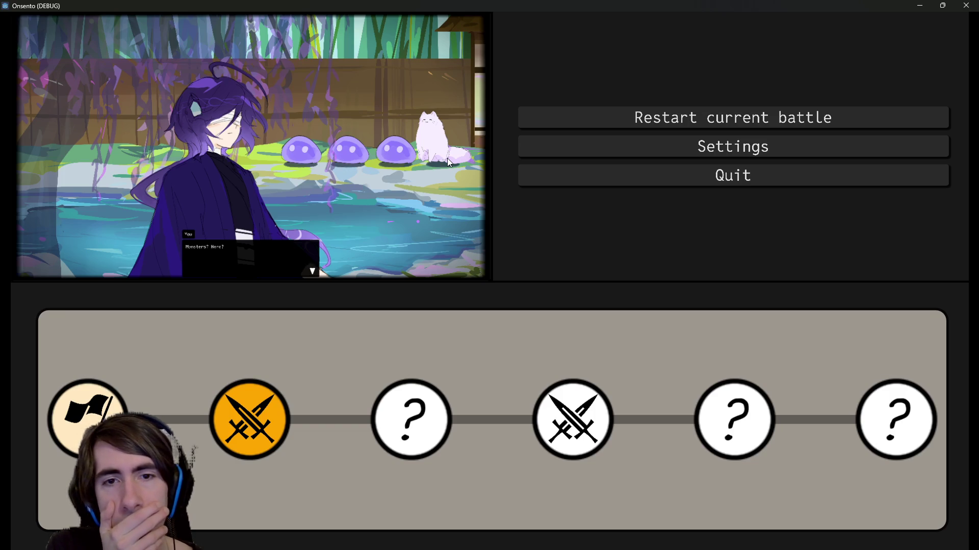
key("Escape")
key("Escape")
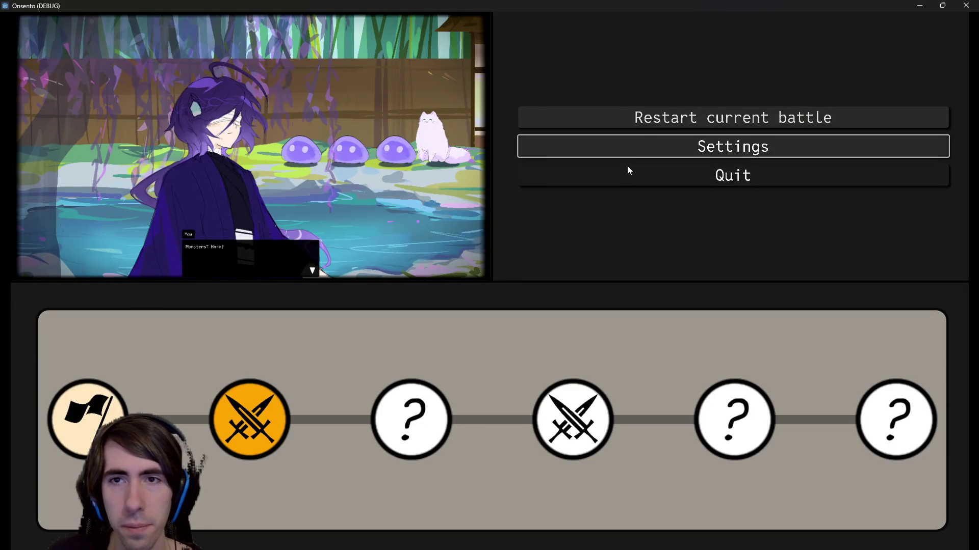
left_click(639, 175)
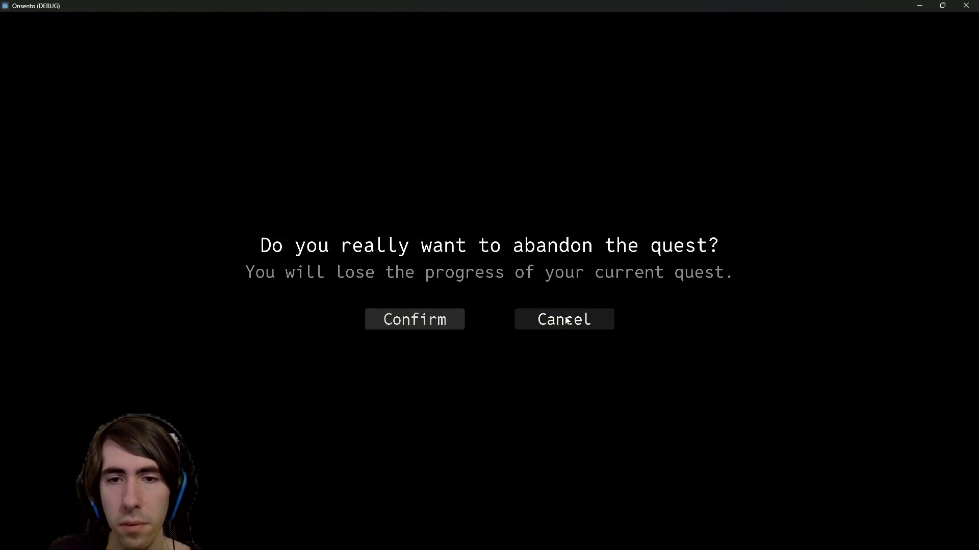
left_click(563, 312)
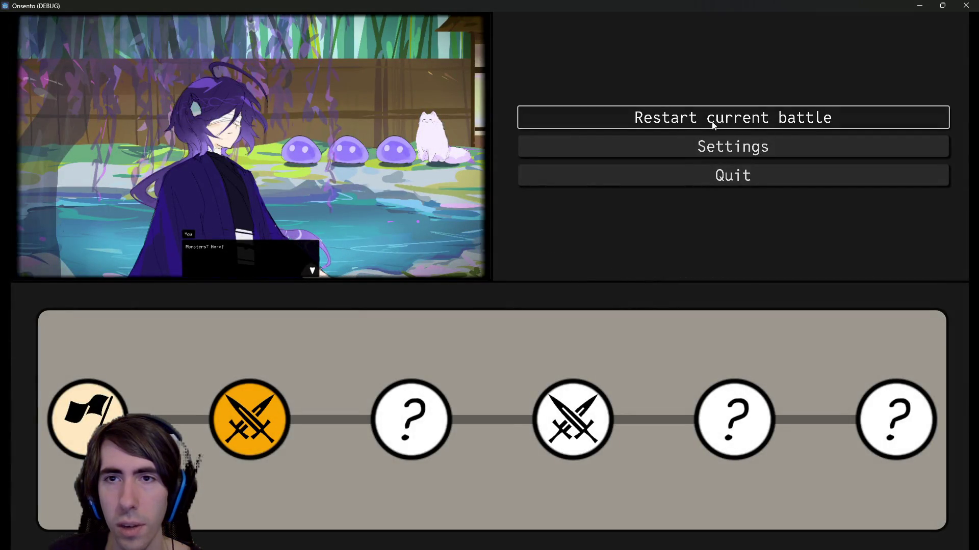
key("Escape")
Restart the current battle from the pause menu, close the game, and return to the playQuest script
left_click(357, 224)
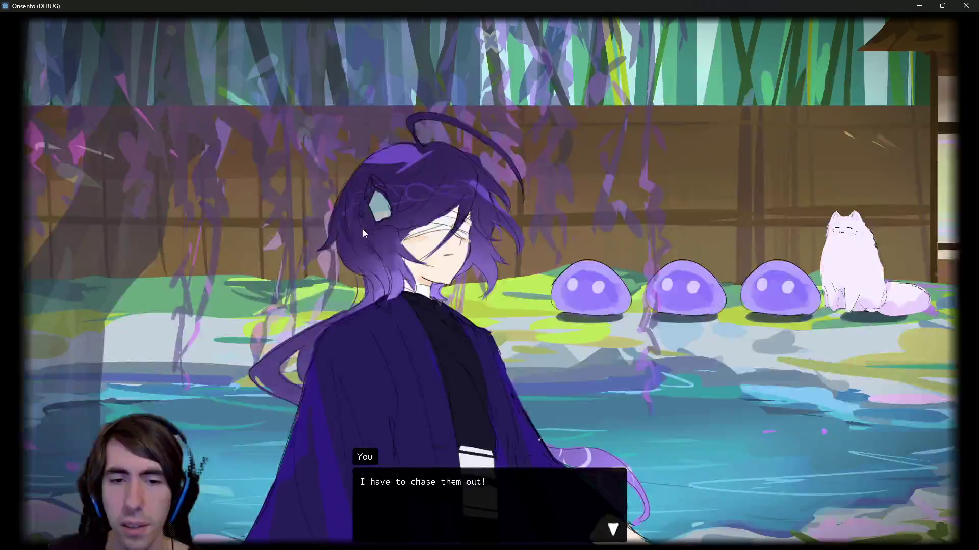
left_click(363, 228)
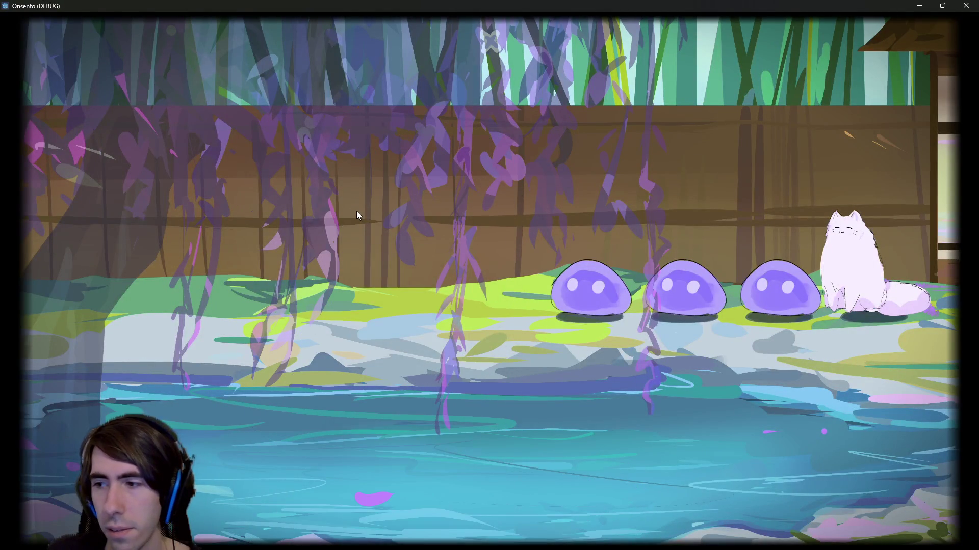
key("Escape")
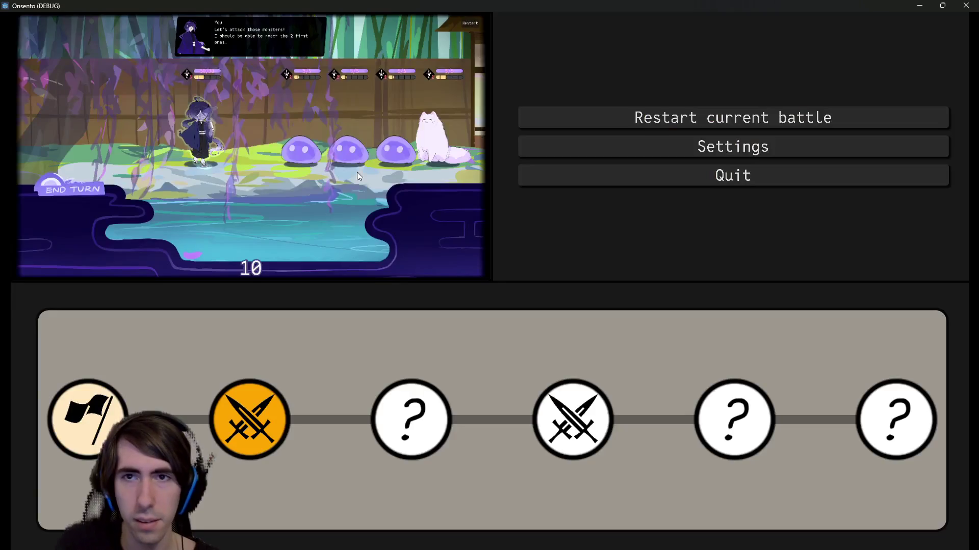
left_click(583, 115)
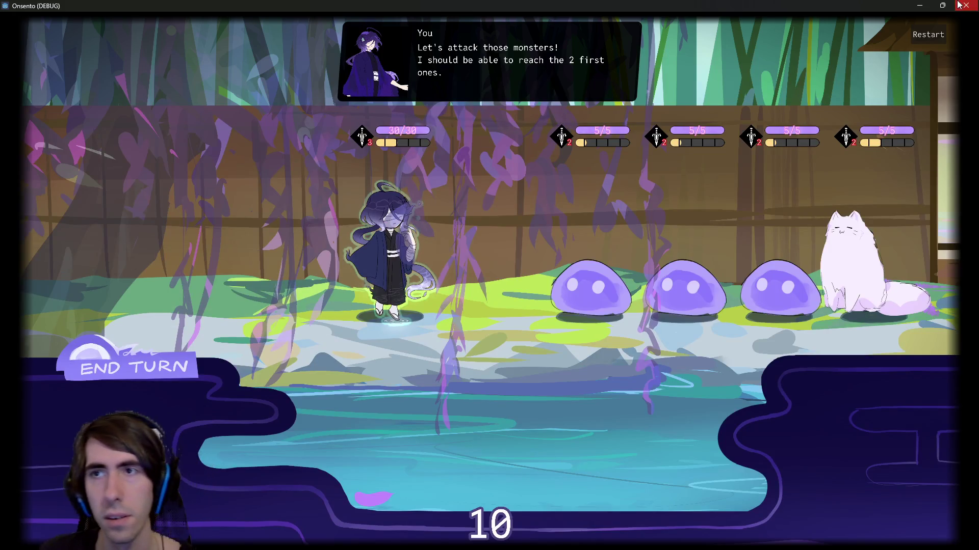
left_click(966, 6)
left_click(449, 24)
left_click(466, 39)
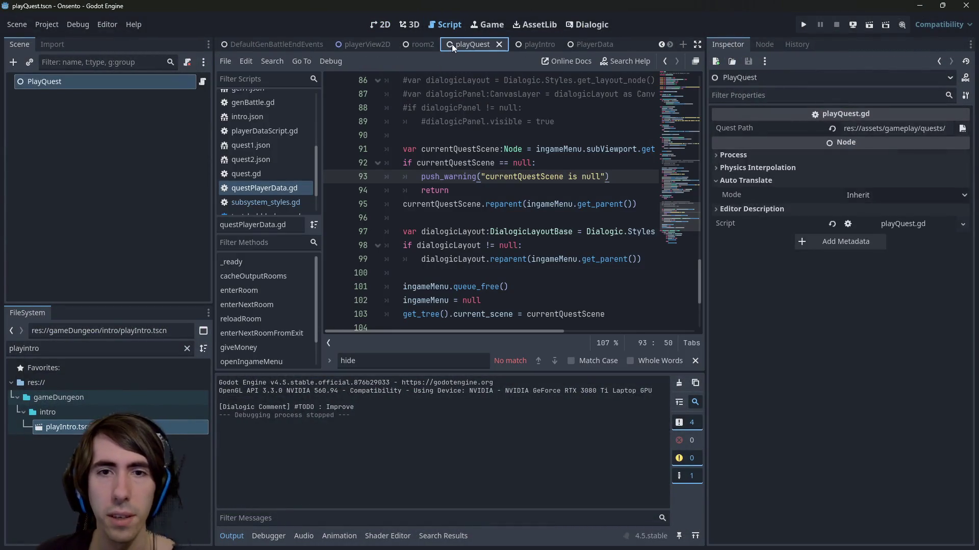
Narrow the Inspector and open the DefaultGenBattleEndEvents and BattleIngameMenu scenes
left_click(487, 149)
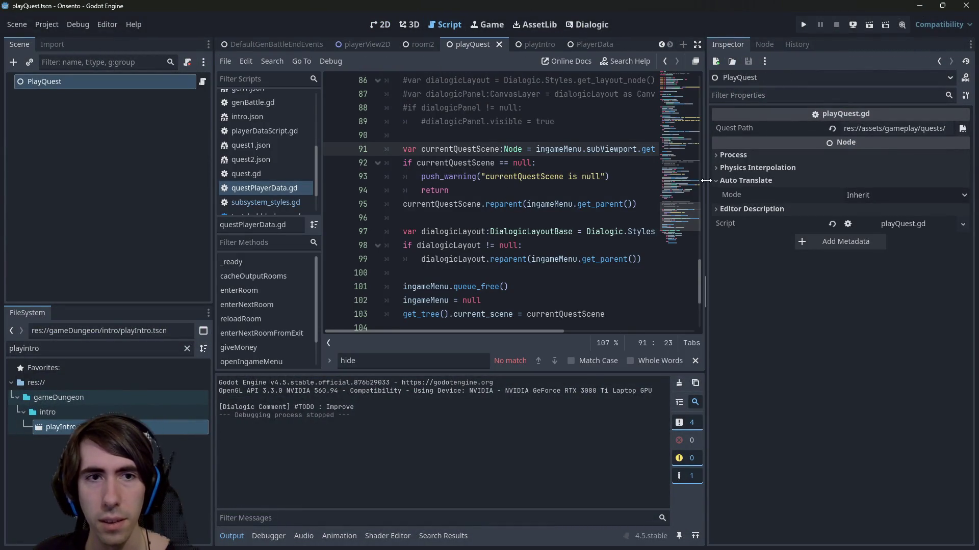
left_click_drag(704, 181, 792, 180)
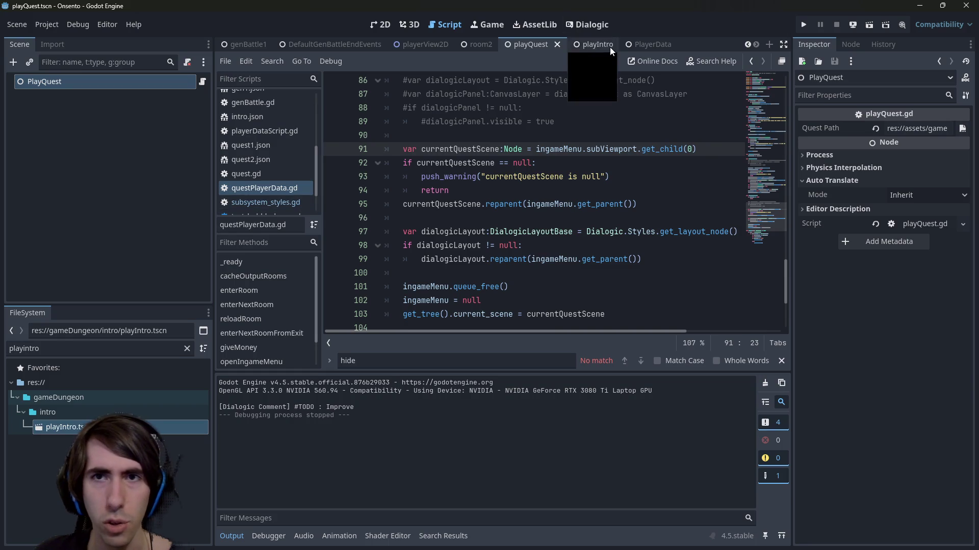
left_click(341, 40)
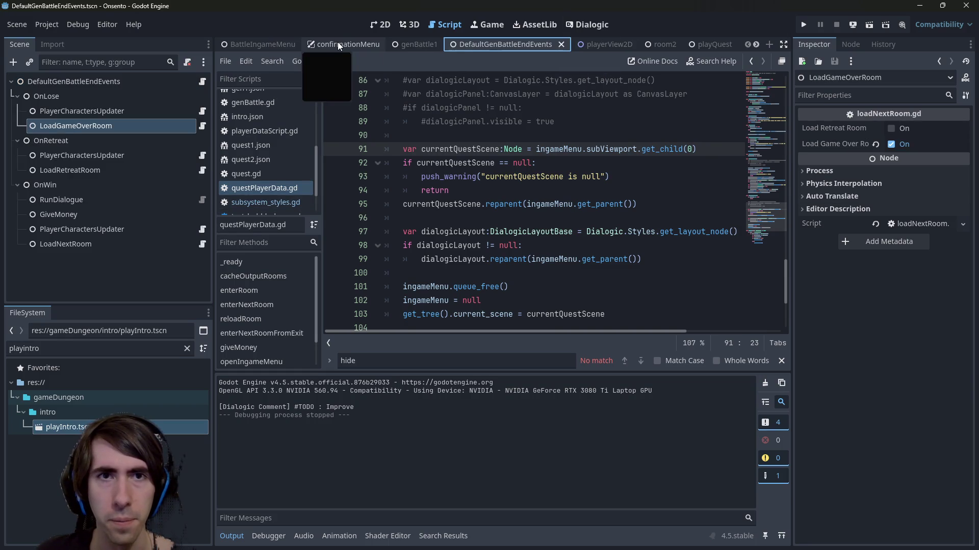
left_click(259, 40)
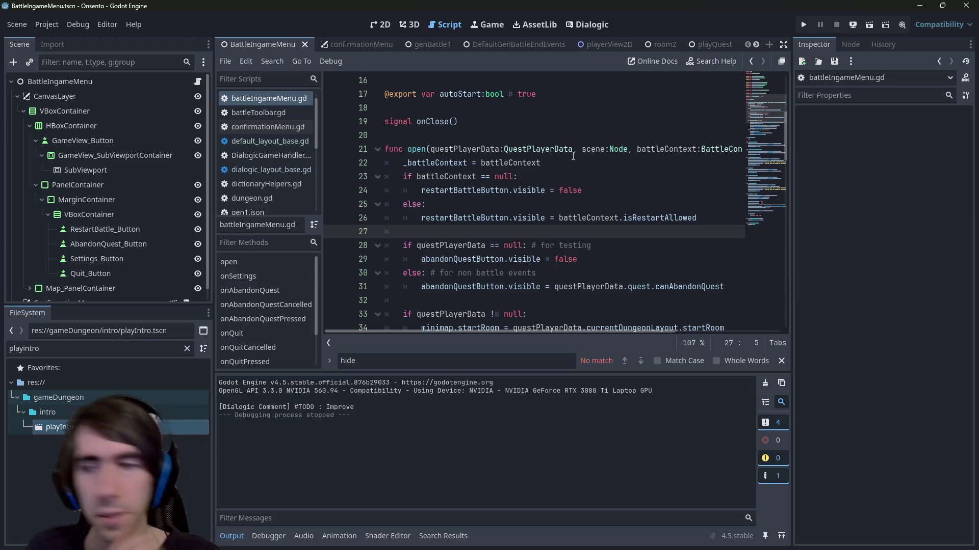
Review the onSettings placeholder and the retreat call in onAbandonQuest in battleIngameMenu.gd
scroll(514, 215, "down", 2)
scroll(514, 215, "down", 7)
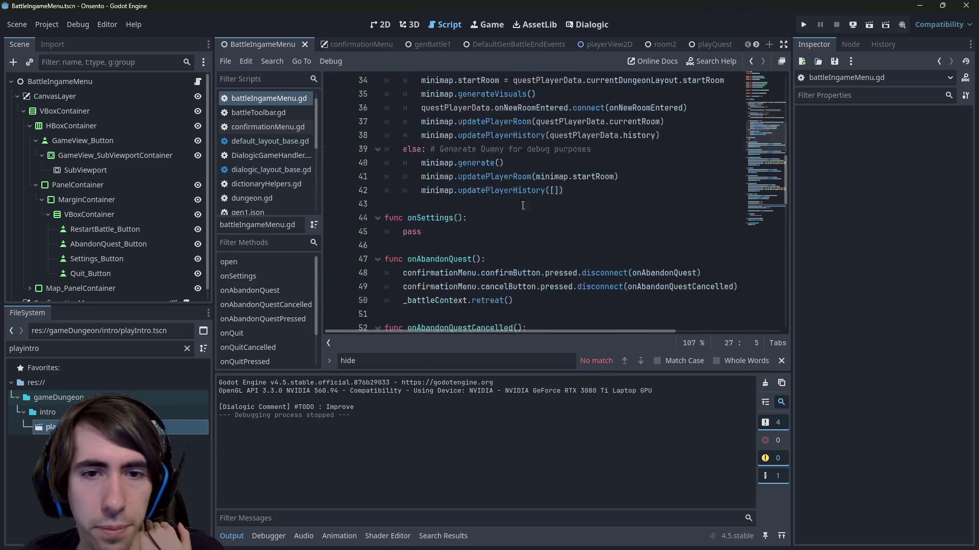
scroll(514, 214, "up", 2)
double_click(471, 191)
scroll(474, 206, "down", 1)
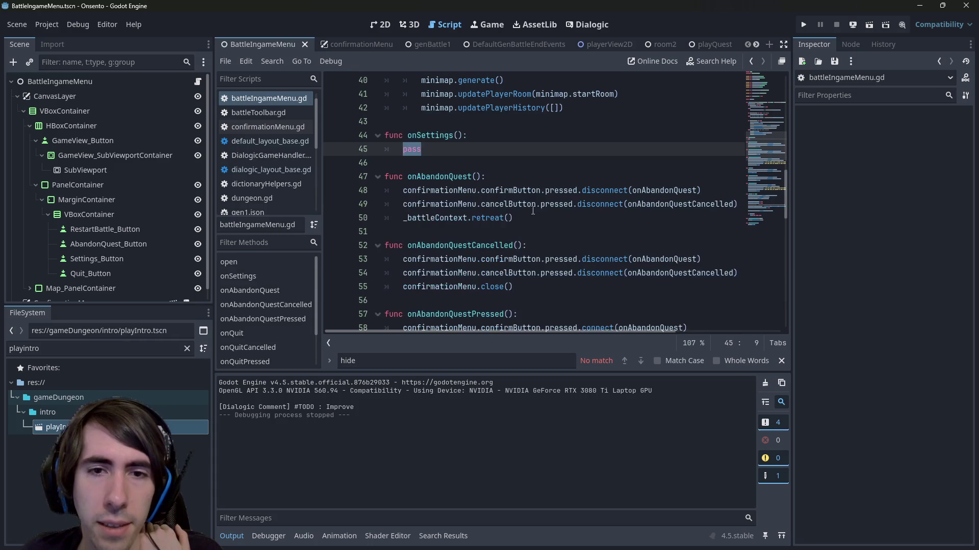
left_click(461, 218)
double_click(462, 217)
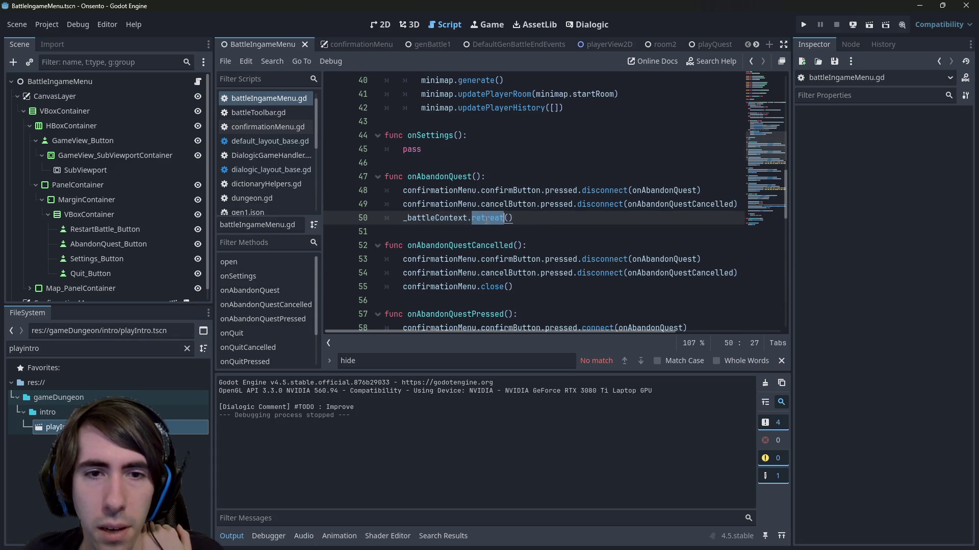
scroll(486, 220, "down", 1)
Scroll to _ready and select the settings button connection line
mouse_move(514, 177)
left_mouse_down()
mouse_move(421, 176)
mouse_move(333, 151)
left_mouse_up()
scroll(457, 179, "up", 4)
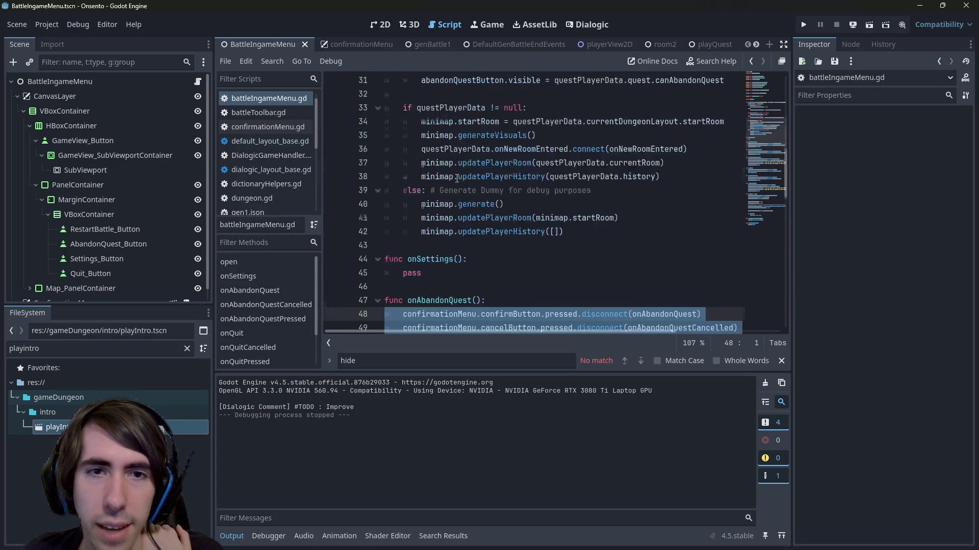
scroll(456, 179, "down", 1)
scroll(457, 179, "up", 6)
scroll(456, 178, "down", 16)
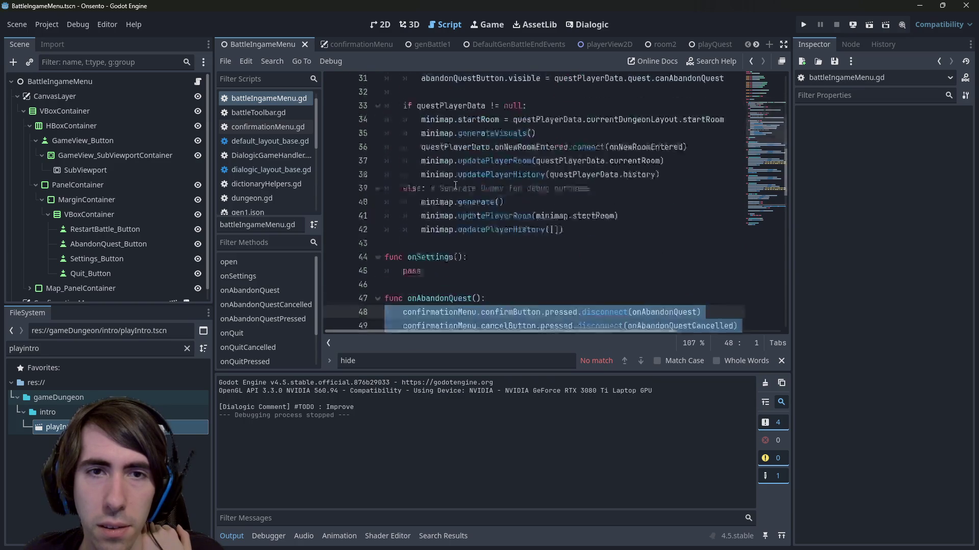
scroll(455, 185, "down", 3)
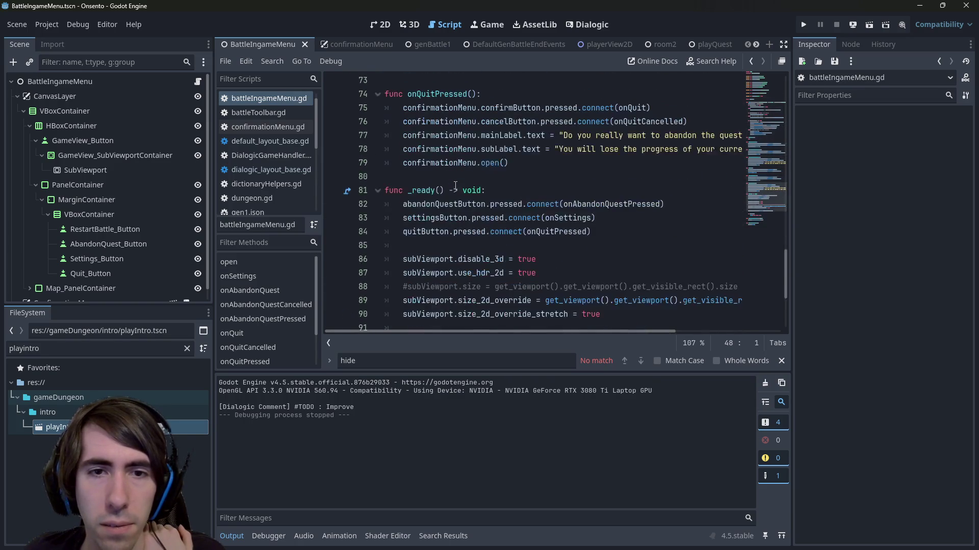
left_click(530, 259)
left_click(419, 217)
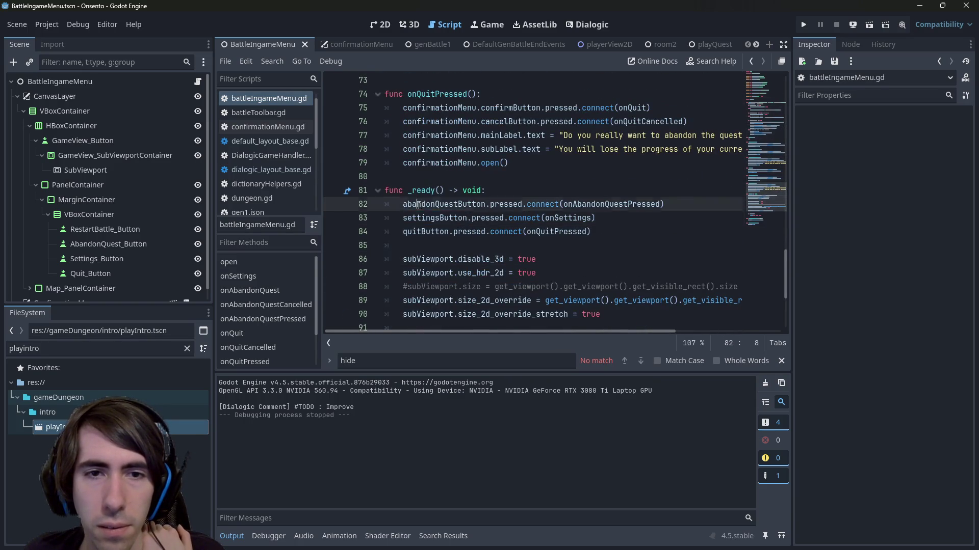
triple_click(419, 218)
Duplicate the settings connection as a restartBattleButton connection handled by onRestart
key("ctrl+c")
key("End")
key("Return")
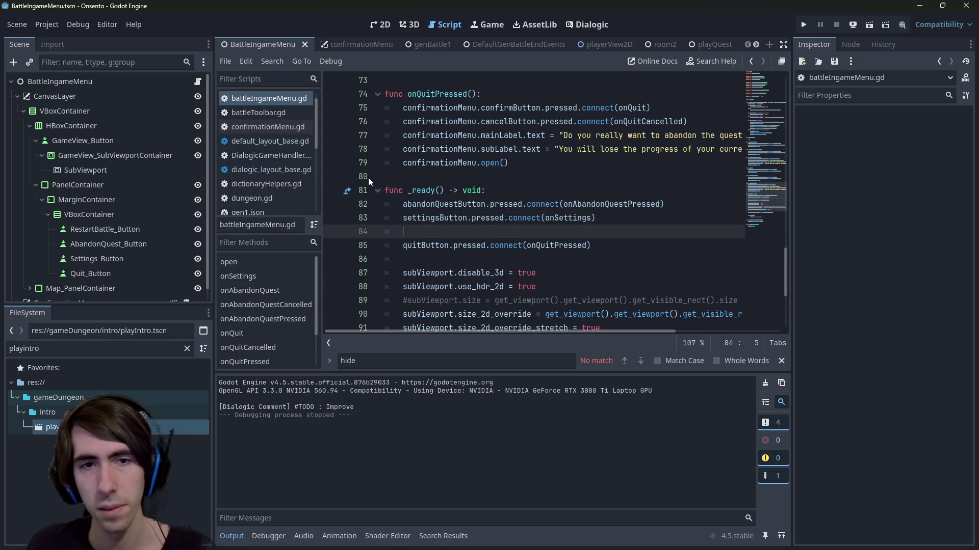
key("ctrl+v")
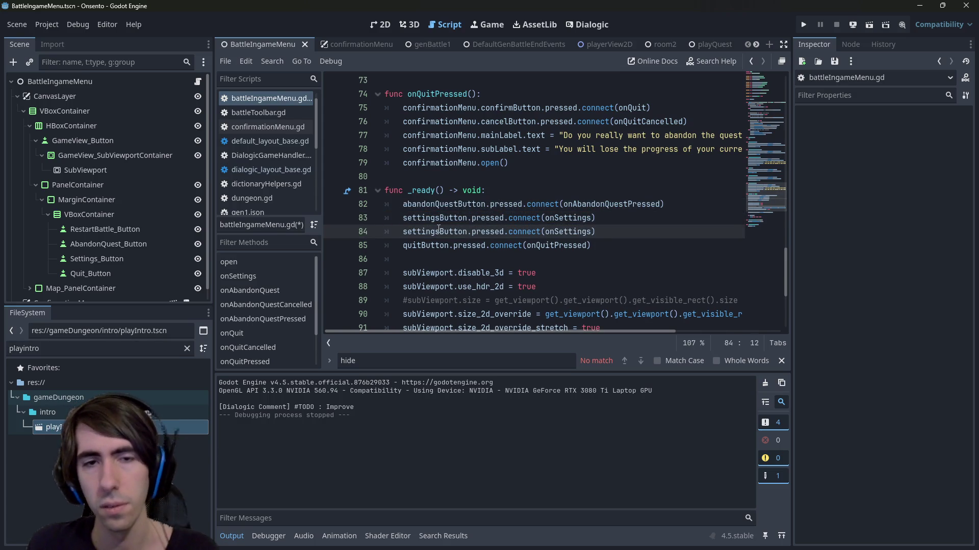
key("shift+Home")
type("restart")
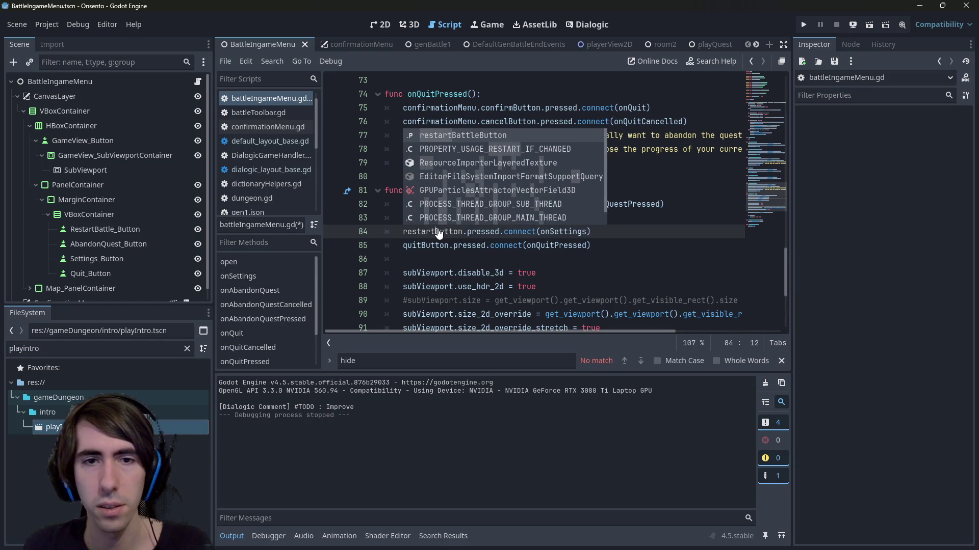
key("Tab")
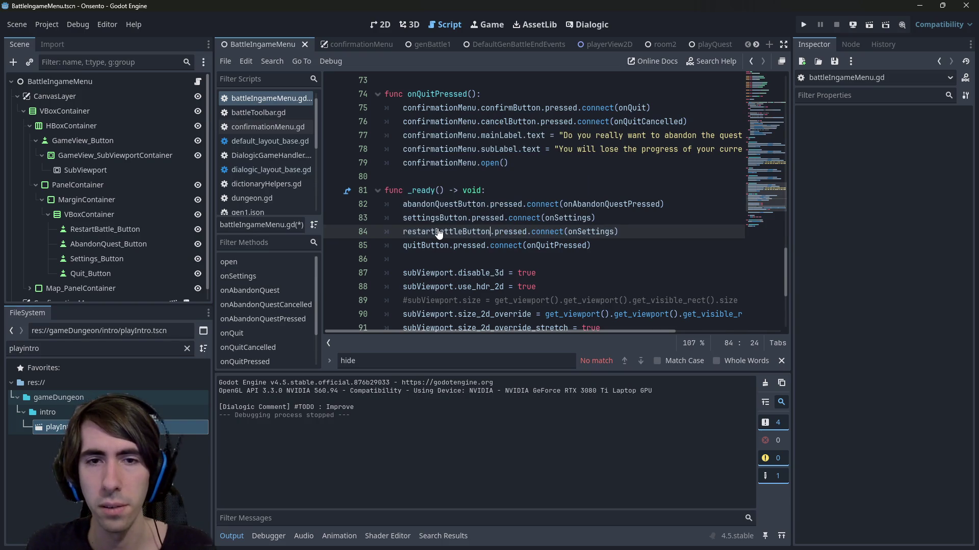
key("ctrl+s")
double_click(579, 232)
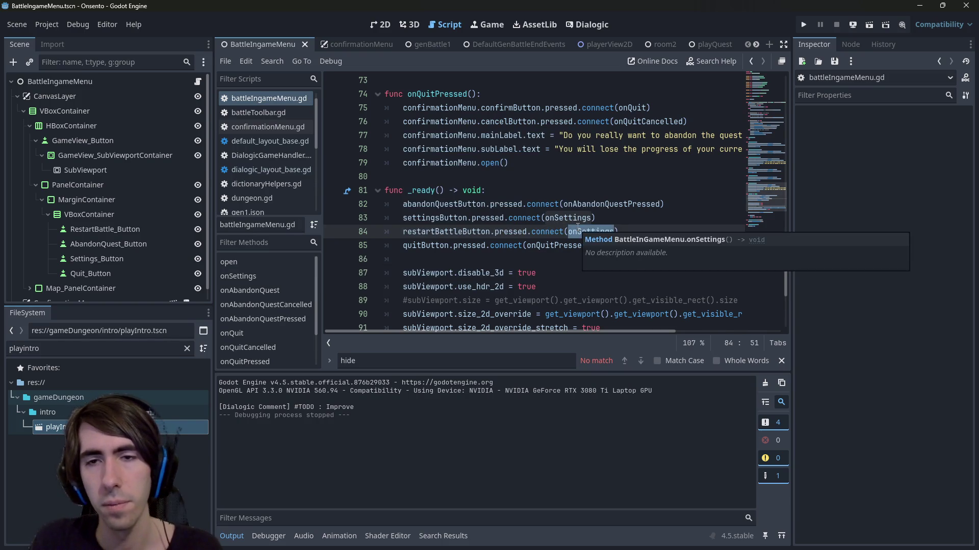
type("onRestartBattle")
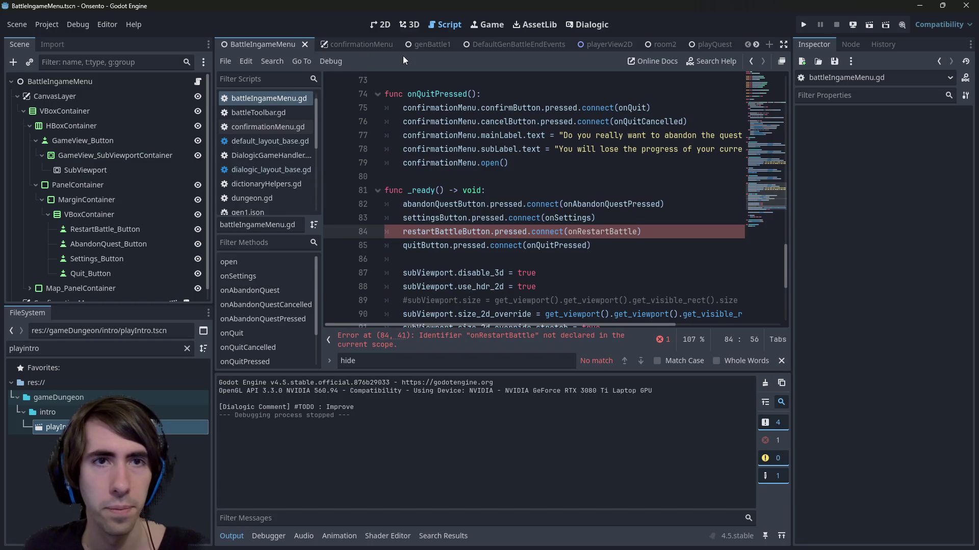
Check the menu layout and look up the onAbandonQuest handler and its retreat call
left_click(384, 24)
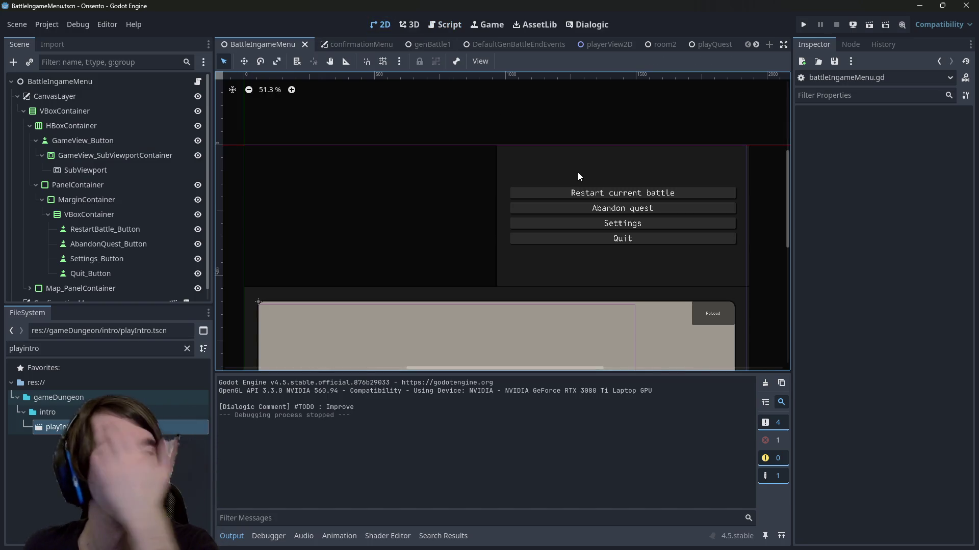
left_click(439, 26)
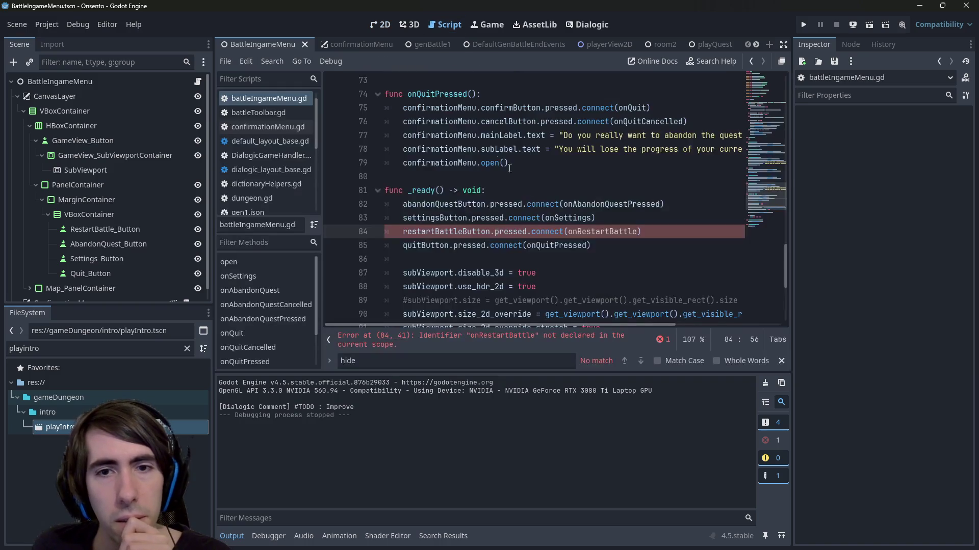
left_click(600, 204, "ctrl")
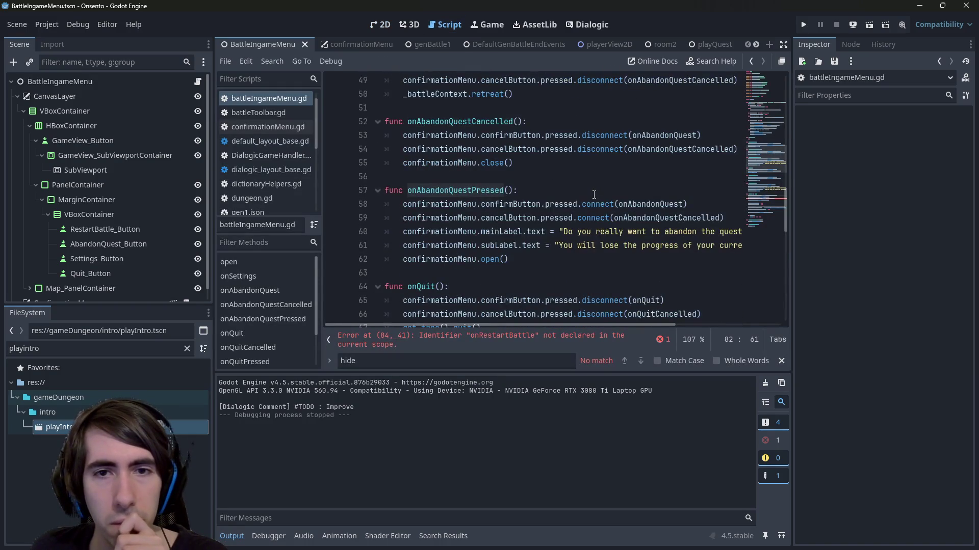
double_click(620, 205)
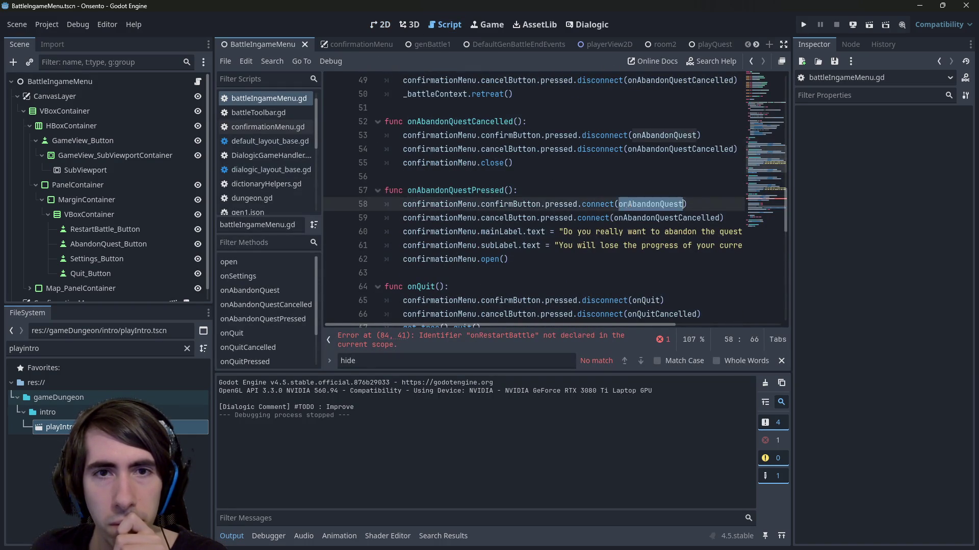
scroll(510, 209, "up", 3)
double_click(488, 218)
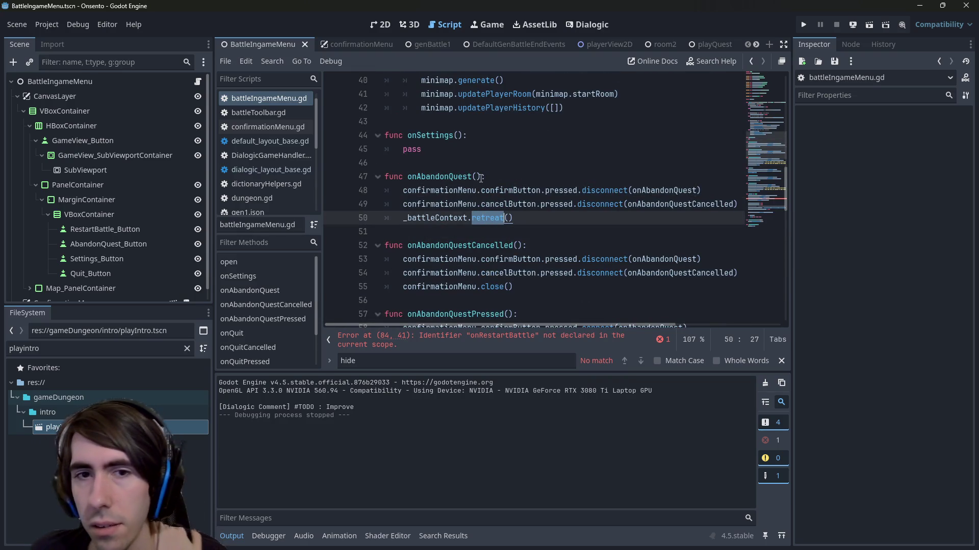
Declare a new func onRestartBattle(): above _ready for the undeclared identifier
left_click(510, 340)
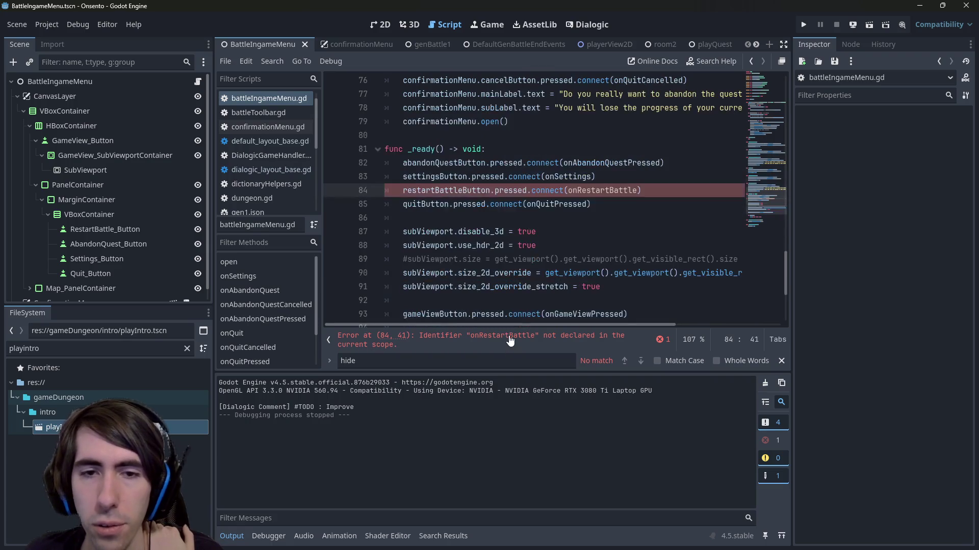
double_click(601, 190)
scroll(544, 185, "up", 10)
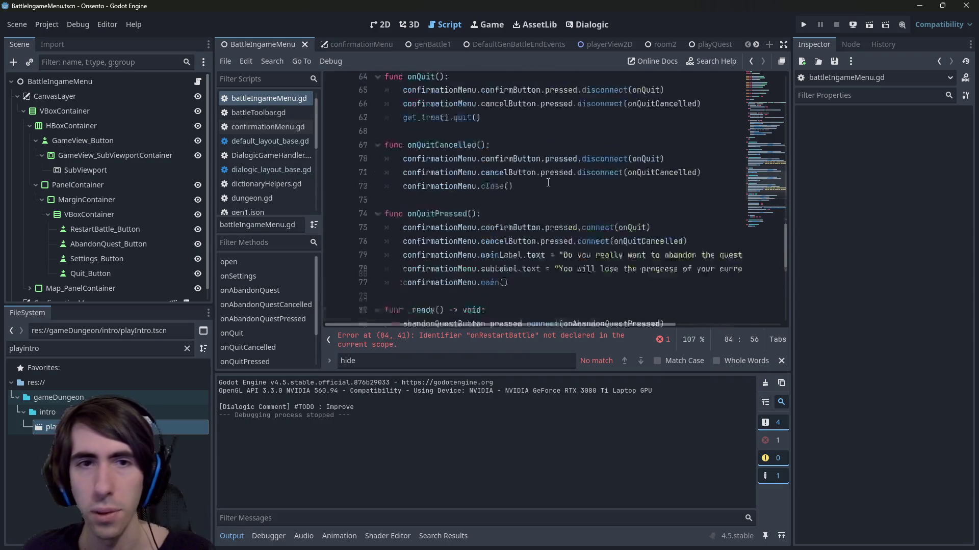
scroll(544, 184, "down", 8)
left_click(459, 222)
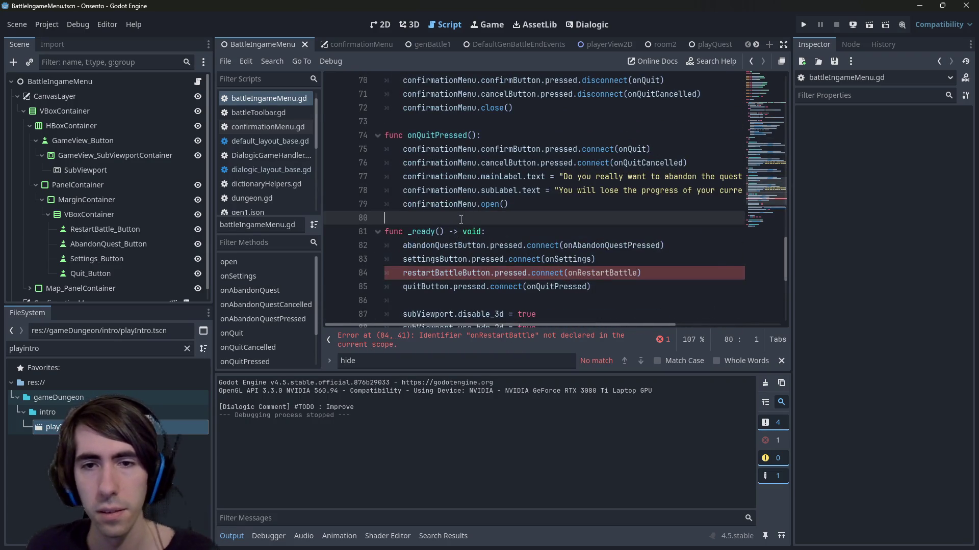
key("Return")
key("Return")
key("Up")
type("func")
key("ctrl+v")
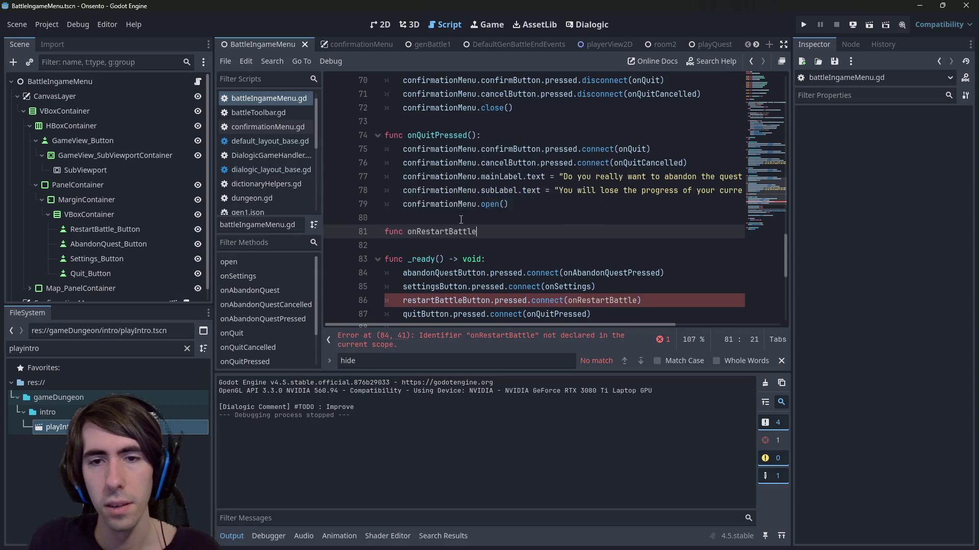
key("Return")
Give onRestartBattle the body _battleContext.restartBattle() and save the script
scroll(461, 219, "up", 7)
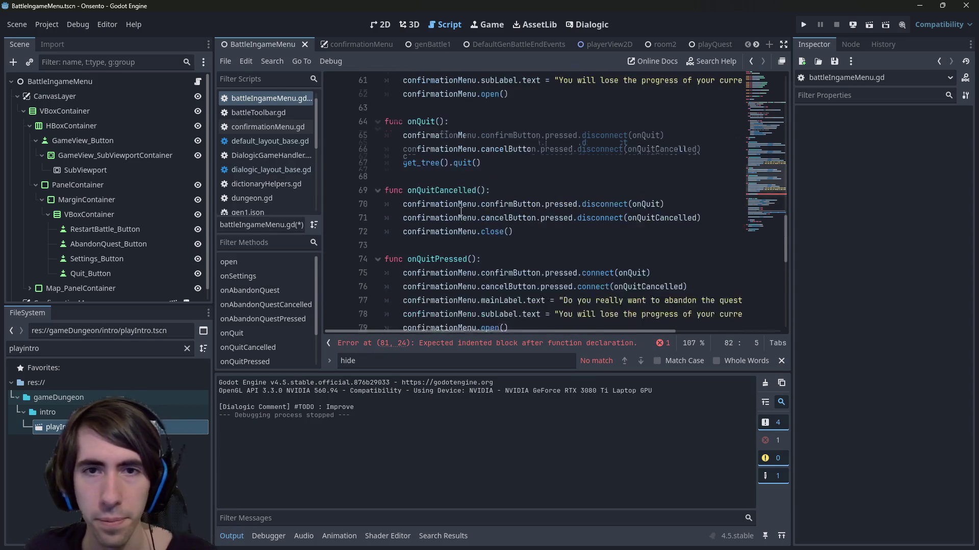
scroll(461, 211, "up", 12)
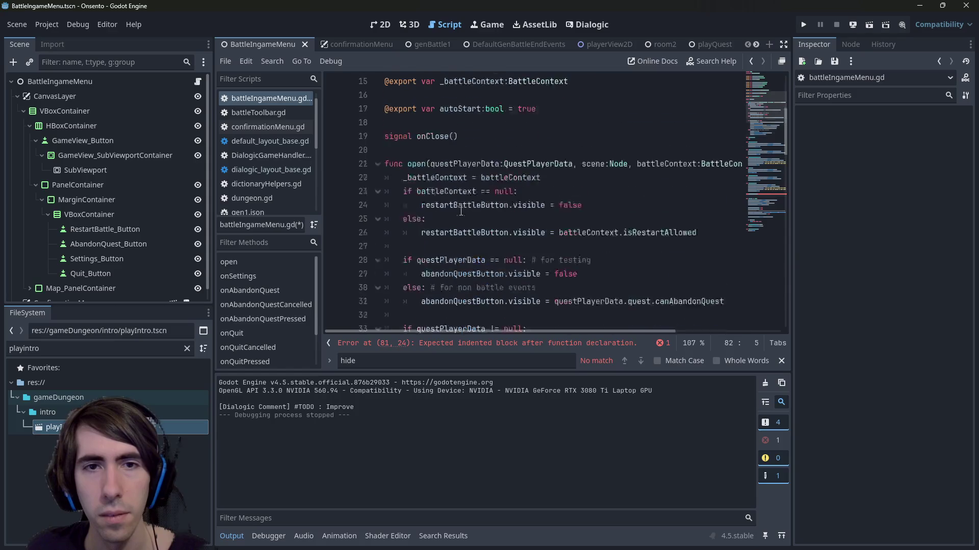
scroll(461, 208, "down", 4)
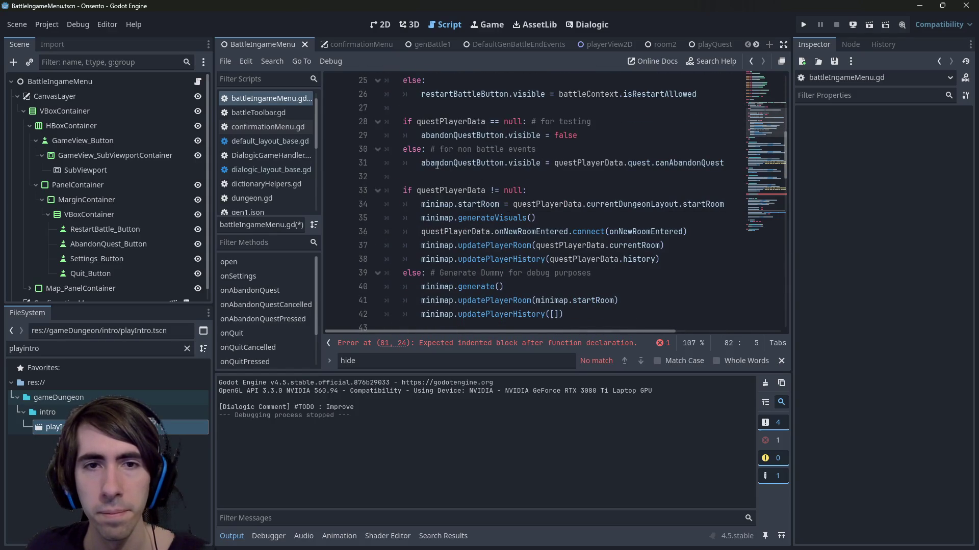
scroll(441, 225, "down", 1)
scroll(550, 193, "up", 3)
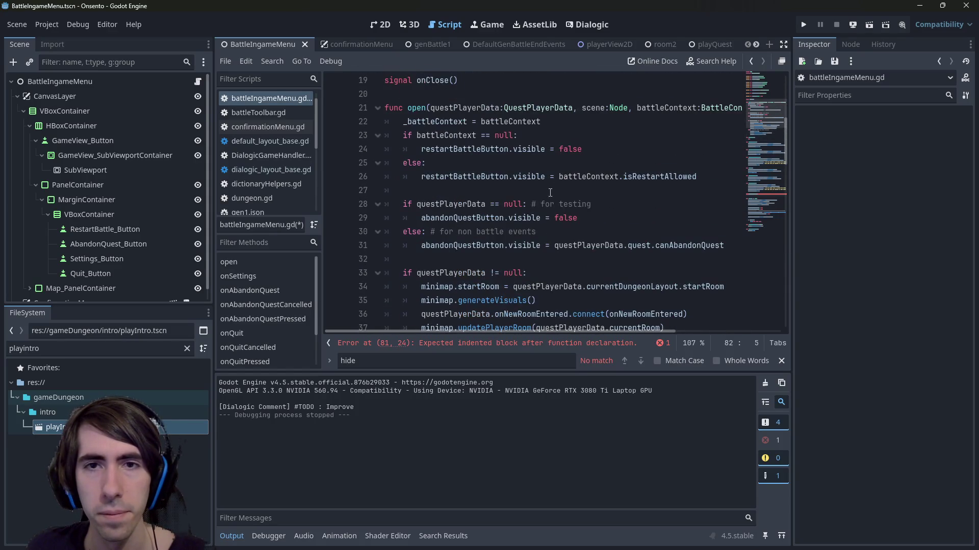
left_click(590, 176)
double_click(447, 121)
key("ctrl+c")
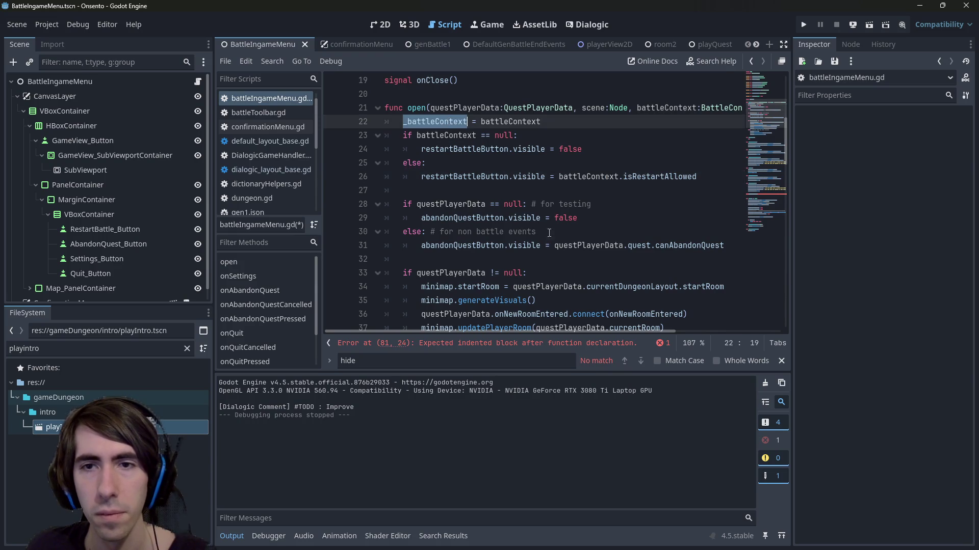
key("alt+Left")
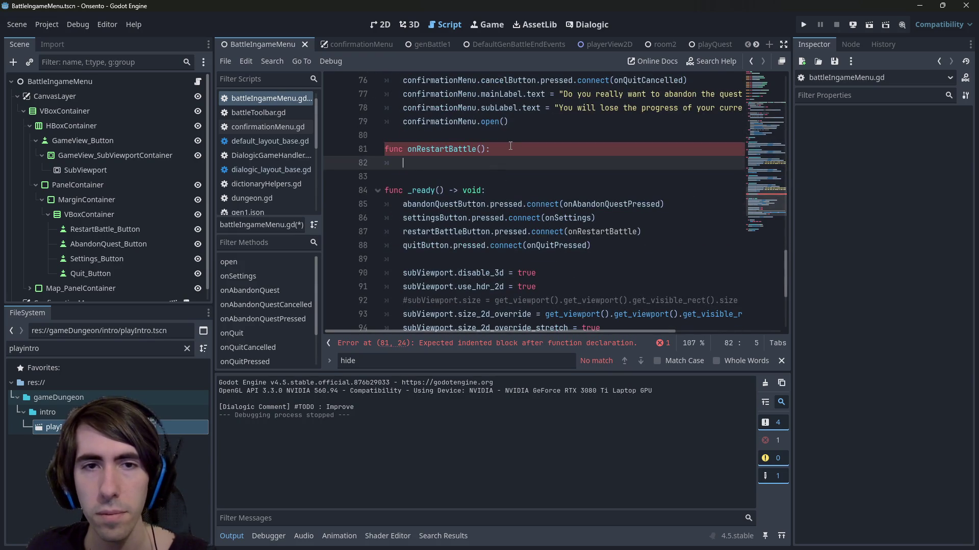
key("ctrl+v")
type(".resta")
key("Return")
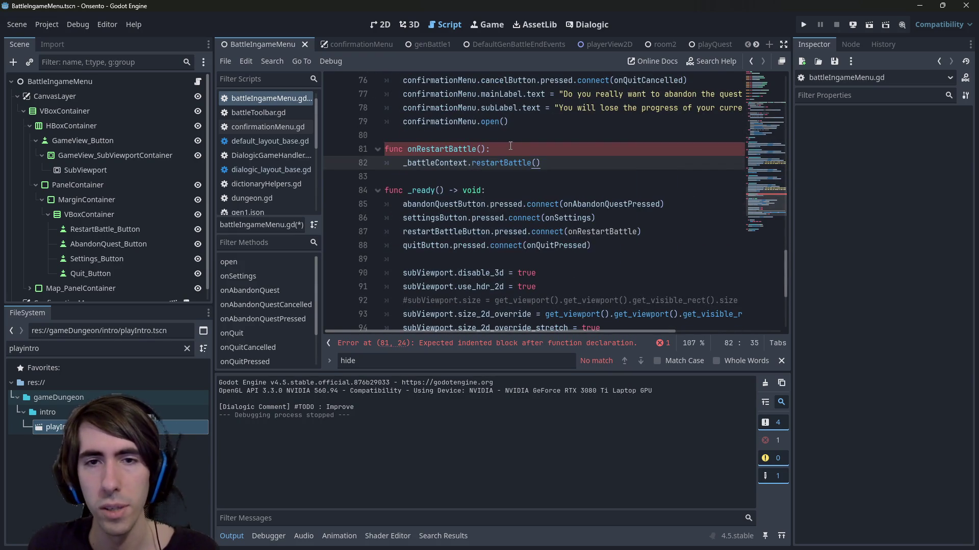
key("ctrl+s")
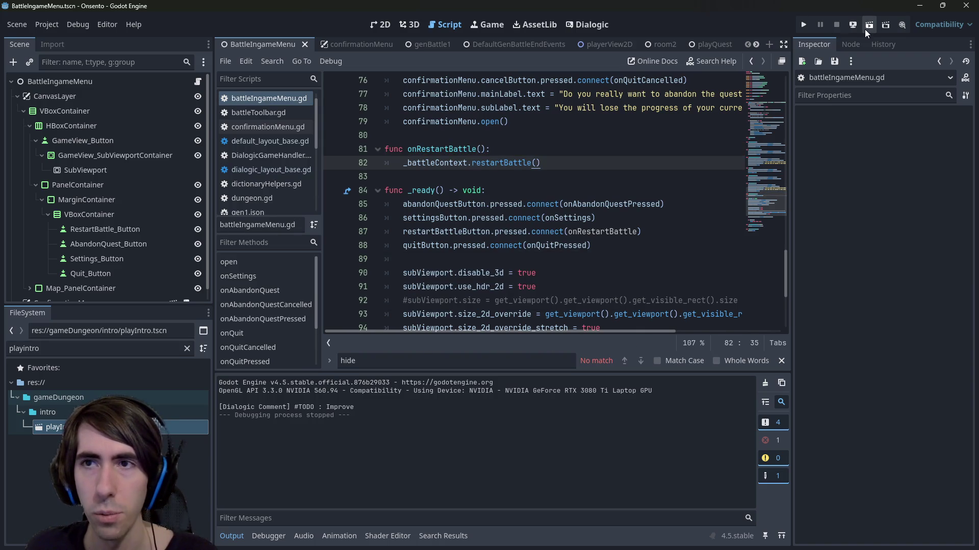
Test-run the current scene, then the playQuest scene through the intro and in-game menu, and close the game
left_click(866, 28)
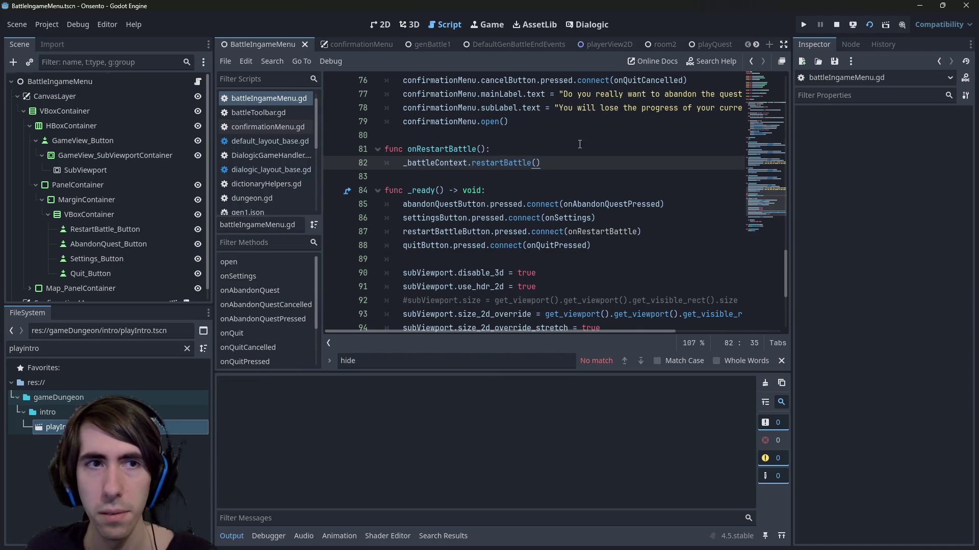
left_click(832, 23)
left_click(669, 48)
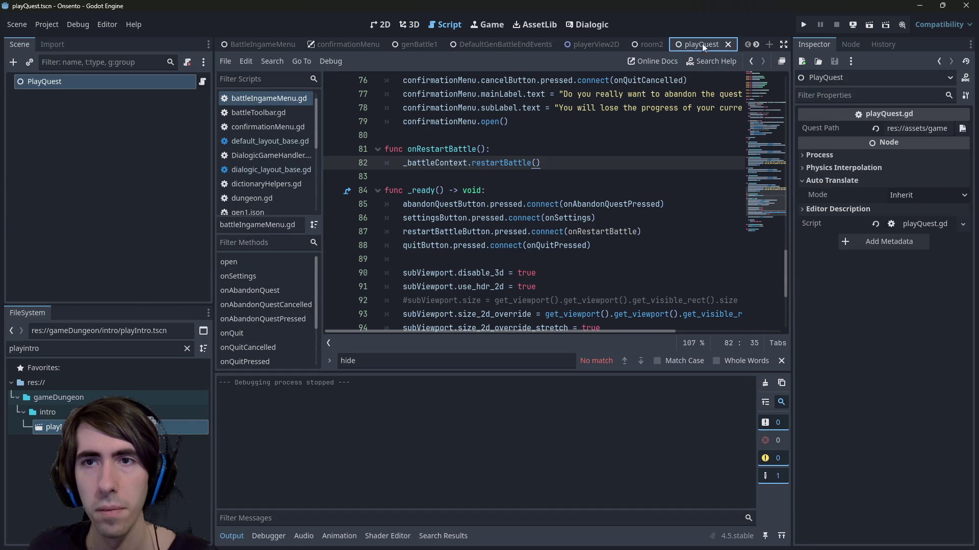
left_click(870, 25)
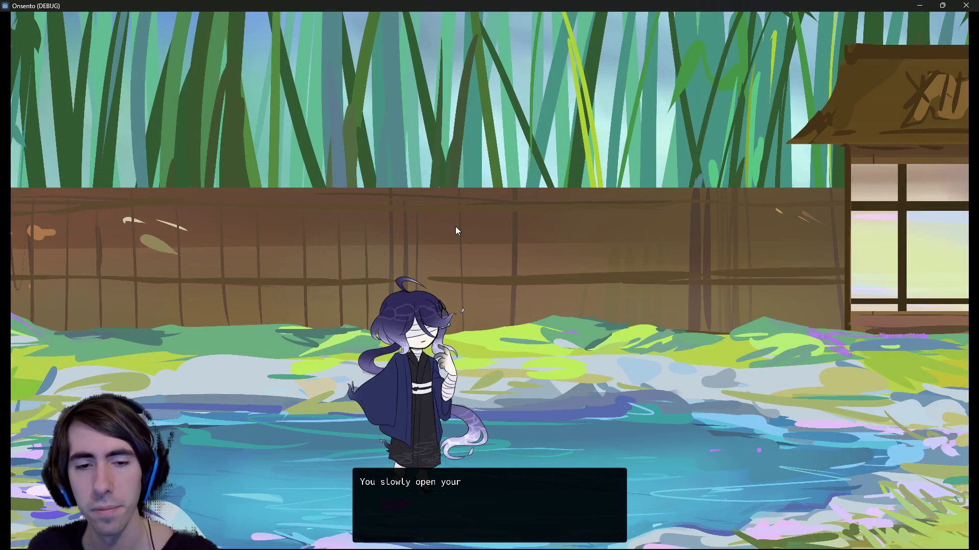
left_click(454, 226)
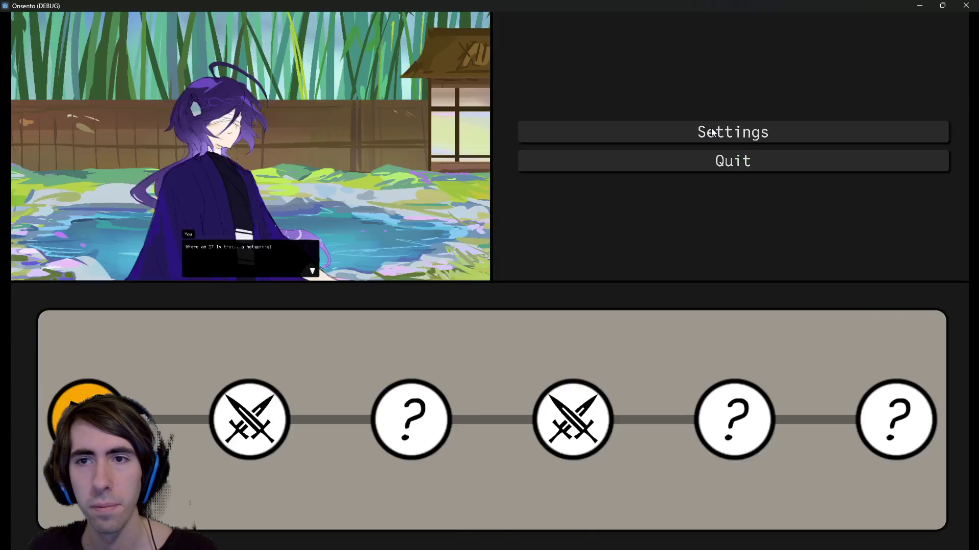
key("Escape")
left_click(965, 5)
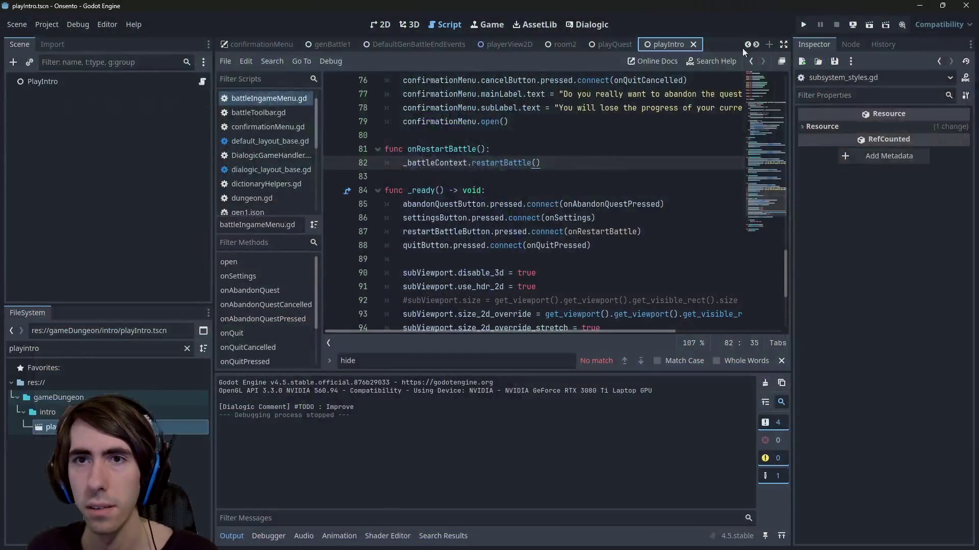
Select _battleContext on line 82, then briefly run and stop the current scene
double_click(434, 162)
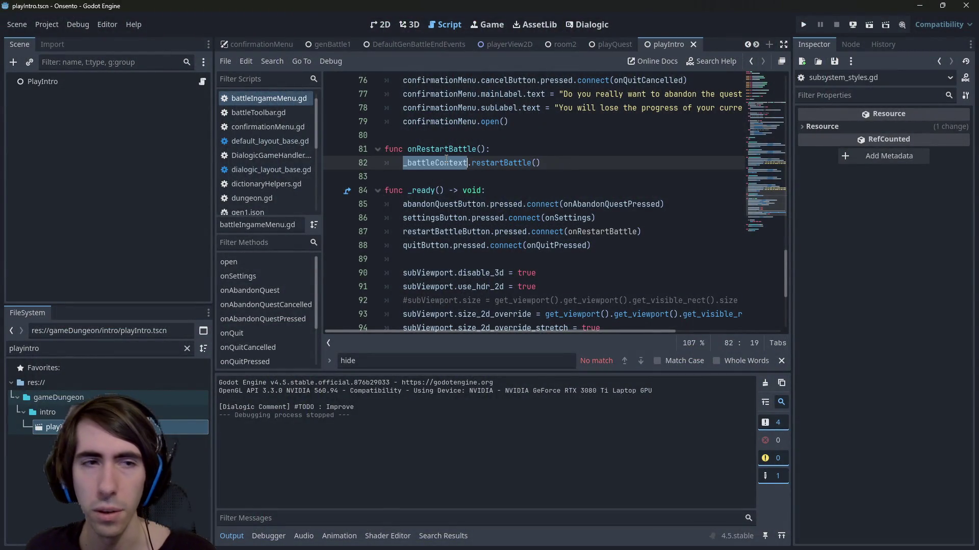
left_click(869, 25)
left_click(528, 187)
left_click(836, 24)
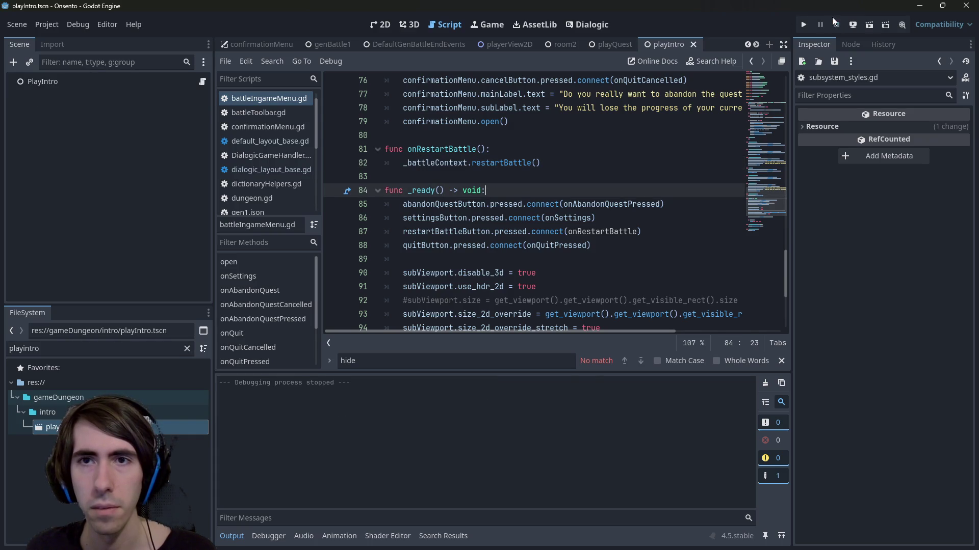
Inspect the Restart current battle button in the BattleIngameMenu 2D layout, then return to the script
left_click(239, 44)
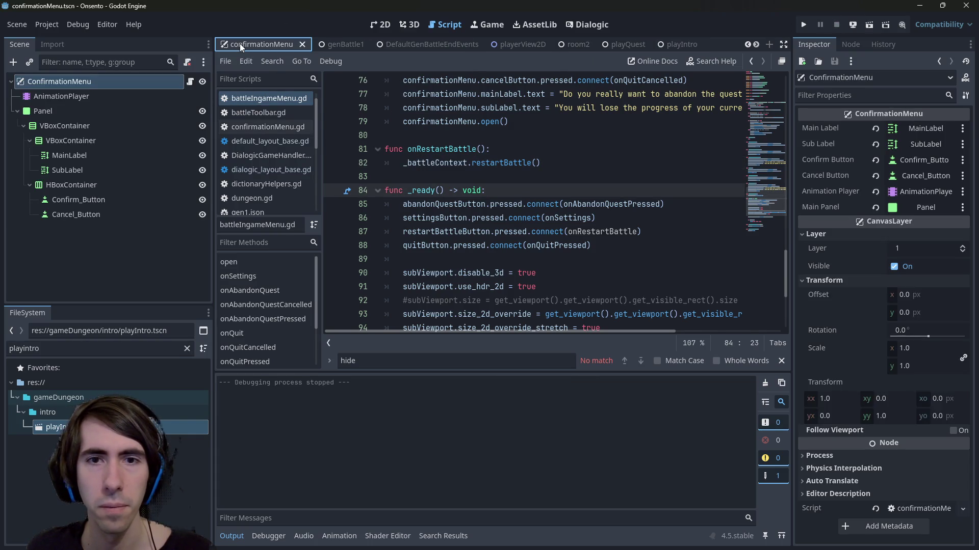
left_click(268, 44)
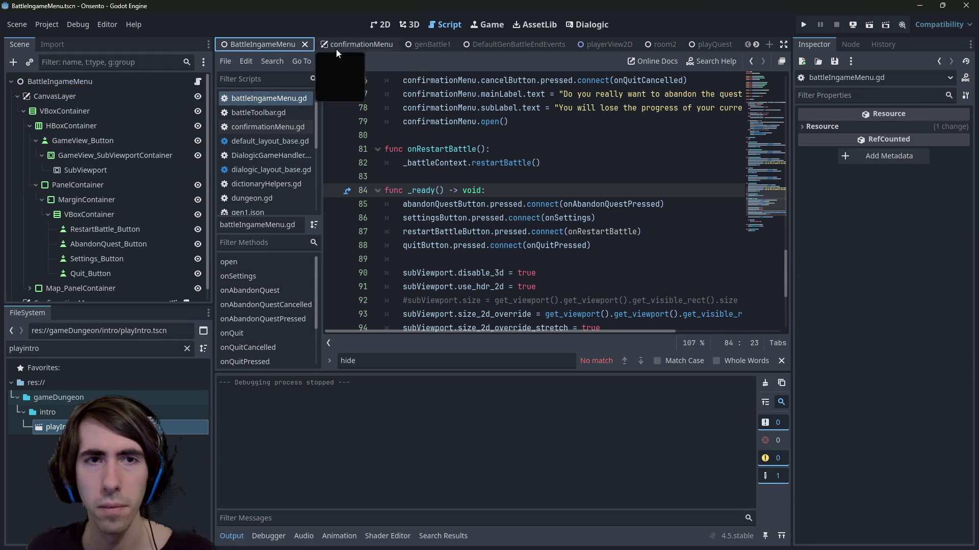
left_click(372, 26)
left_click(612, 196)
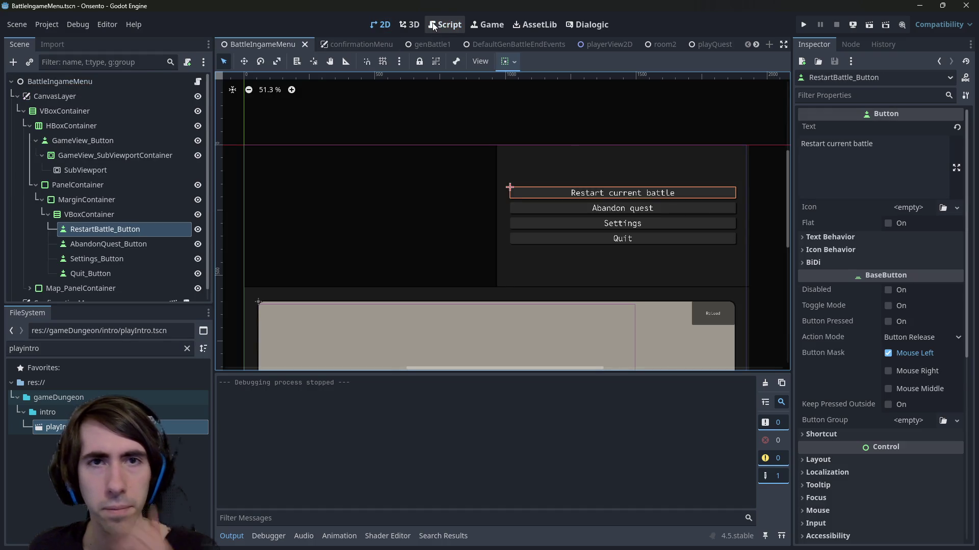
scroll(693, 47, "down", 2)
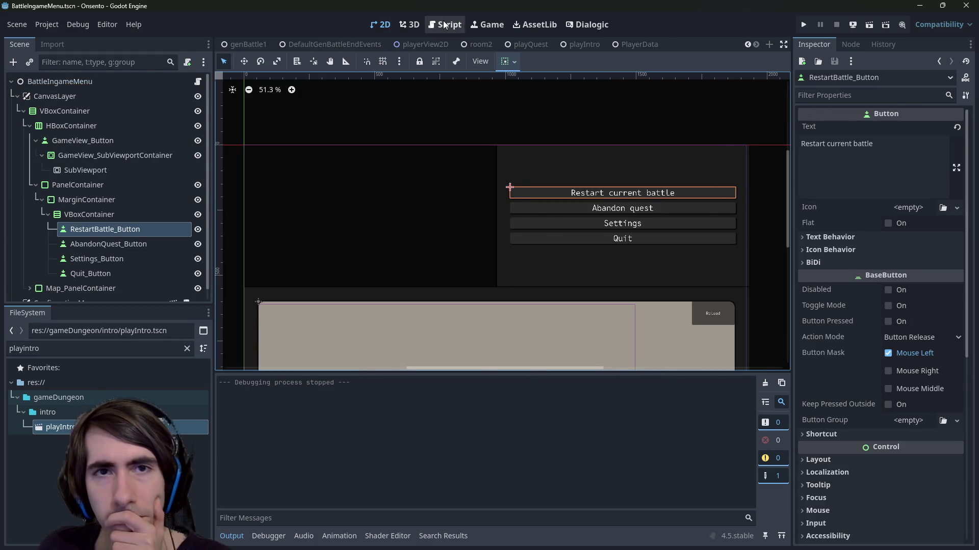
left_click(441, 24)
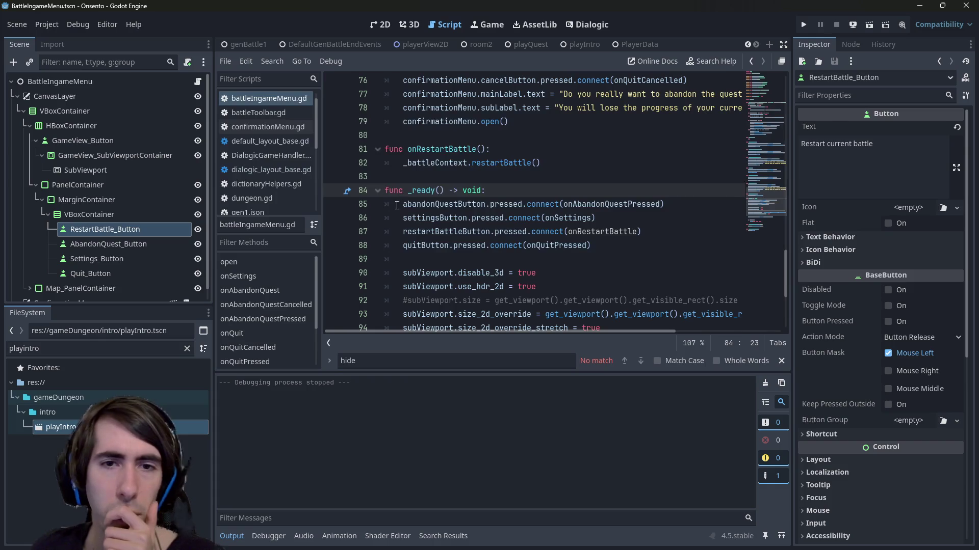
Review the restartBattleButton to onRestartBattle connection, run and stop the scene, then show playIntro
left_click(441, 193)
double_click(436, 241)
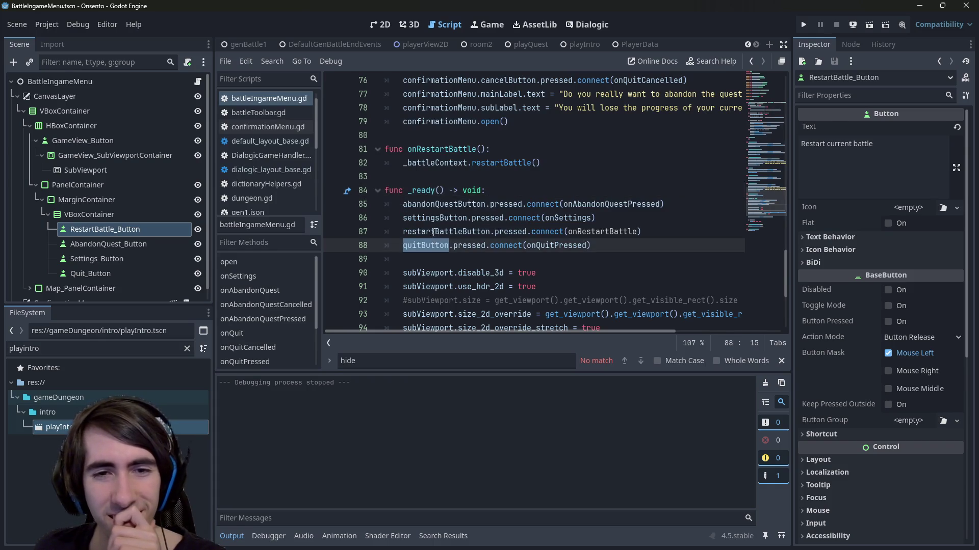
double_click(434, 231)
double_click(574, 232)
scroll(374, 248, "up", 2)
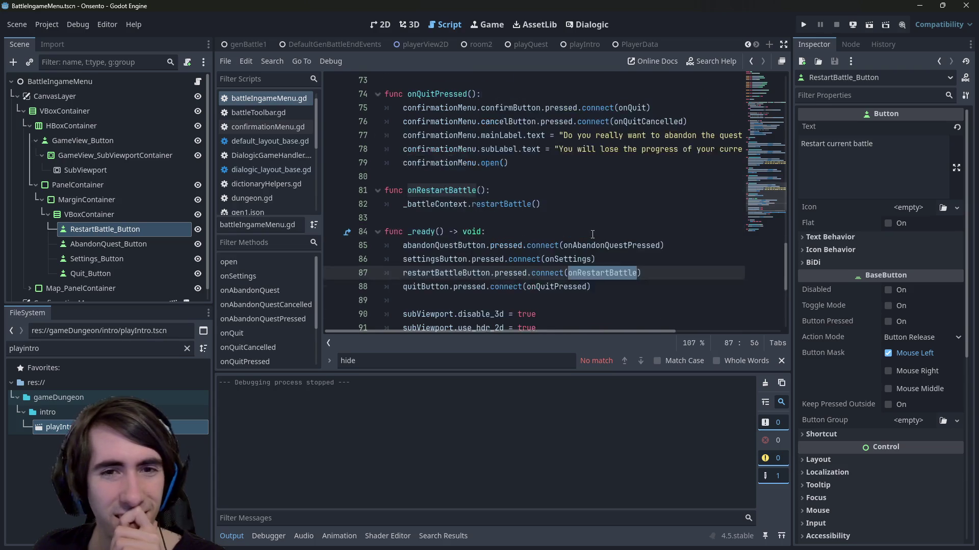
left_click(867, 25)
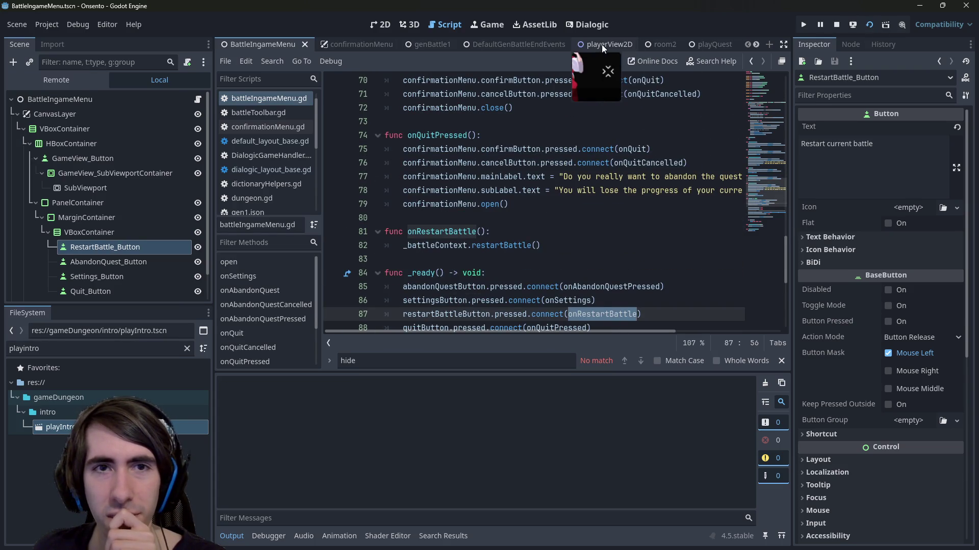
left_click(837, 25)
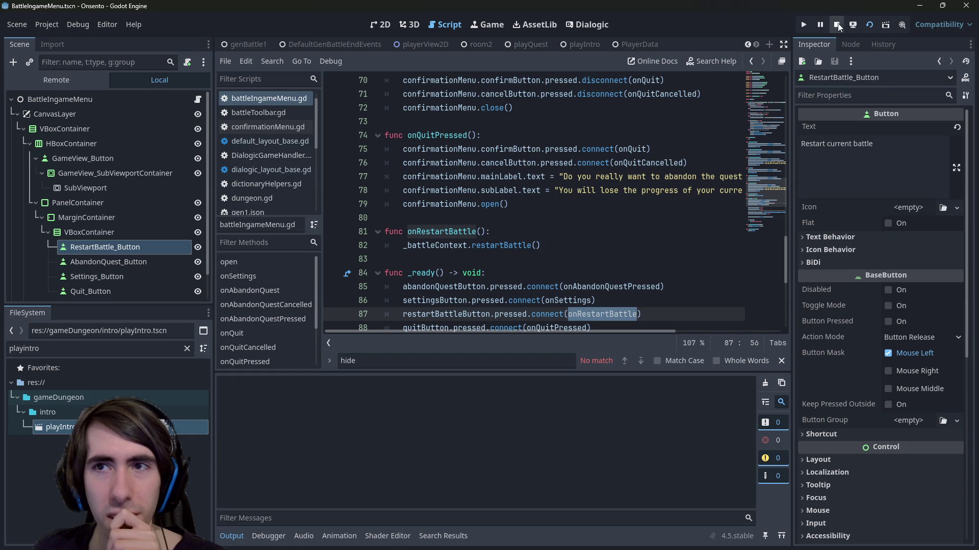
left_click(565, 45)
Run playIntro, advance the dialogue, and restart the battle twice from the pause menu
left_click(874, 23)
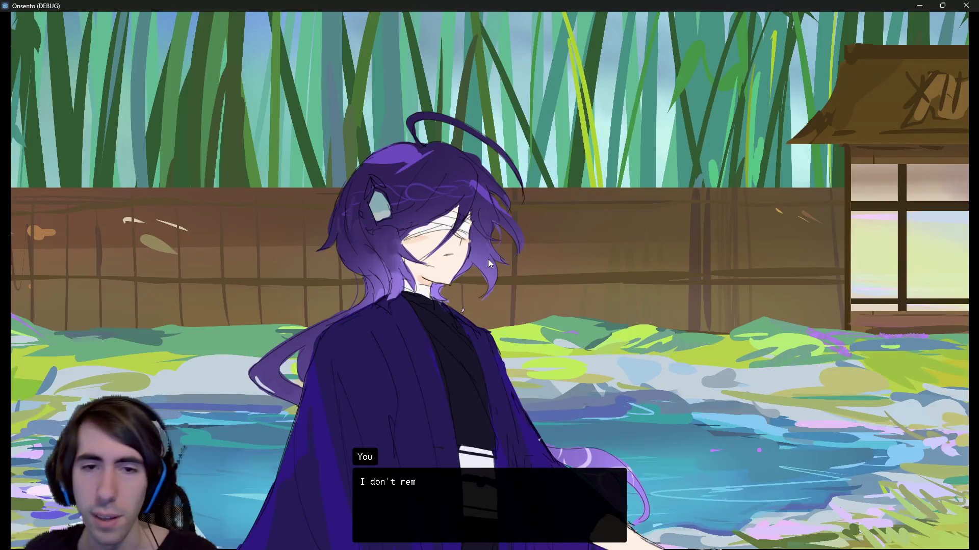
left_click(488, 260)
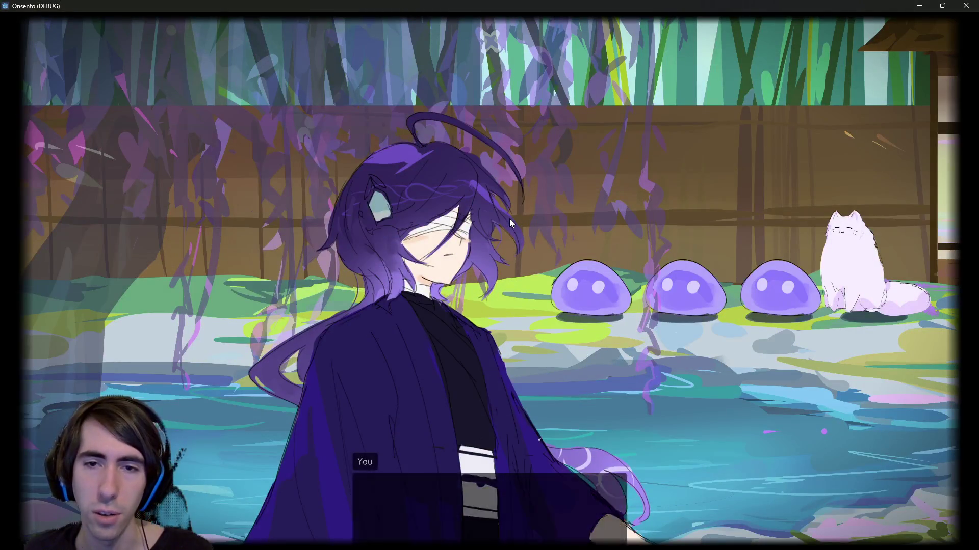
key("Escape")
left_click(708, 118)
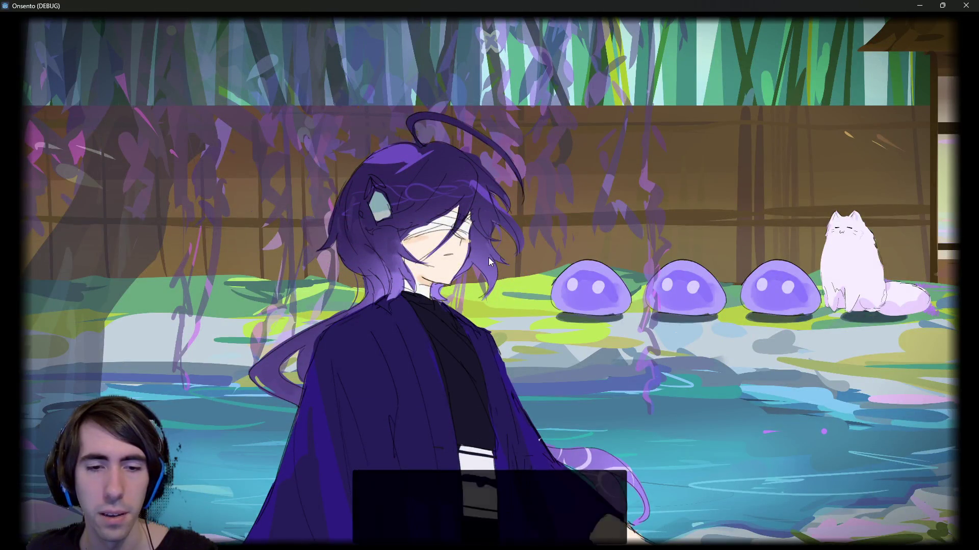
key("Escape")
left_click(694, 131)
key("Escape")
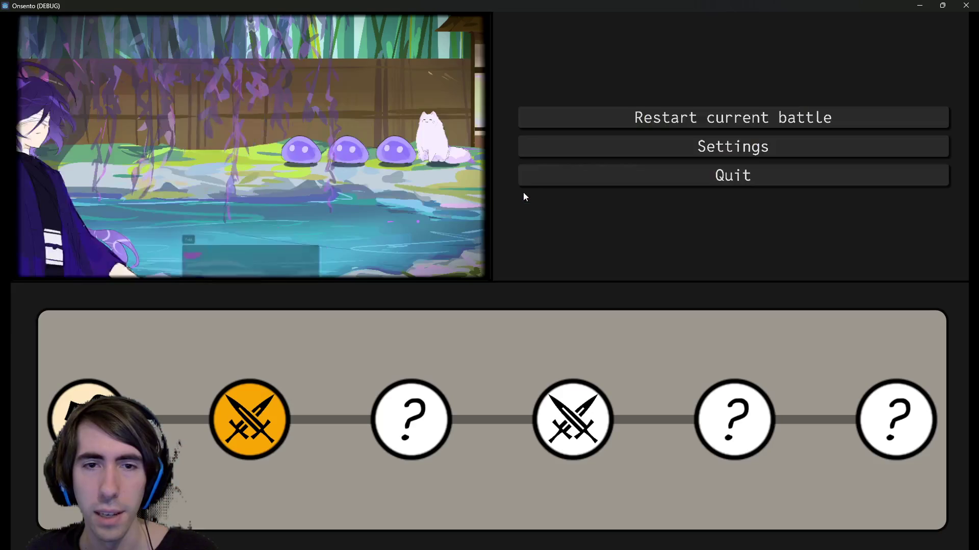
key("Escape")
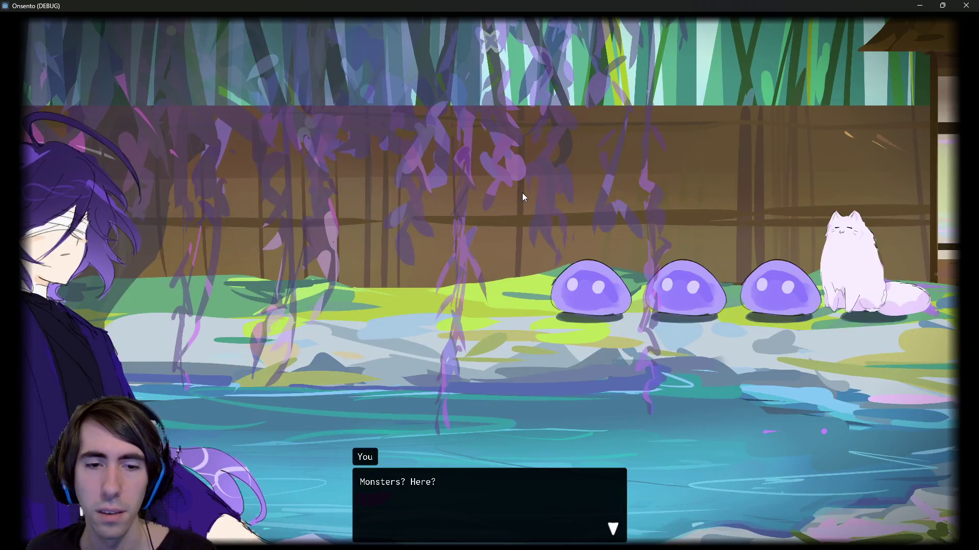
Finish the dialogue and restart the battle twice more, toggling the pause menu in between
left_click(522, 193)
left_click(522, 193)
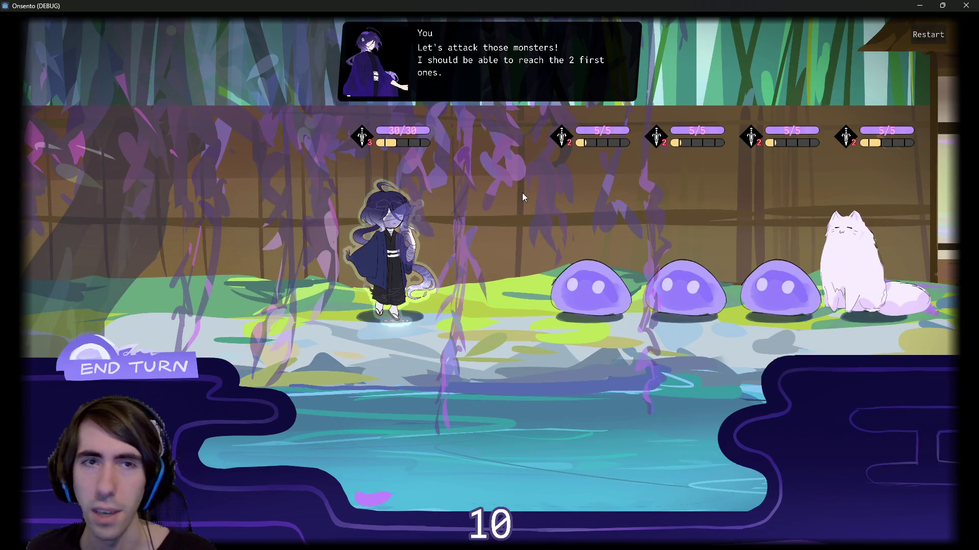
key("Escape")
left_click(648, 122)
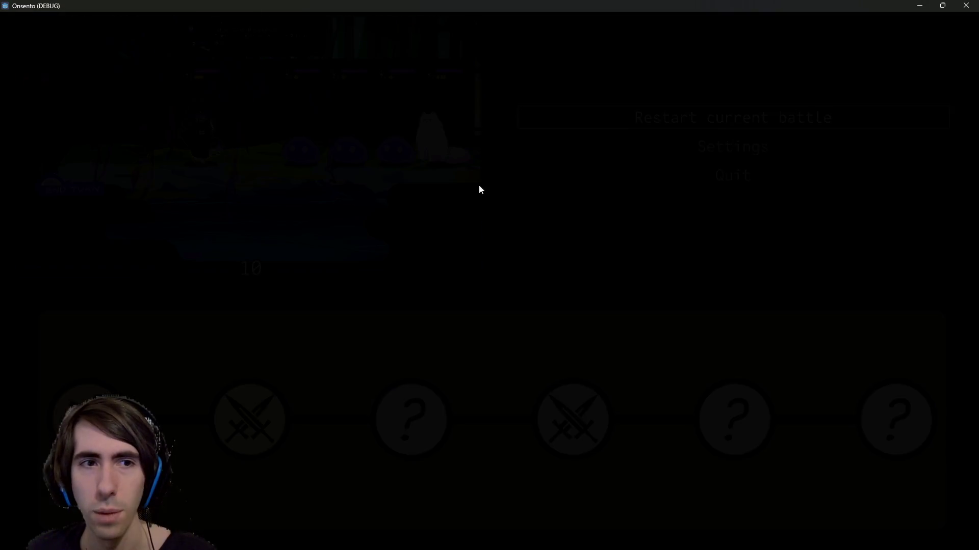
key("Escape")
key("Escape")
key("Escape")
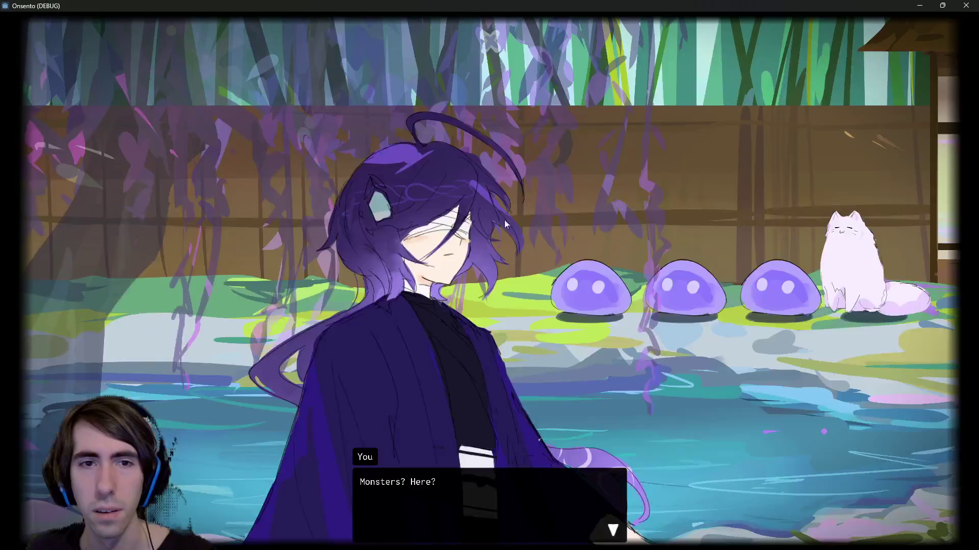
key("Escape")
key("Escape")
key("Escape")
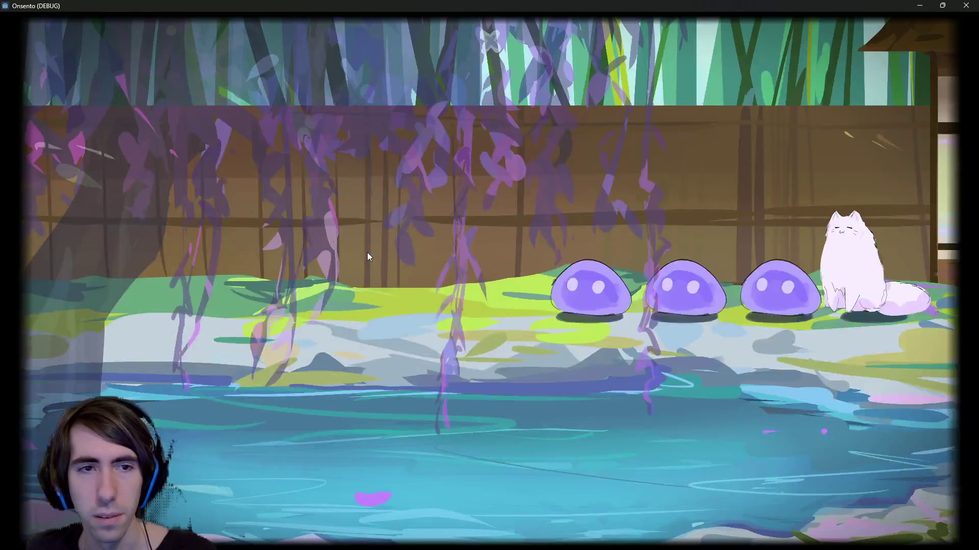
key("Escape")
key("Escape")
key("Escape")
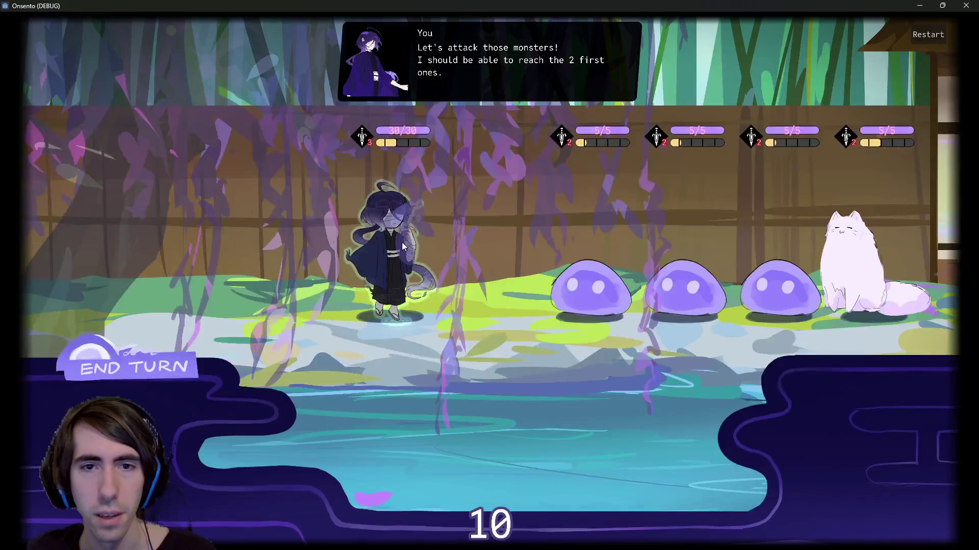
key("Escape")
left_click(686, 121)
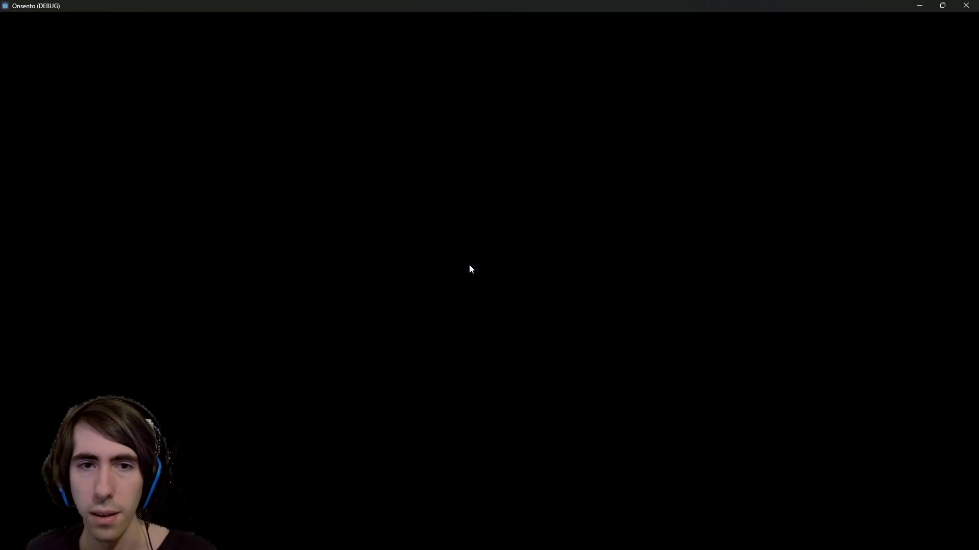
key("Escape")
key("Escape")
key("Escape")
key("Escape")
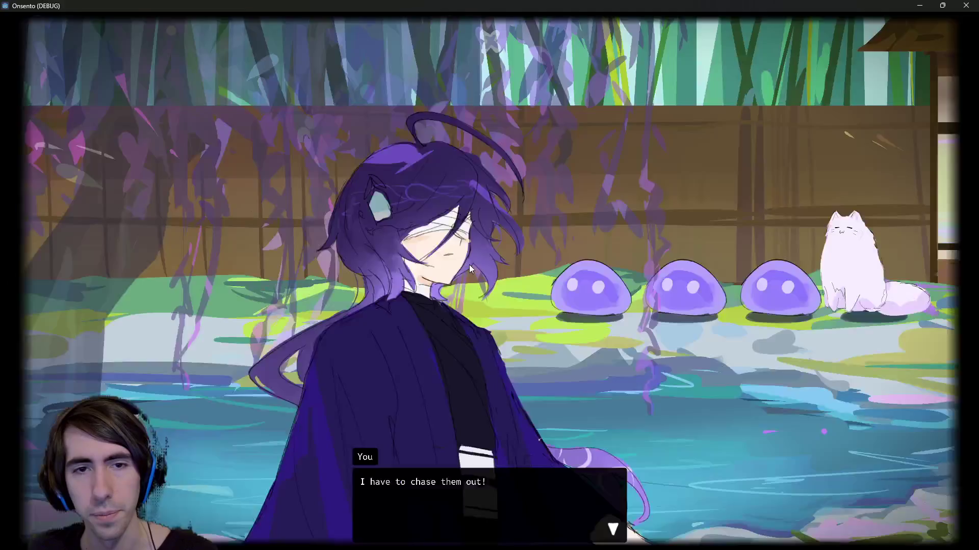
key("Escape")
key("Escape")
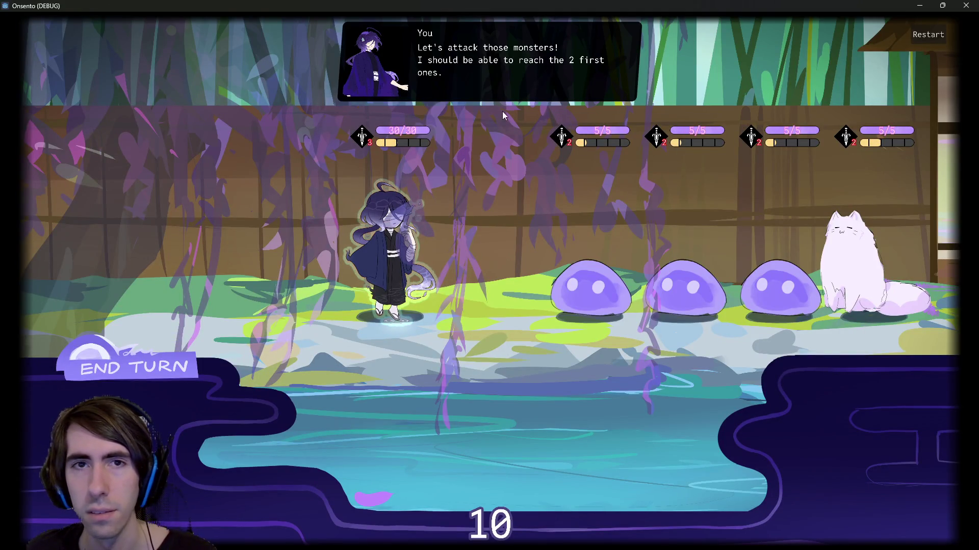
Attack the first slime, end the turn, and finish it off with a special attack
left_click(398, 236)
left_click(586, 288)
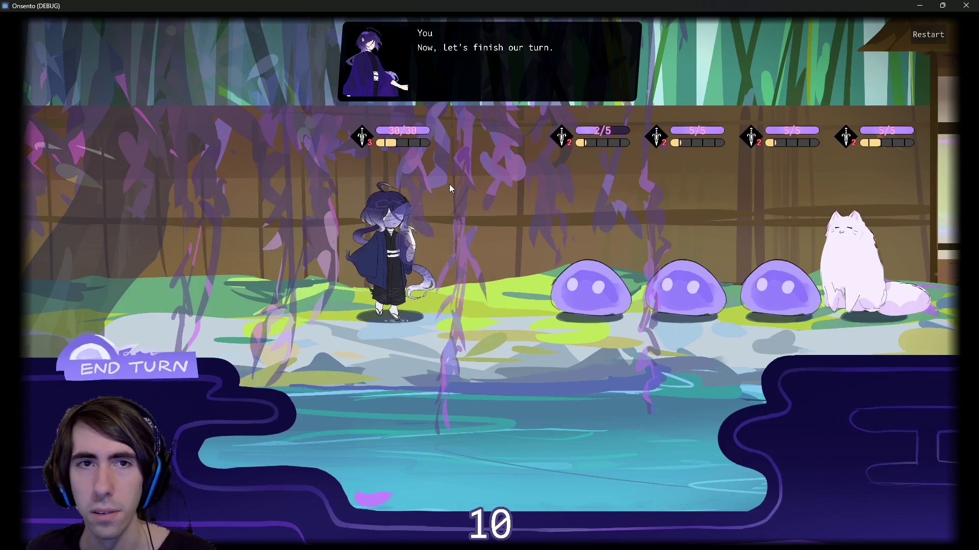
left_click(134, 367)
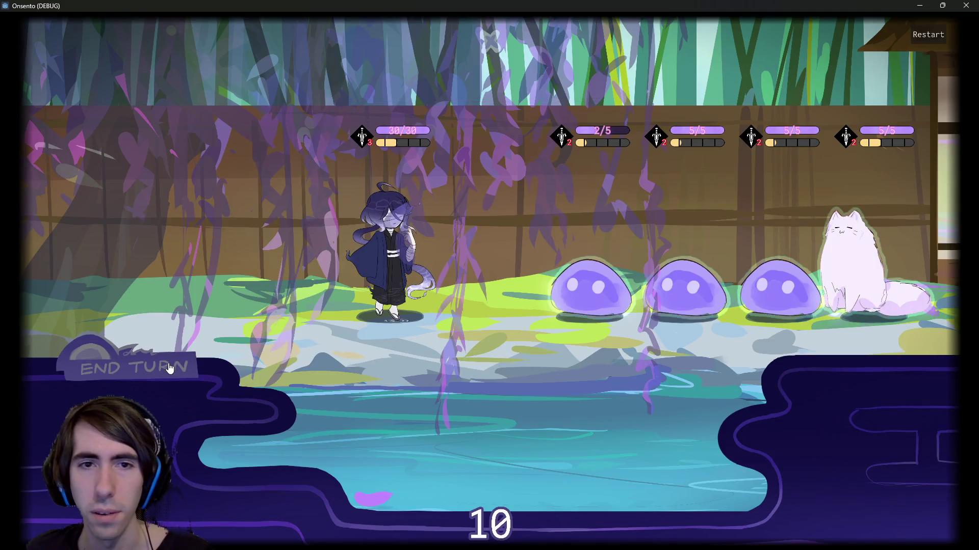
left_click(405, 228)
left_click(500, 265)
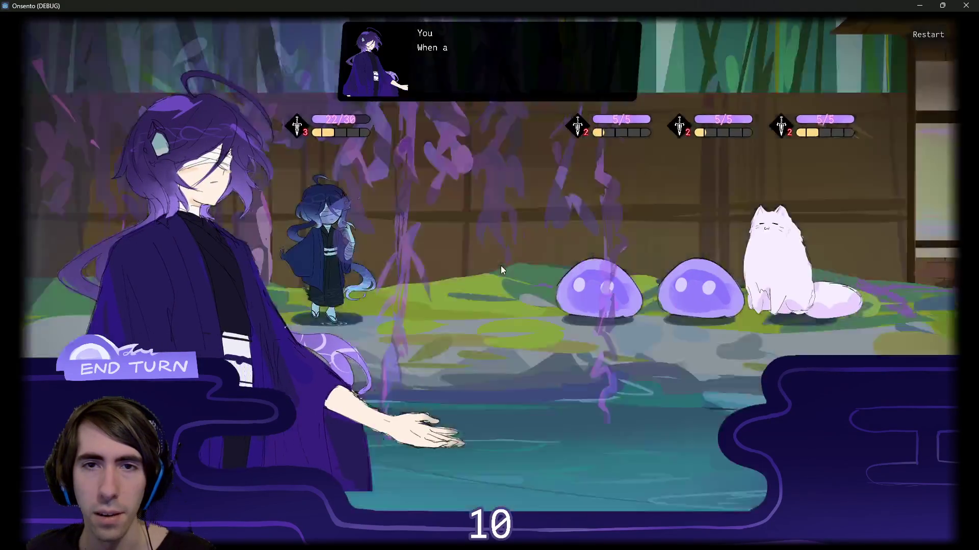
Quit from the pause menu and confirm abandoning the quest
key("Escape")
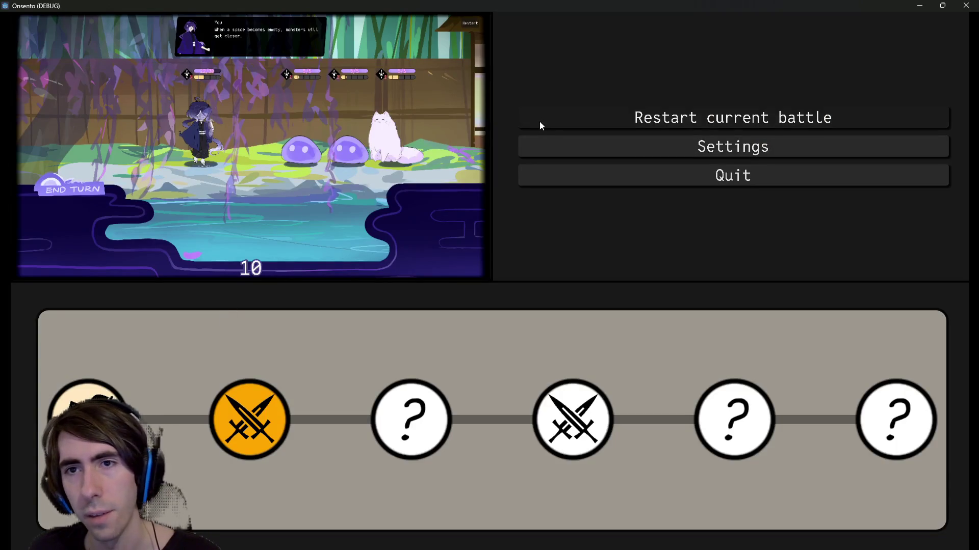
left_click(603, 173)
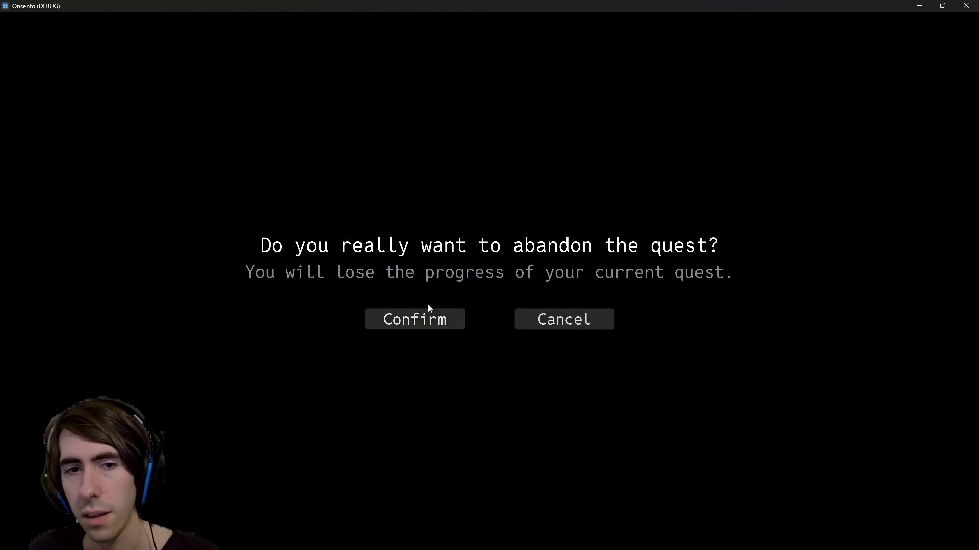
left_click(407, 321)
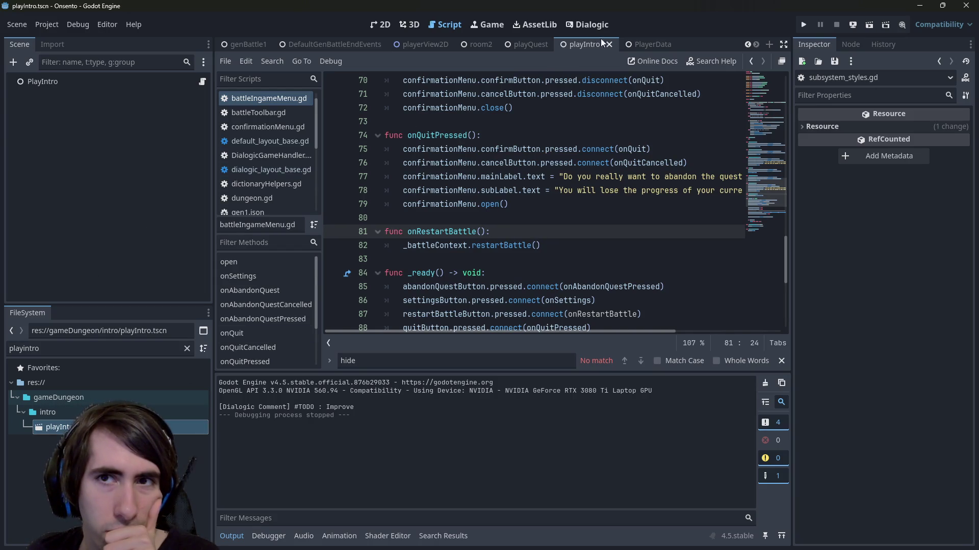
Shorten the confirmationMenu 'open' animation to 0.3 s, moving its modulate and visible keys to 0.3, and save
scroll(363, 44, "up", 2)
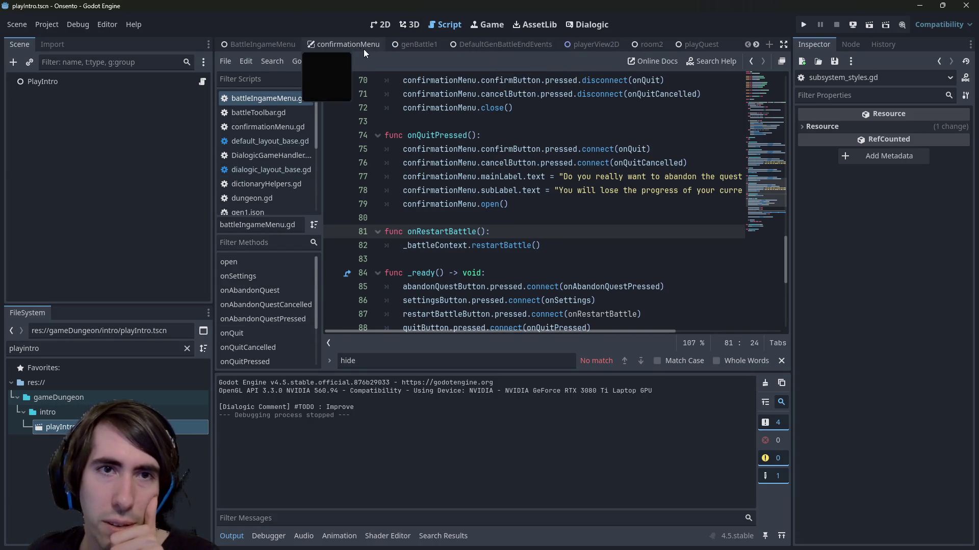
left_click(349, 47)
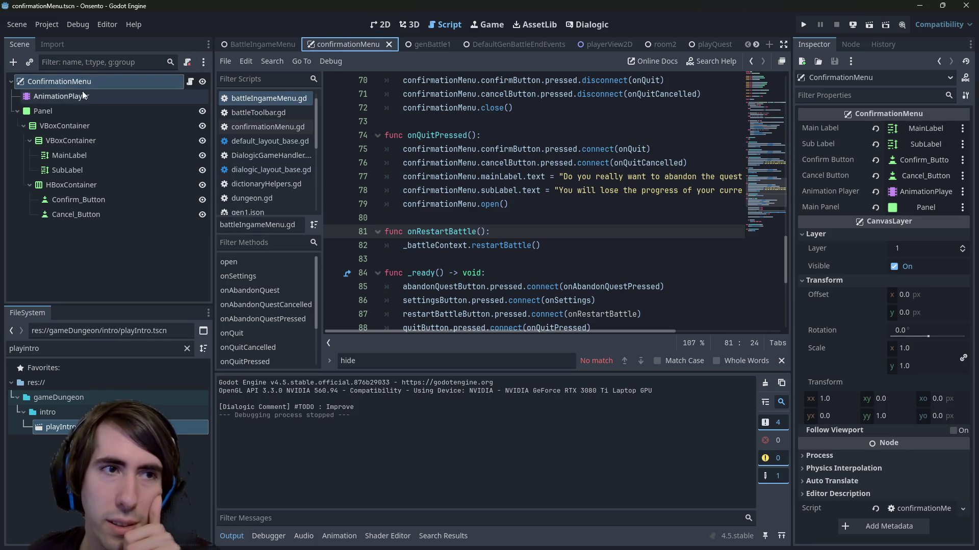
left_click(405, 389)
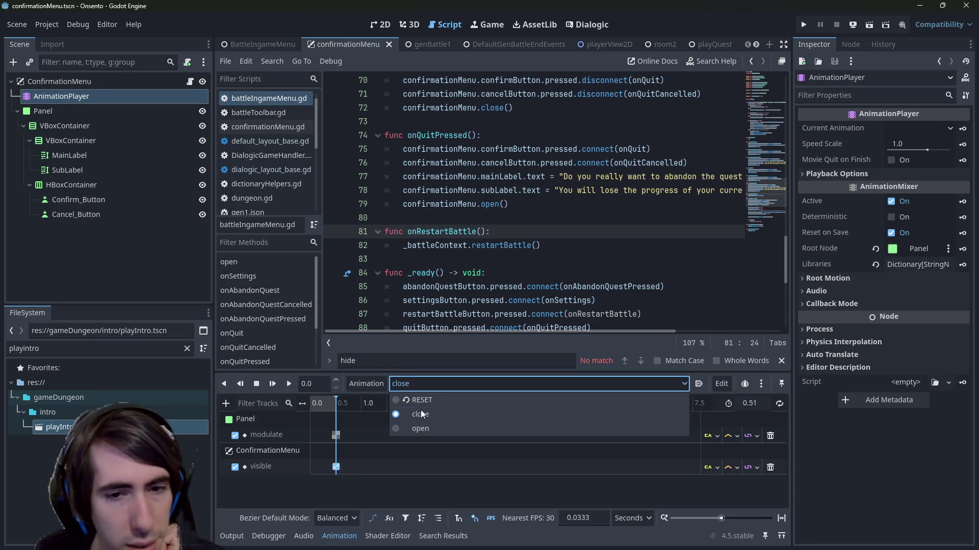
left_click(429, 426)
left_click(335, 434)
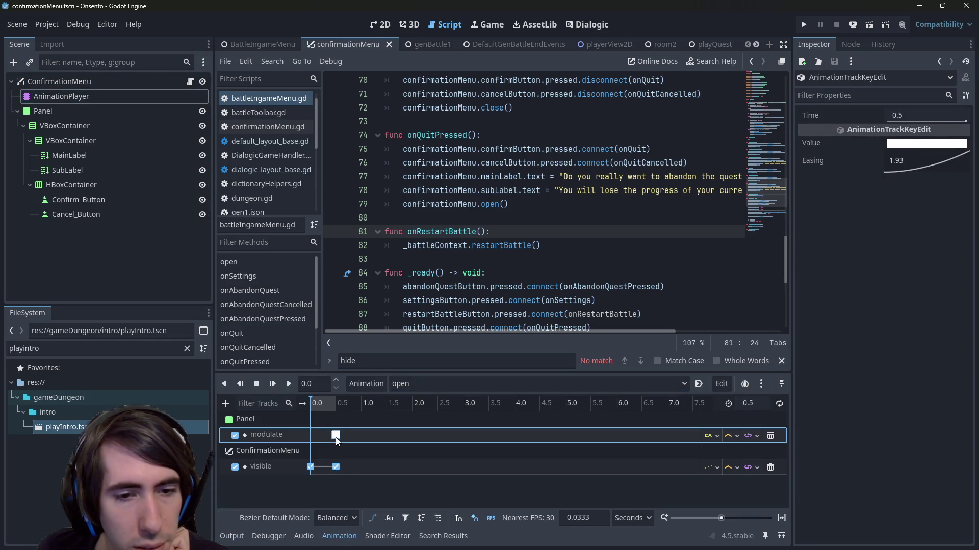
left_click(916, 116)
type("0.3")
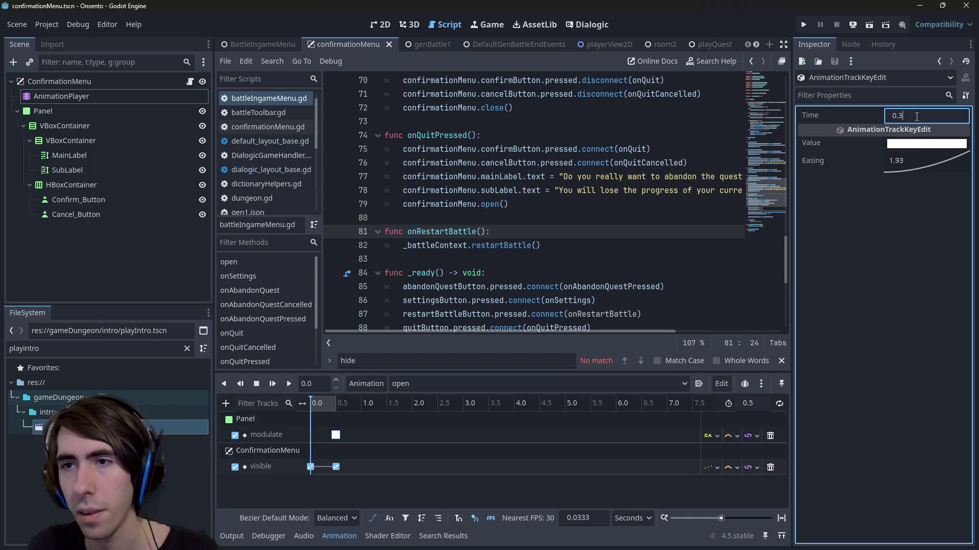
key("Return")
left_click(335, 466)
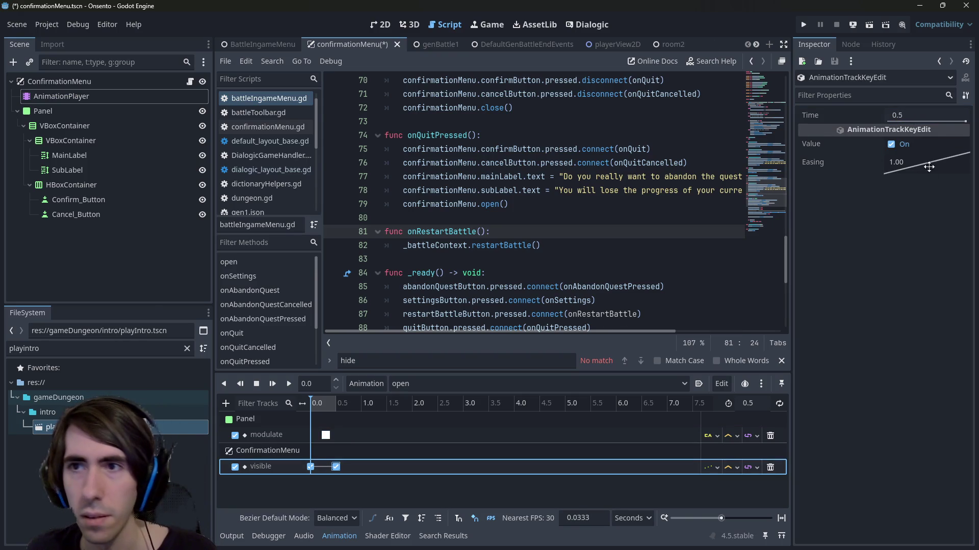
left_click(934, 114)
type("0.3")
key("Return")
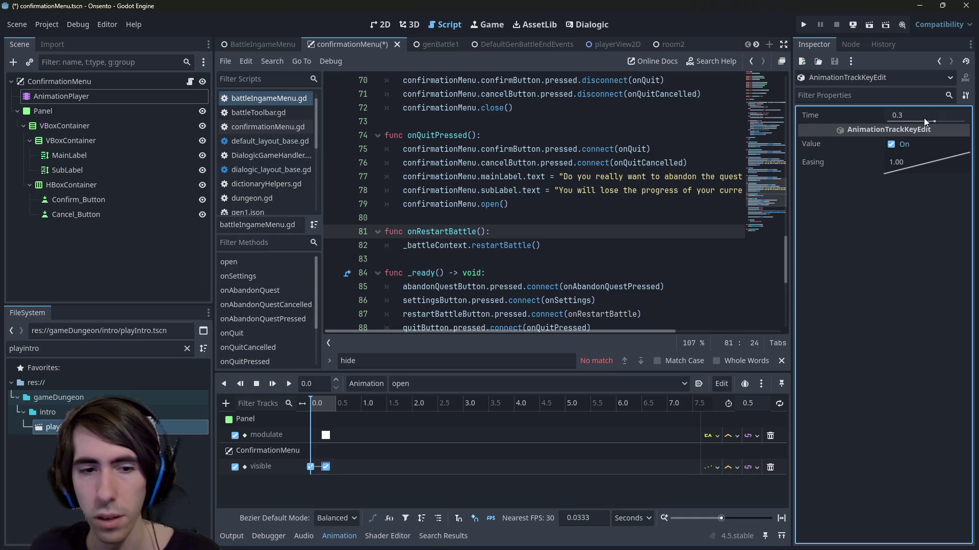
left_click(750, 403)
type("0.3")
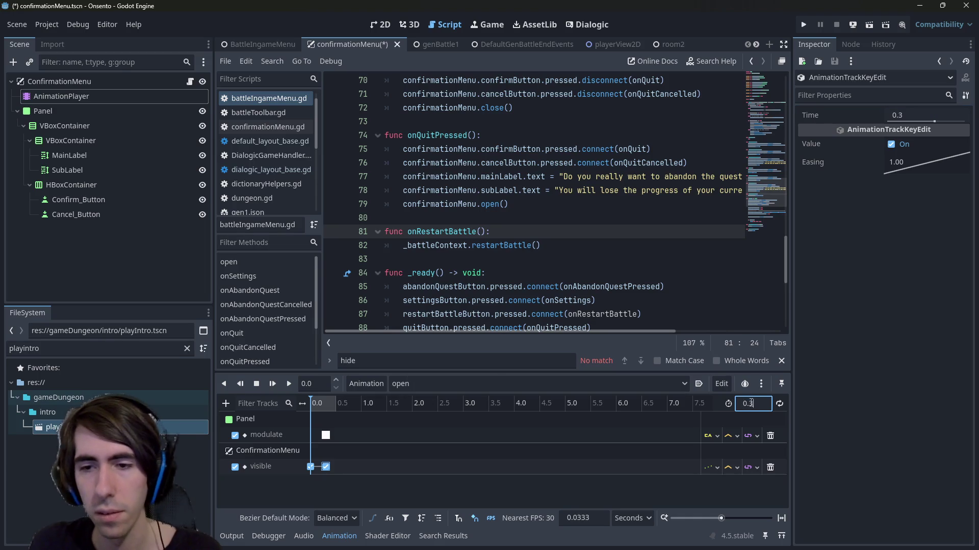
key("Return")
key("ctrl+s")
In the 'close' animation, move the modulate and visible keys from 0.5 s to 0.3 s
left_click(456, 383)
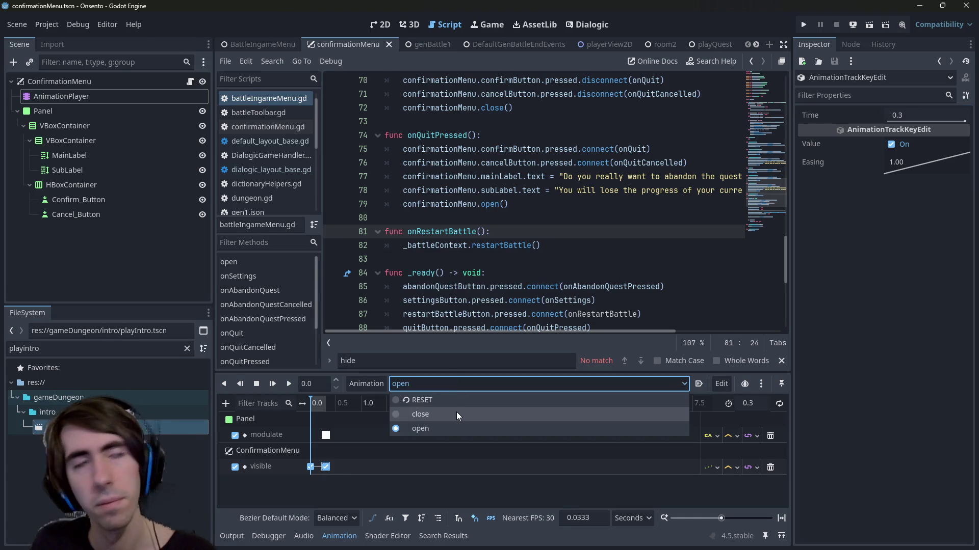
left_click(457, 413)
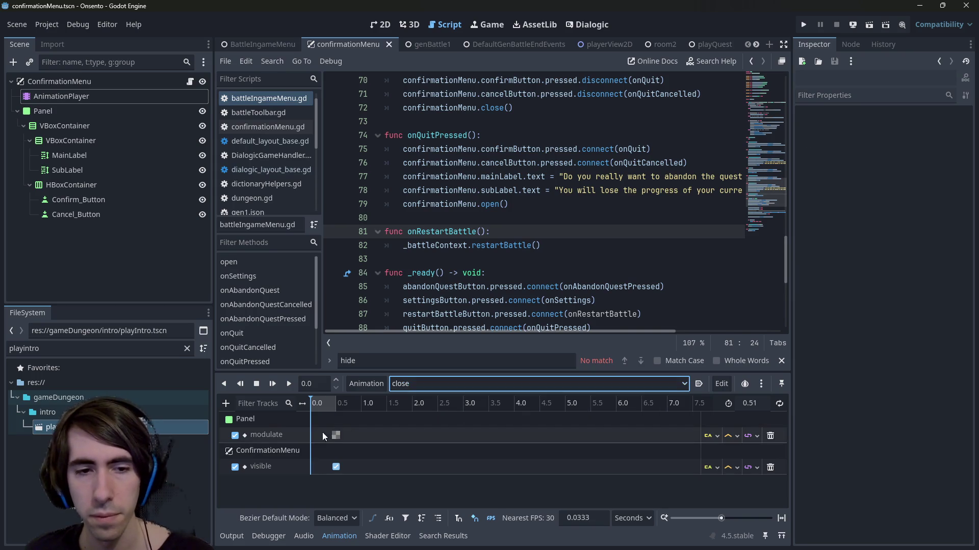
left_click(336, 435)
left_click(920, 115)
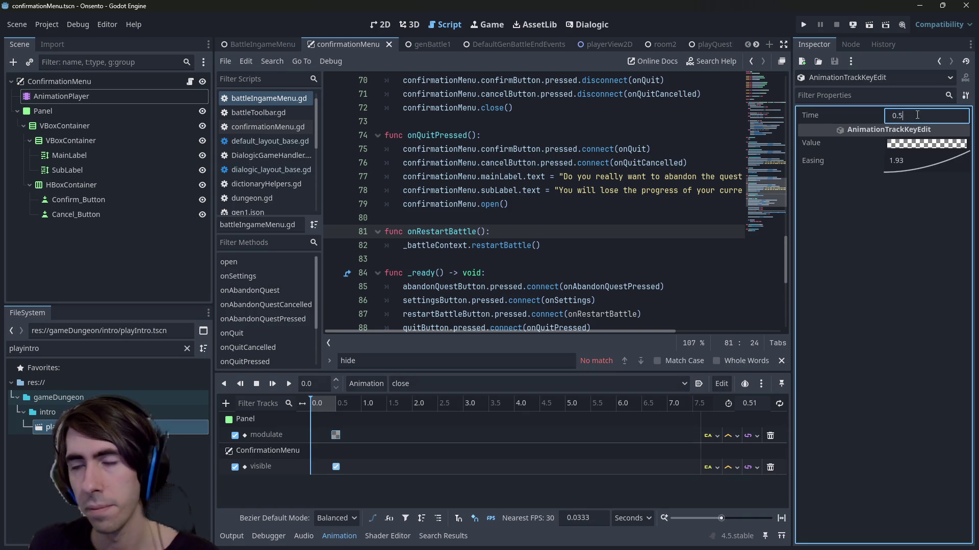
key("BackSpace")
type("3")
key("Return")
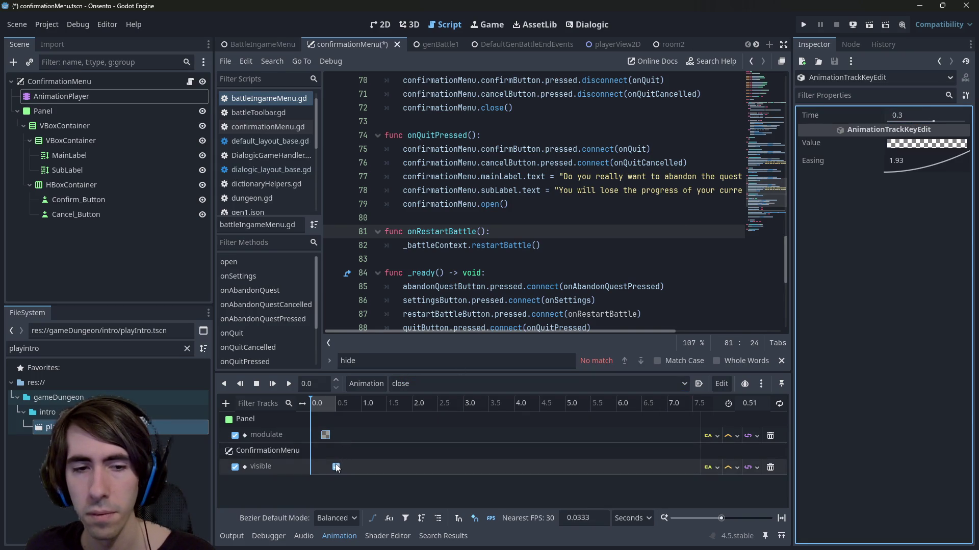
left_click(337, 467)
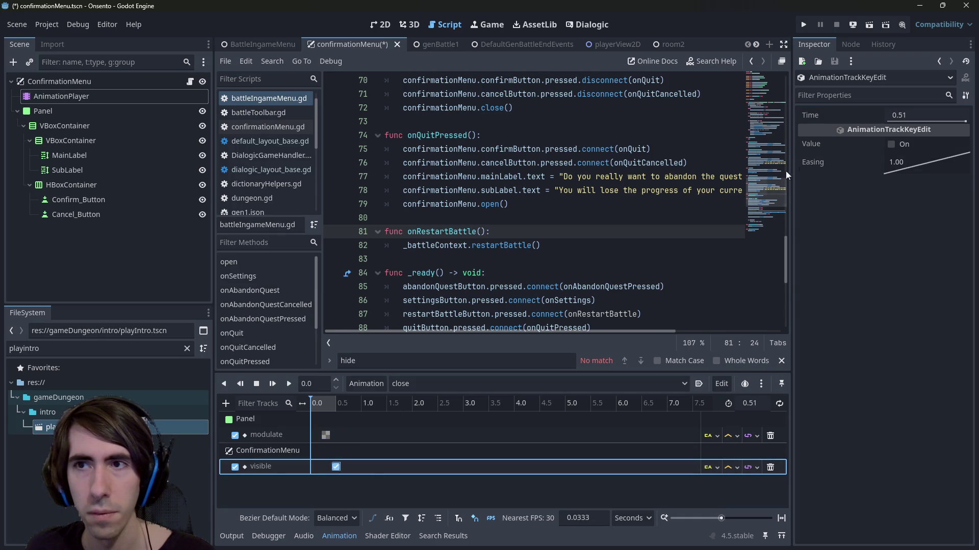
scroll(331, 473, "up", 5)
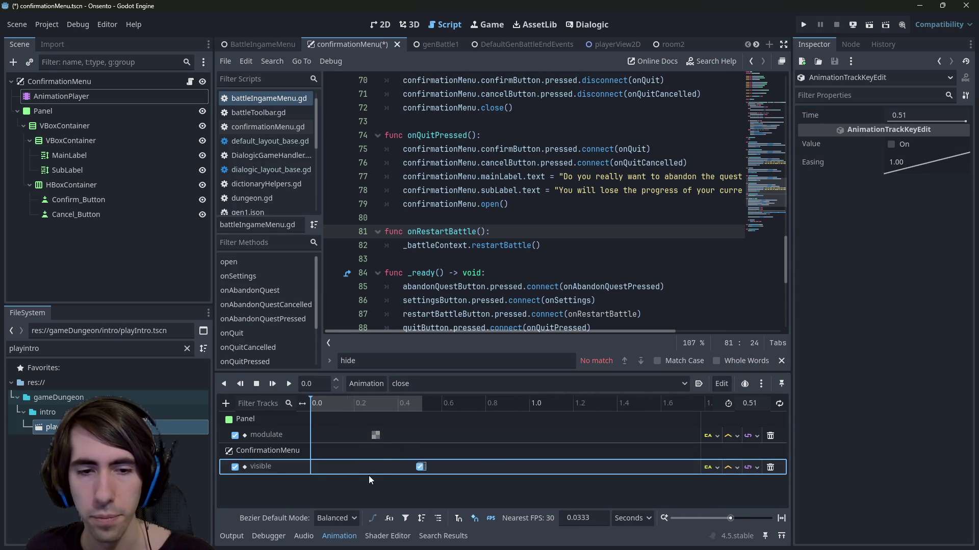
scroll(530, 467, "up", 2)
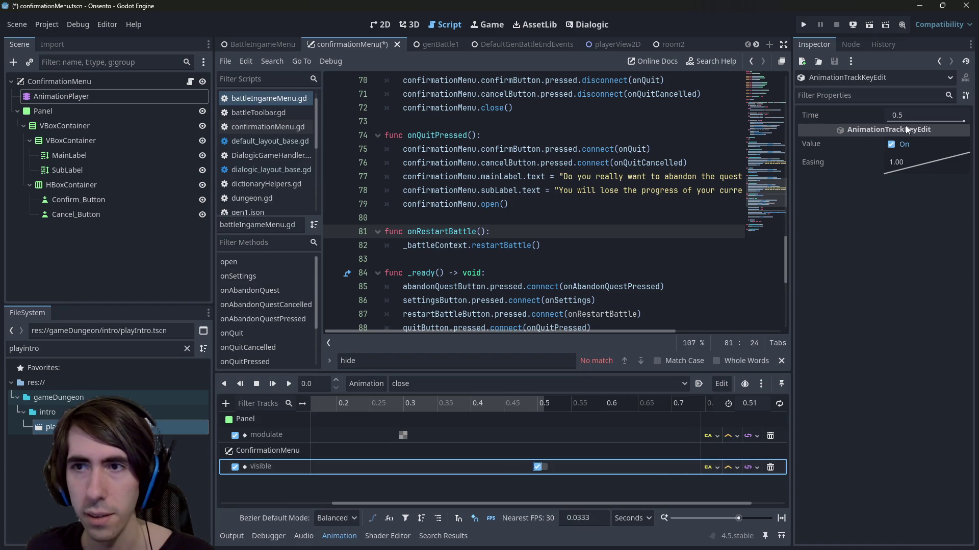
left_click(922, 114)
type("0.3")
key("Return")
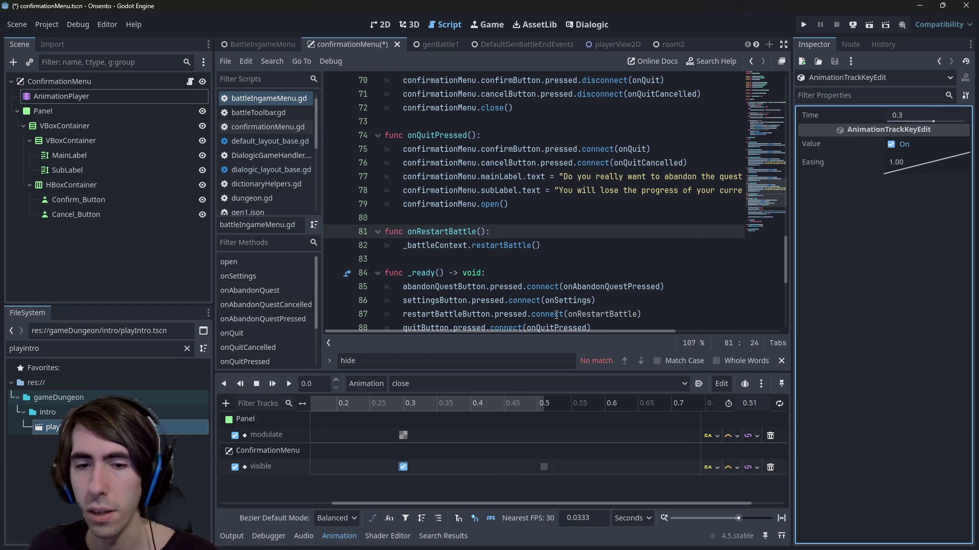
Add an unchecked visible key at 0.31 s, set the close animation length to 0.31, and save
double_click(544, 467)
left_click(927, 119)
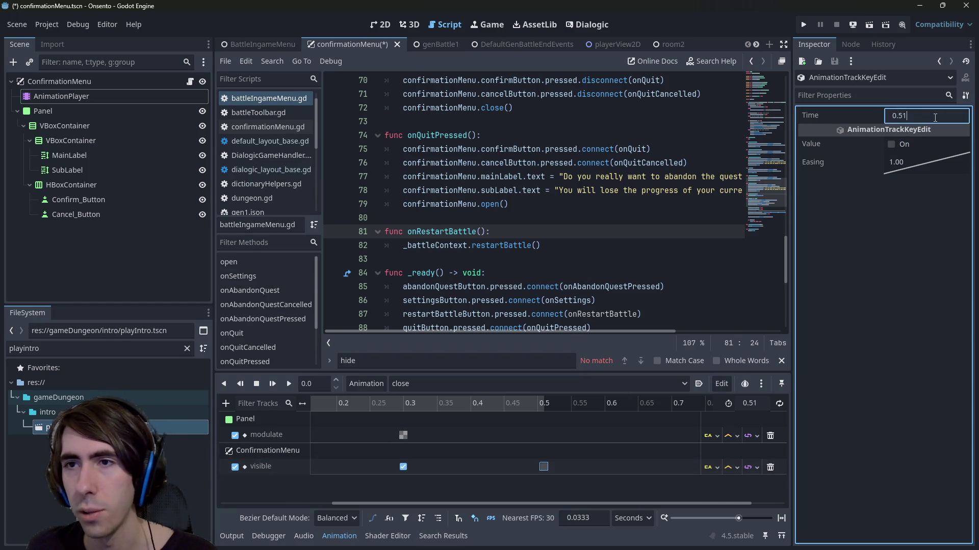
type("0.32")
key("Return")
left_click(921, 115)
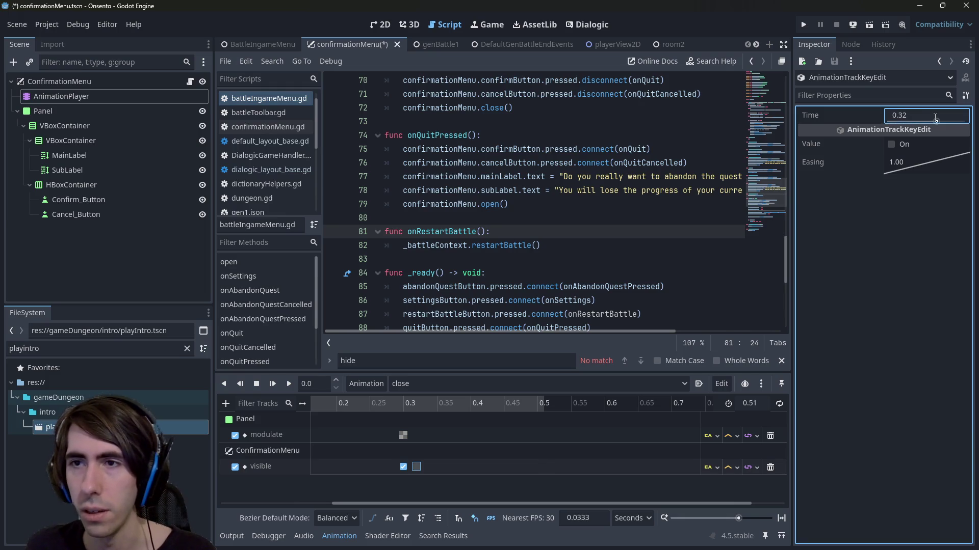
type("1")
key("Return")
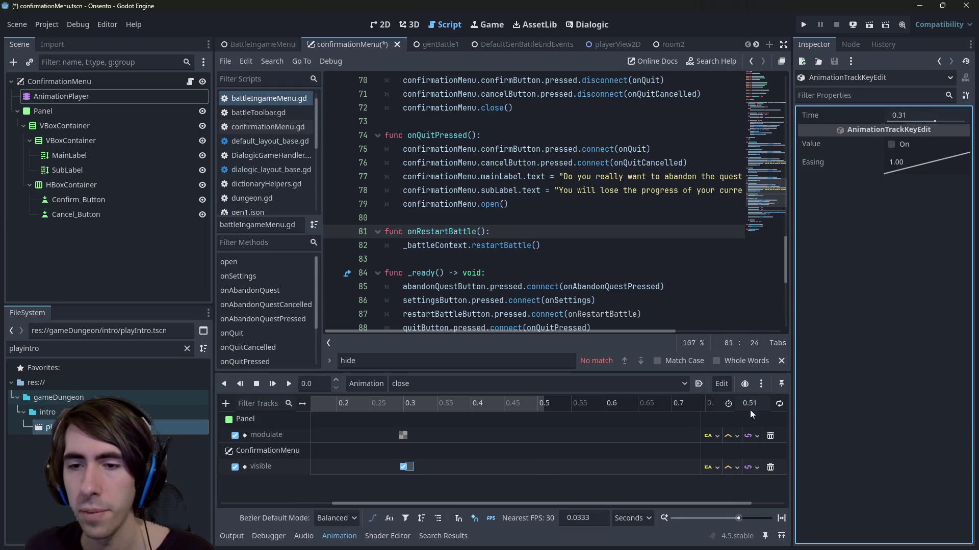
left_click(748, 405)
type("1")
key("Return")
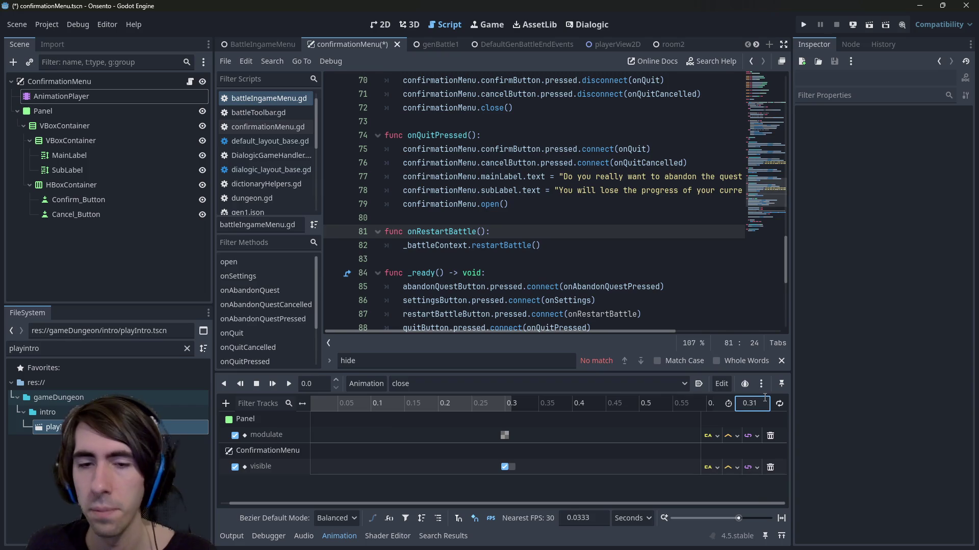
key("ctrl+s")
scroll(695, 47, "down", 3)
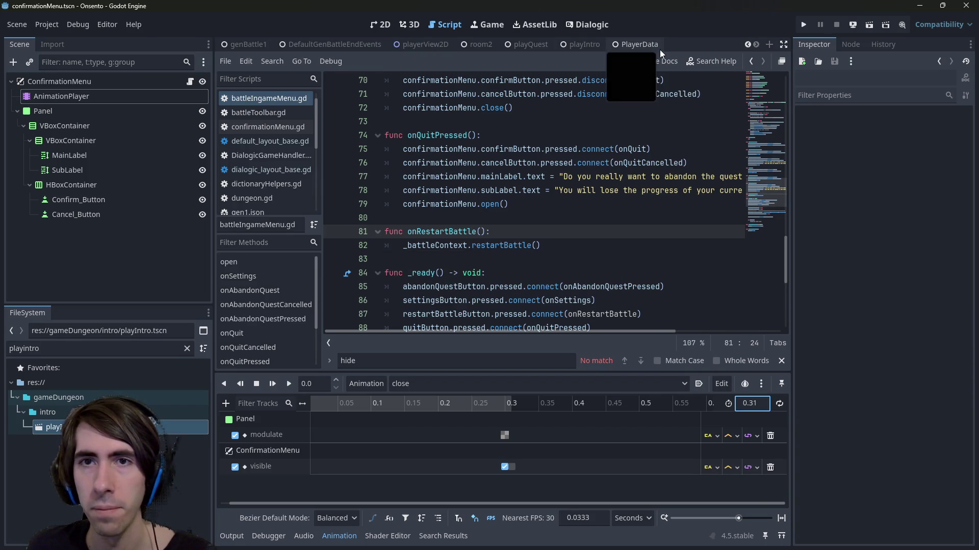
Run the playQuest scene
scroll(522, 216, "down", 1, "ctrl")
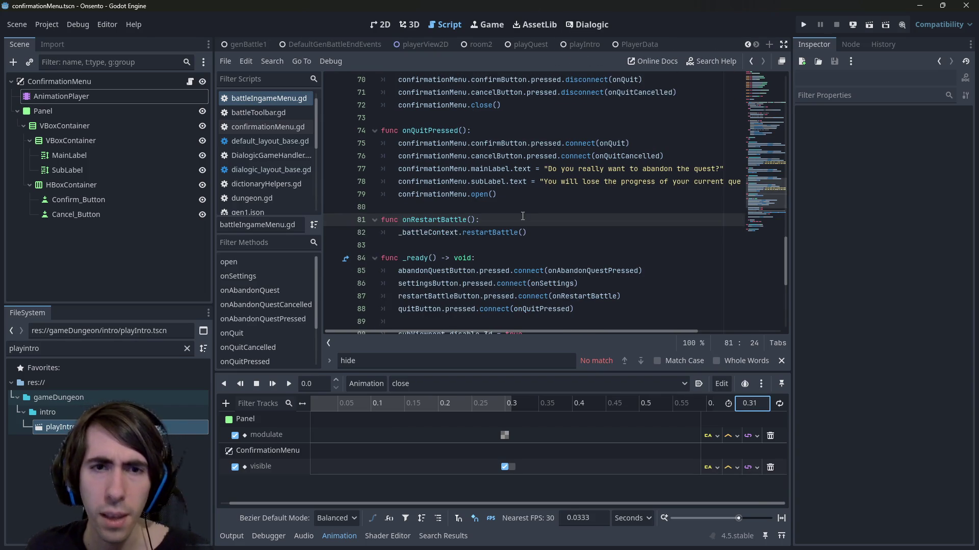
mouse_move(480, 233)
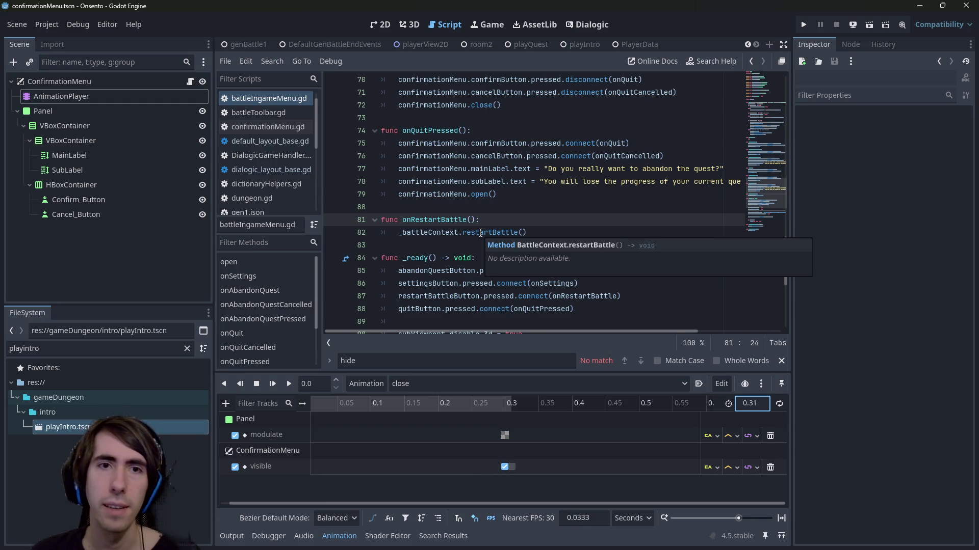
left_click(585, 45)
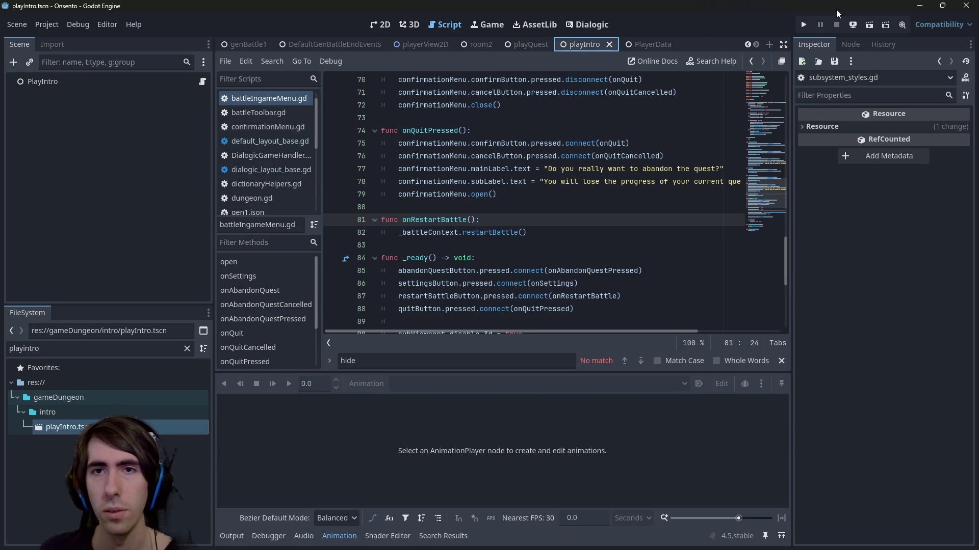
left_click(507, 46)
left_click(870, 21)
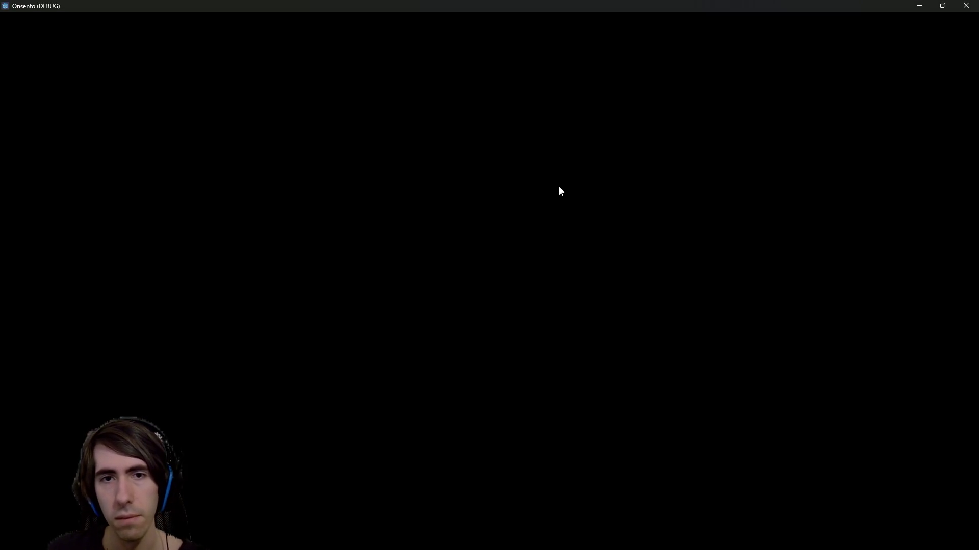
Abandon the quest from the in-game pause menu, triggering the retreat-on-Nil error
key("Escape")
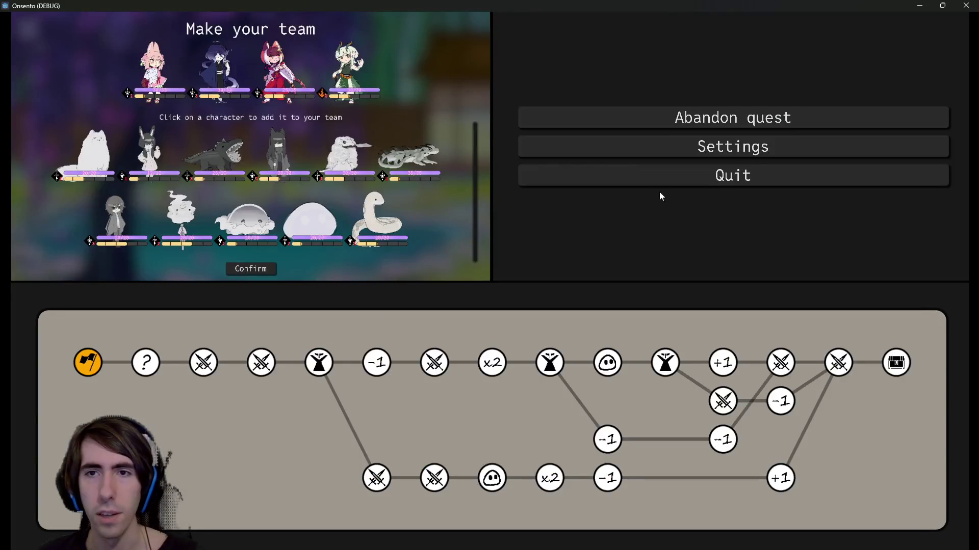
left_click(710, 109)
left_click(414, 318)
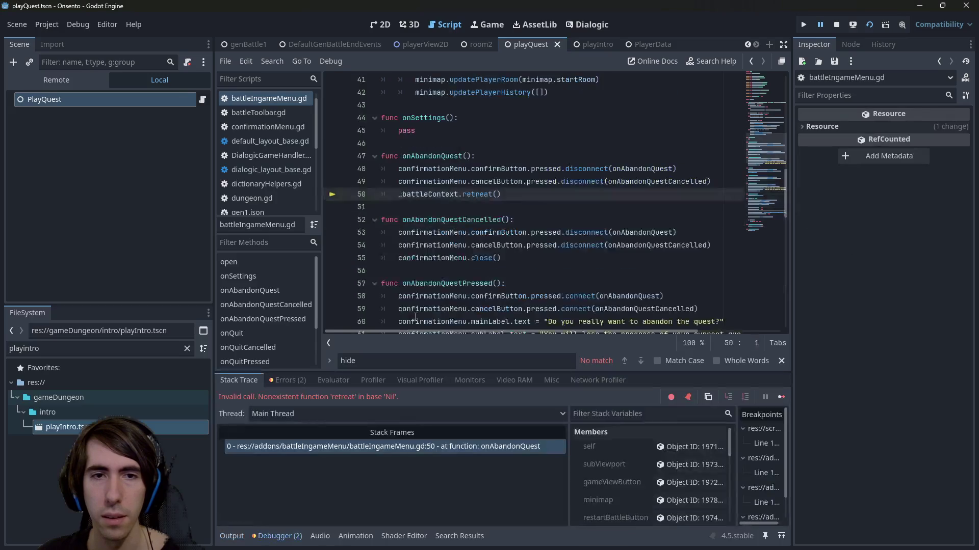
Confirm _battleContext is null, relaunch the game, and look up the retreat() definition
double_click(428, 194)
mouse_move(428, 194)
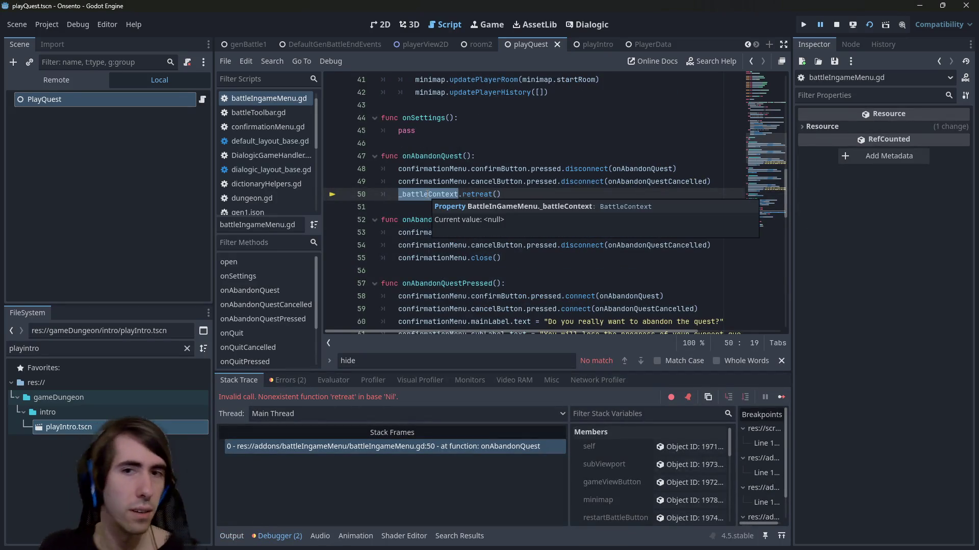
left_click(869, 28)
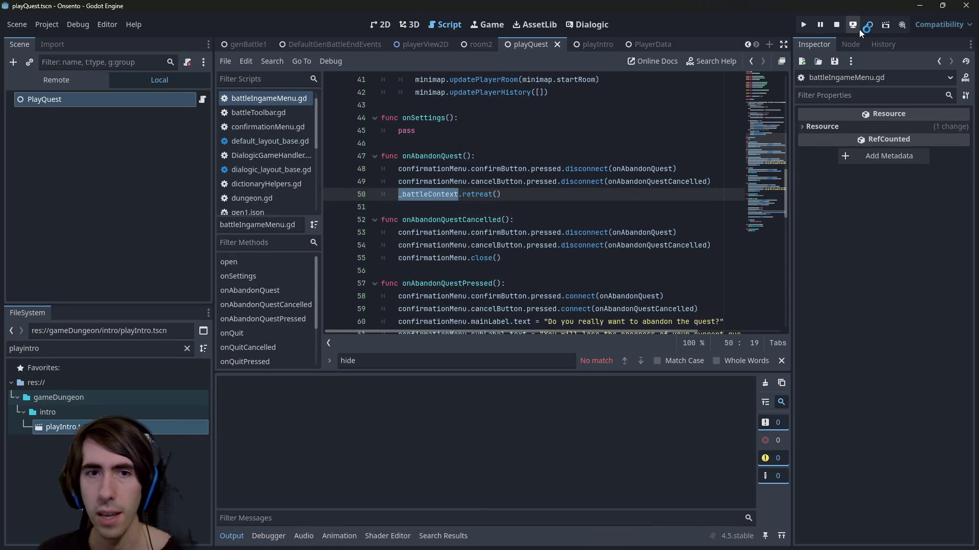
left_click(477, 202, "ctrl")
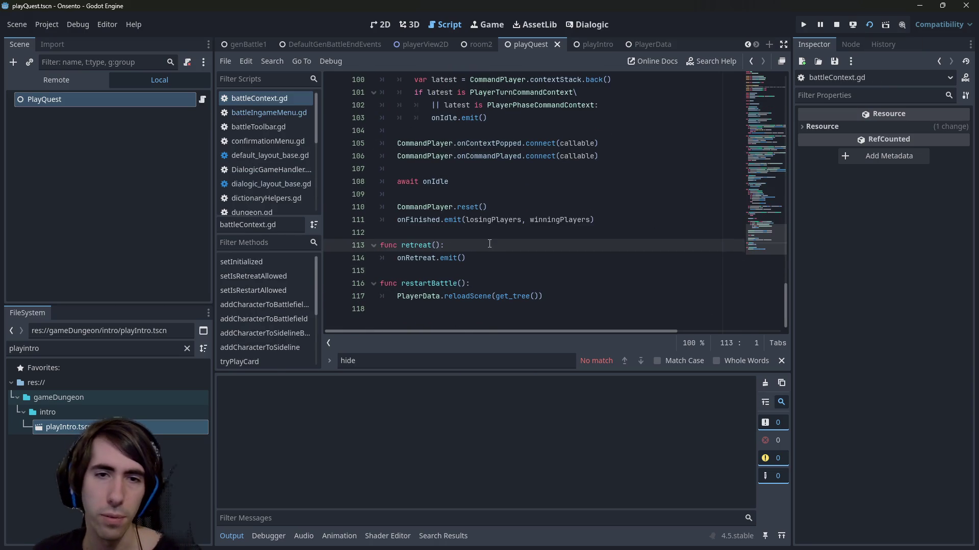
key("alt+Left")
key("alt+Left")
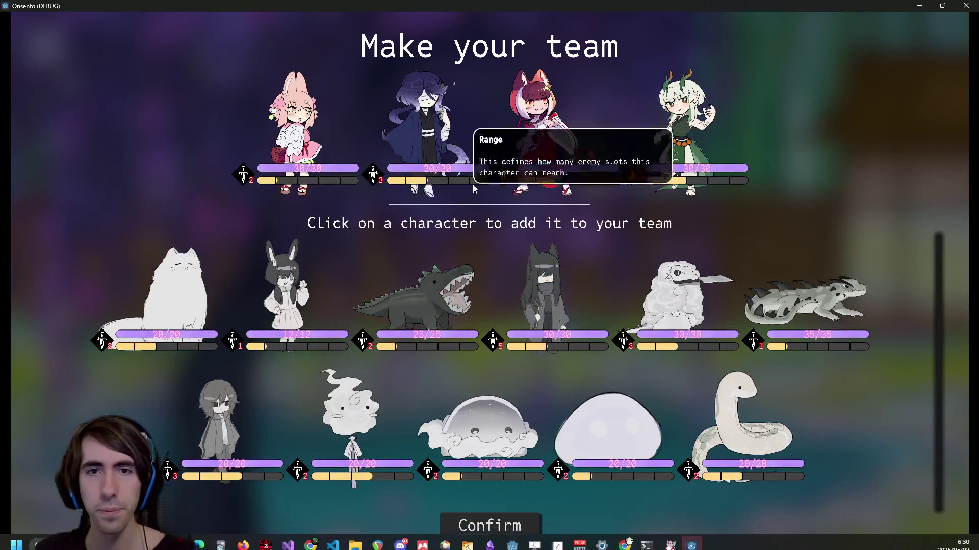
Confirm the team, abandon the quest from the pause menu, return to the lobby, and stop the game
left_click(472, 516)
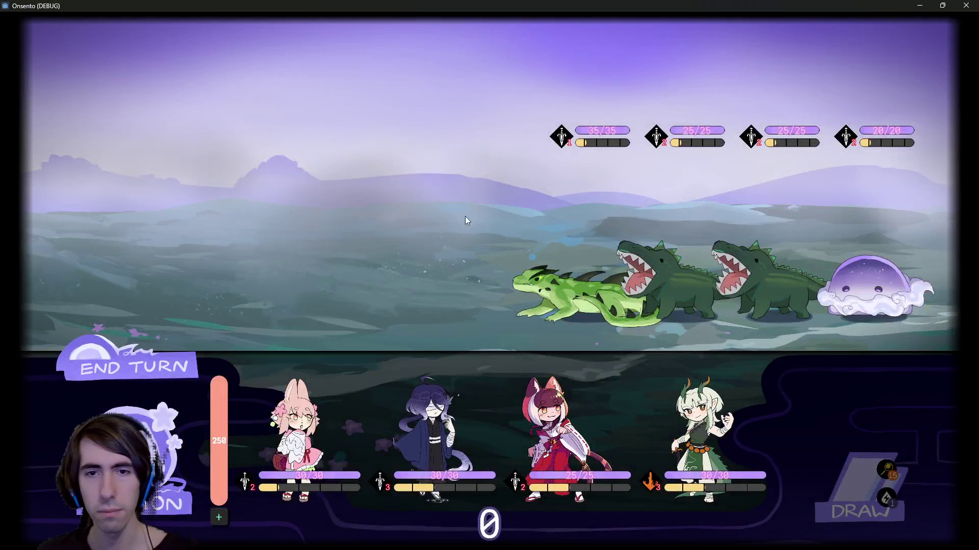
key("Escape")
left_click(684, 116)
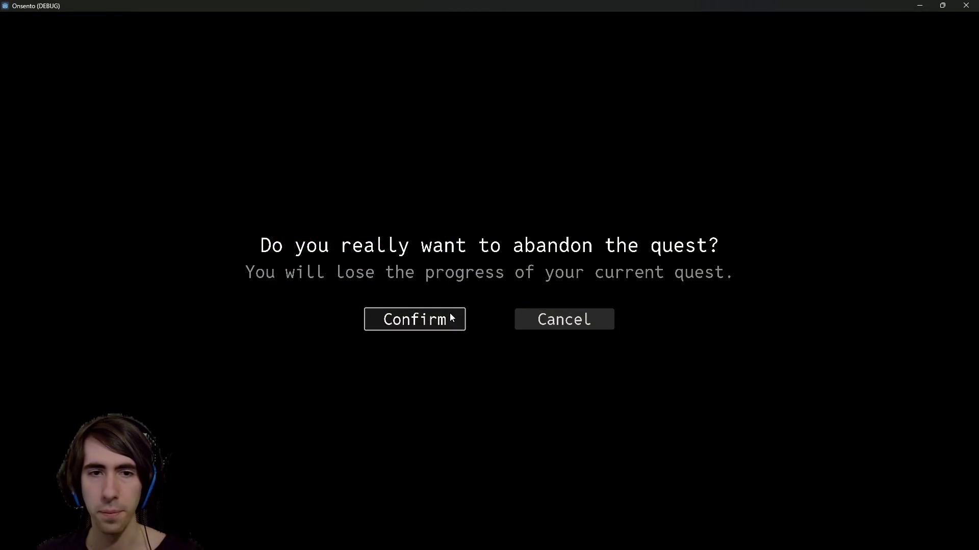
left_click(450, 316)
left_click(858, 506)
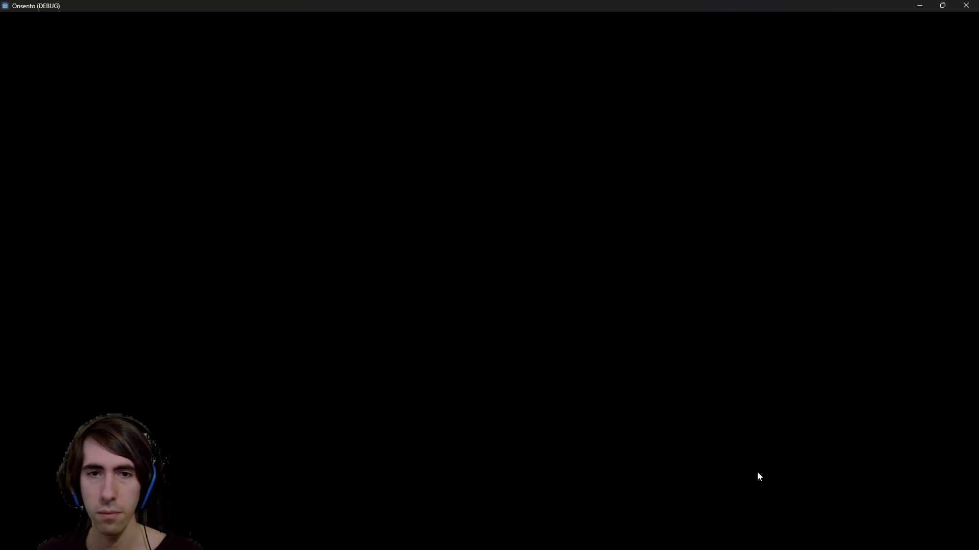
left_click(966, 5)
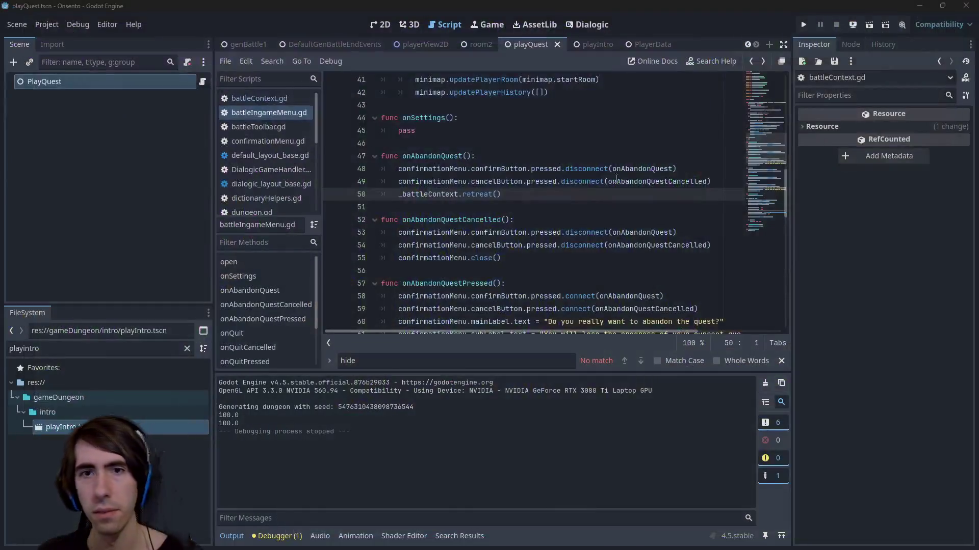
left_click(536, 194)
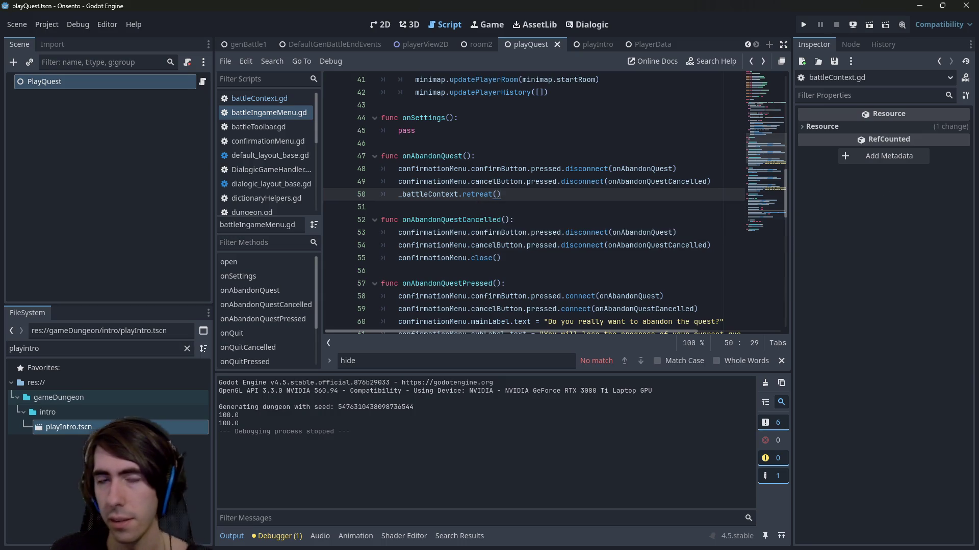
double_click(447, 194)
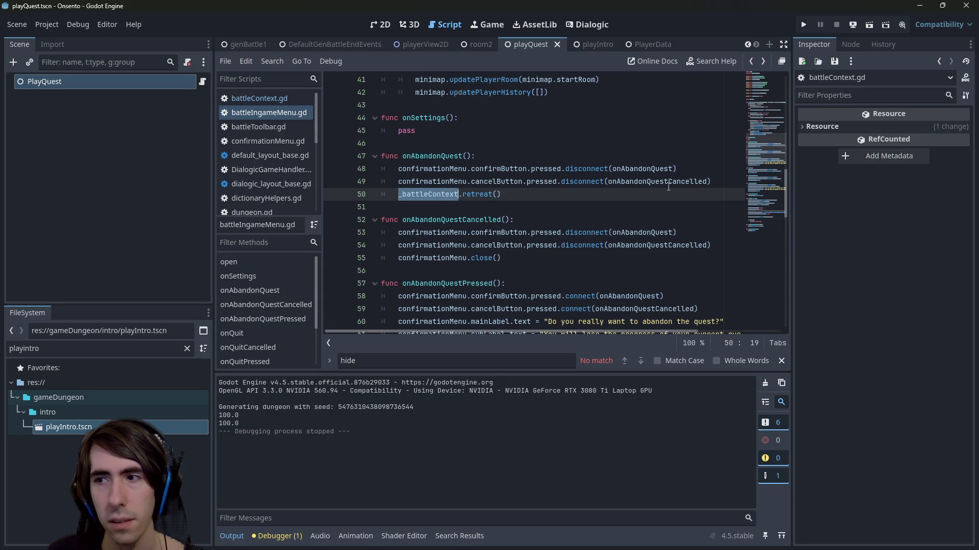
double_click(664, 169)
left_click(380, 24)
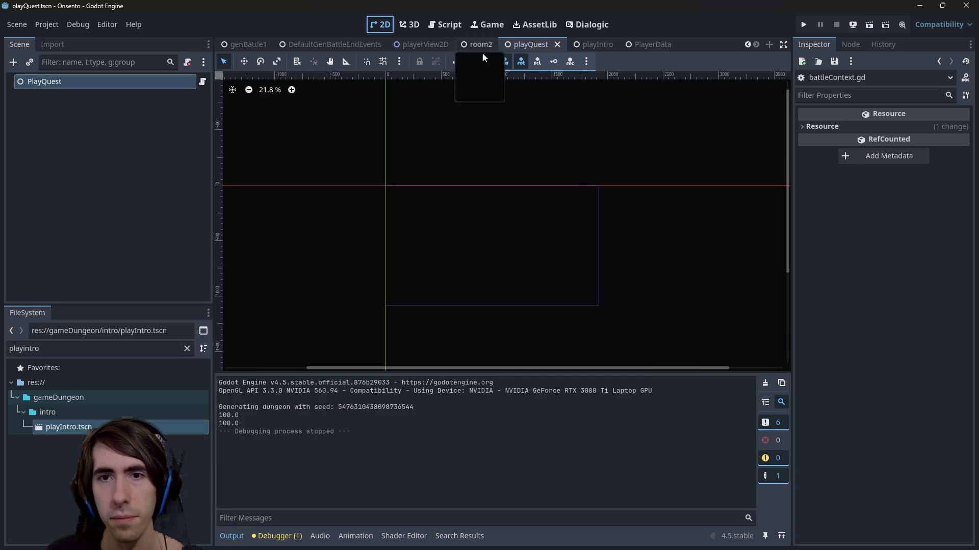
left_click(435, 26)
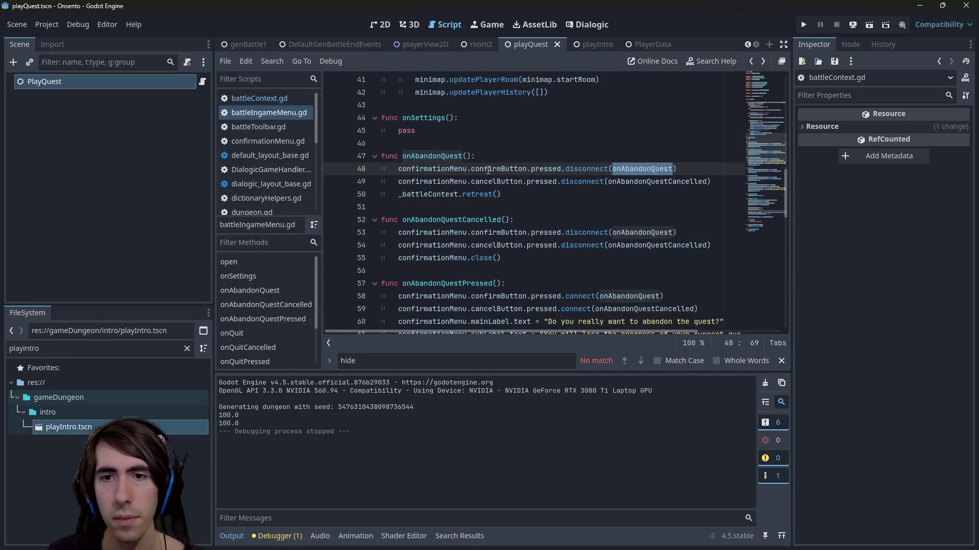
double_click(643, 233)
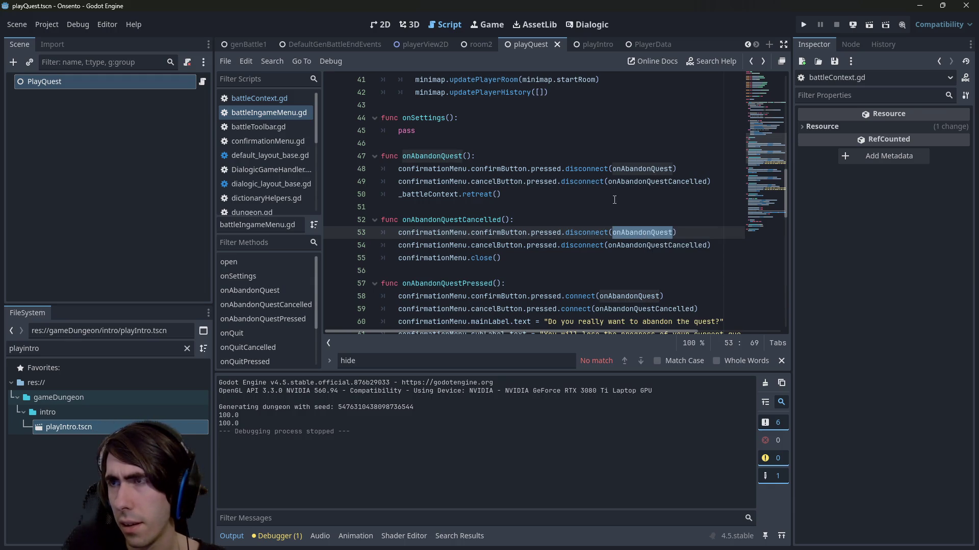
scroll(620, 188, "up", 4)
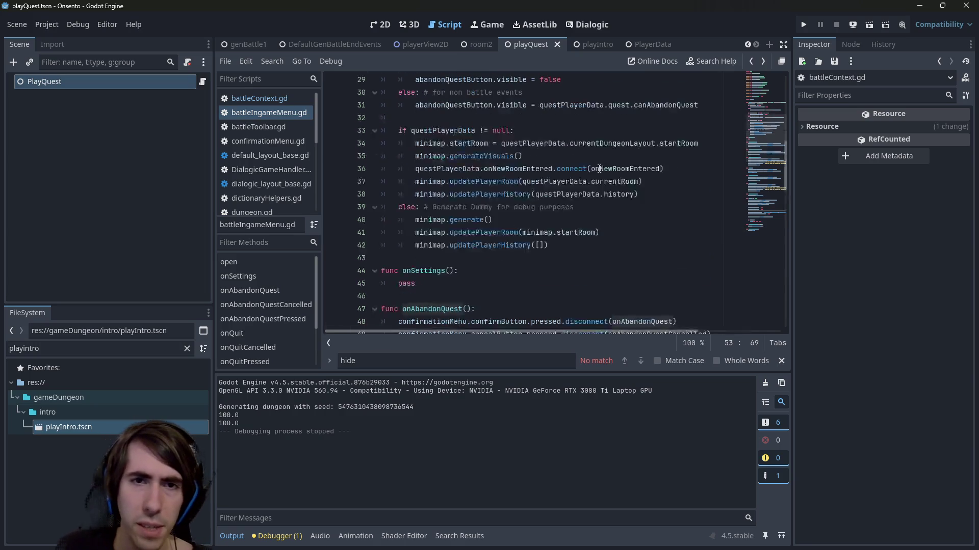
scroll(599, 169, "down", 6)
scroll(497, 234, "down", 3)
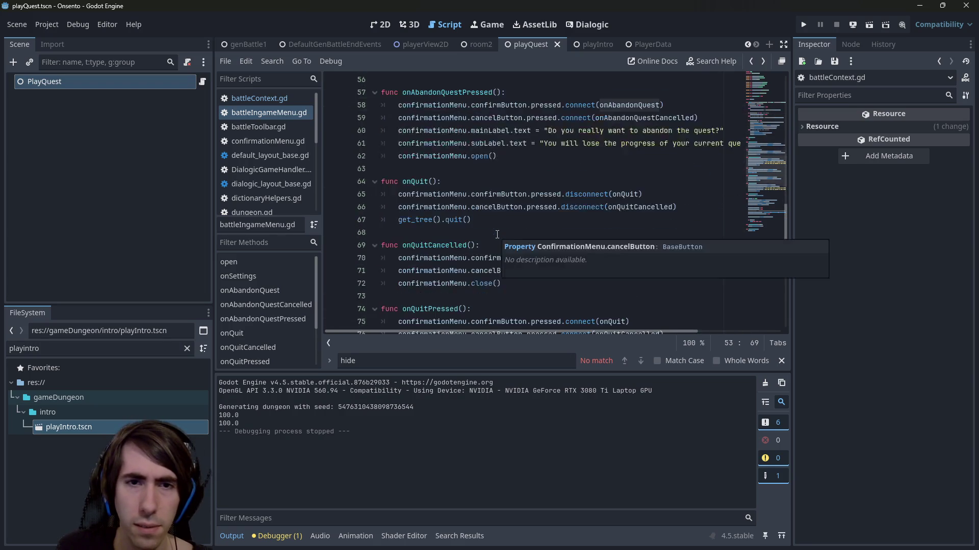
scroll(511, 225, "up", 12)
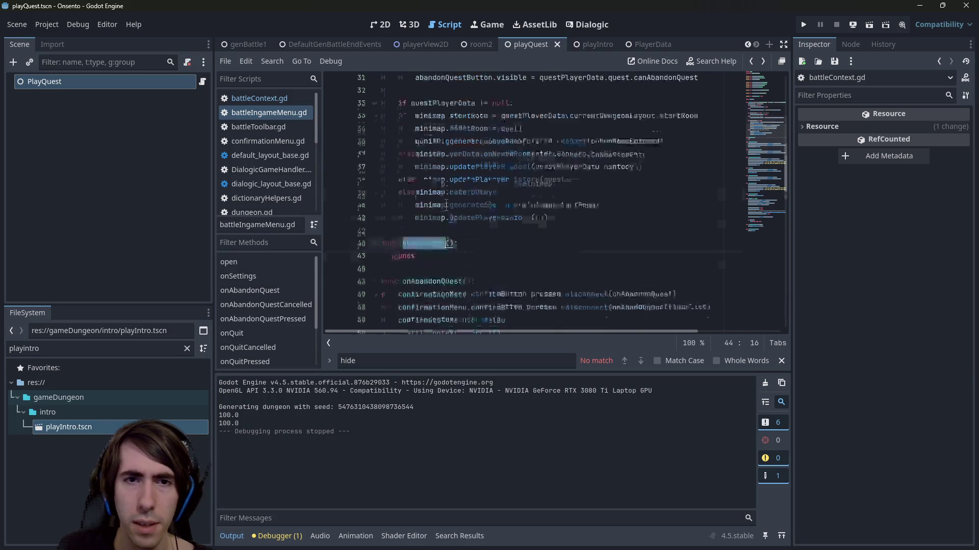
scroll(453, 169, "up", 1)
scroll(461, 127, "down", 4)
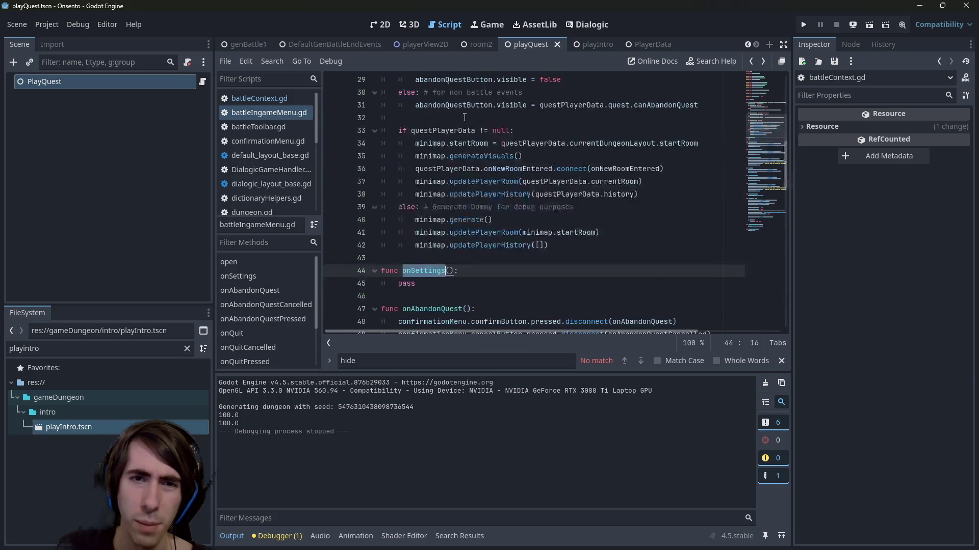
scroll(464, 194, "up", 2)
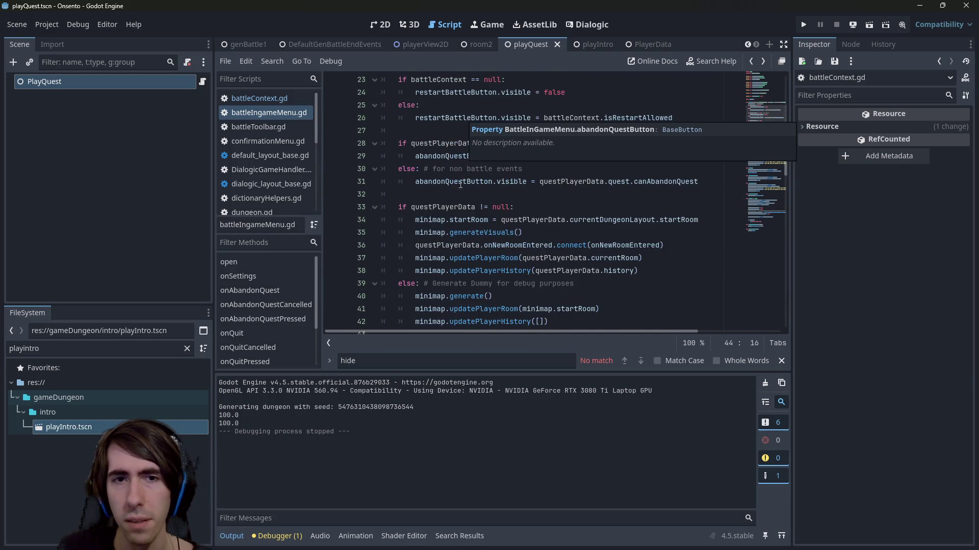
scroll(464, 194, "up", 5)
scroll(464, 195, "down", 4)
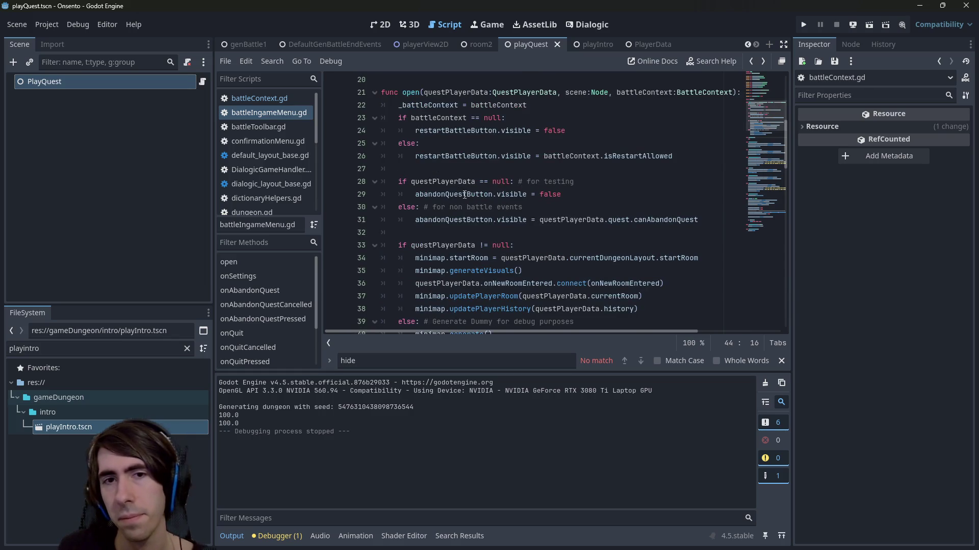
scroll(464, 194, "up", 1)
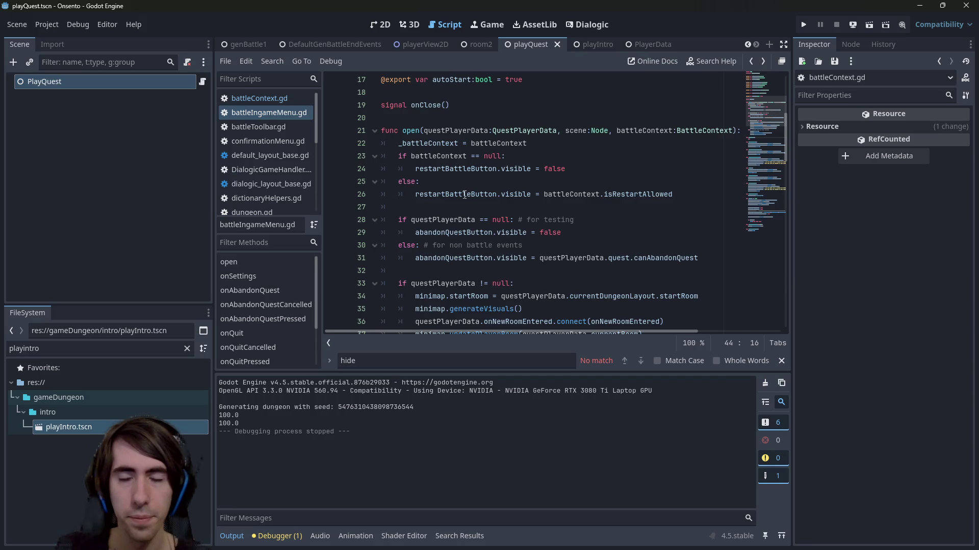
double_click(413, 131)
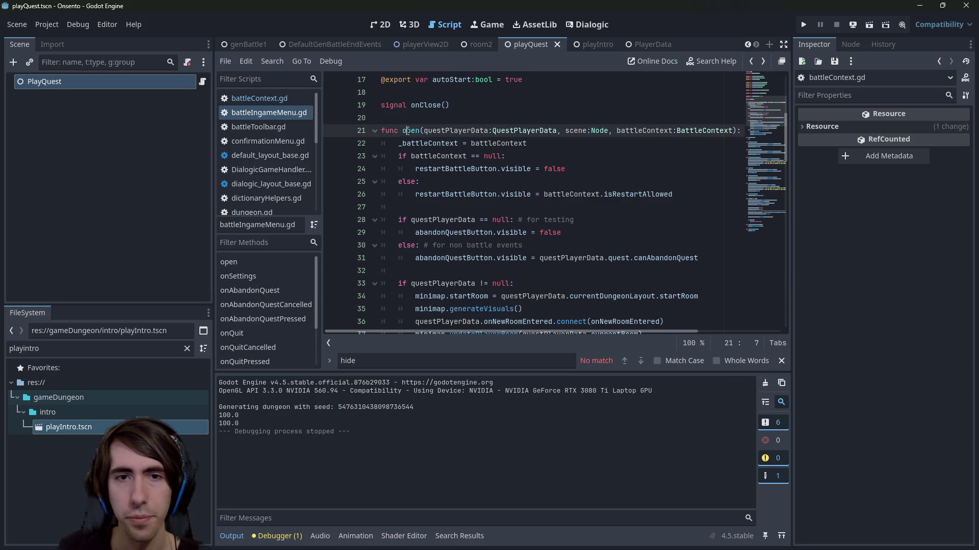
scroll(496, 185, "down", 9)
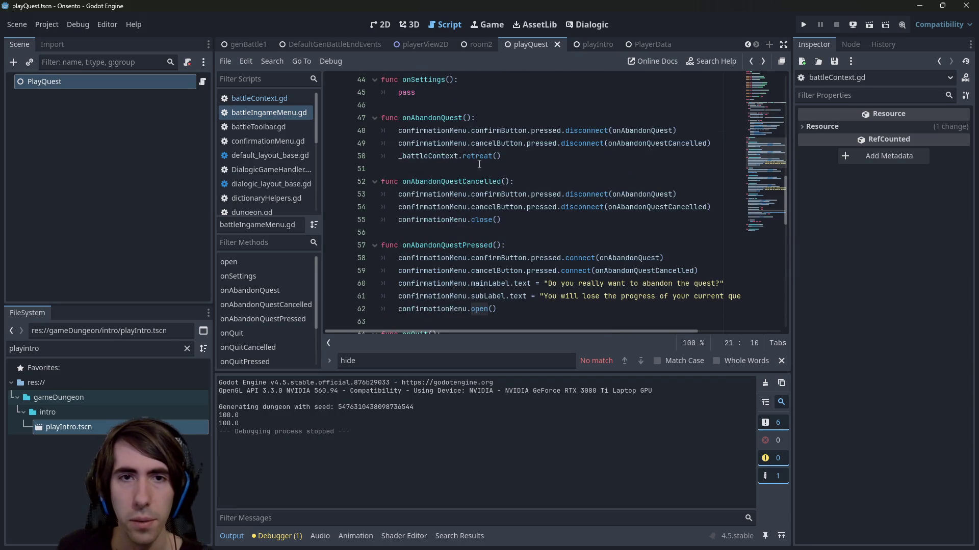
left_click(479, 161)
scroll(479, 161, "up", 1)
double_click(437, 194)
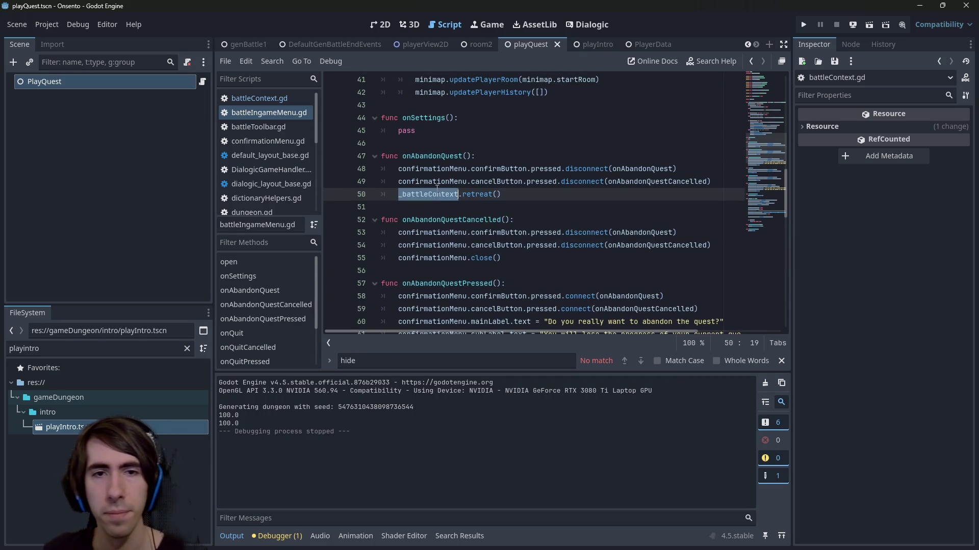
Wrap the _battleContext.retreat() call in 'if _battleContext != null:' and add an else: branch
key("Home")
key("Return")
key("Return")
key("Up")
type("if _battleContext ")
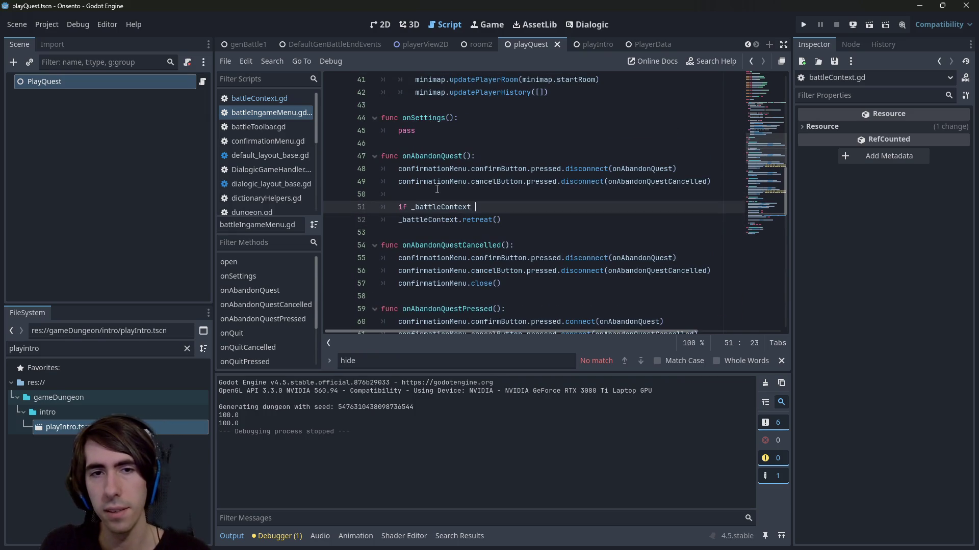
type("!= null:")
key("Down")
key("Tab")
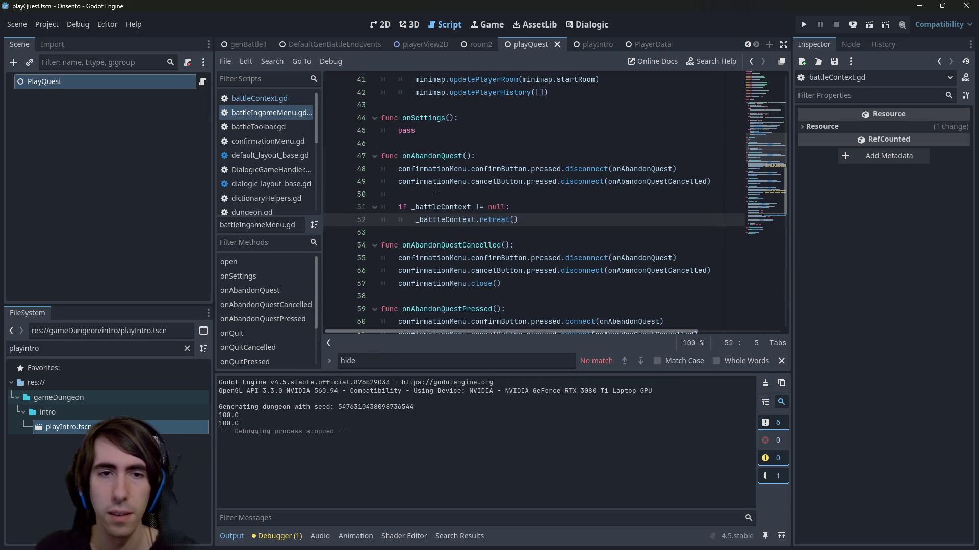
key("Down")
key("Return")
key("Up")
key("Tab")
type("ele:")
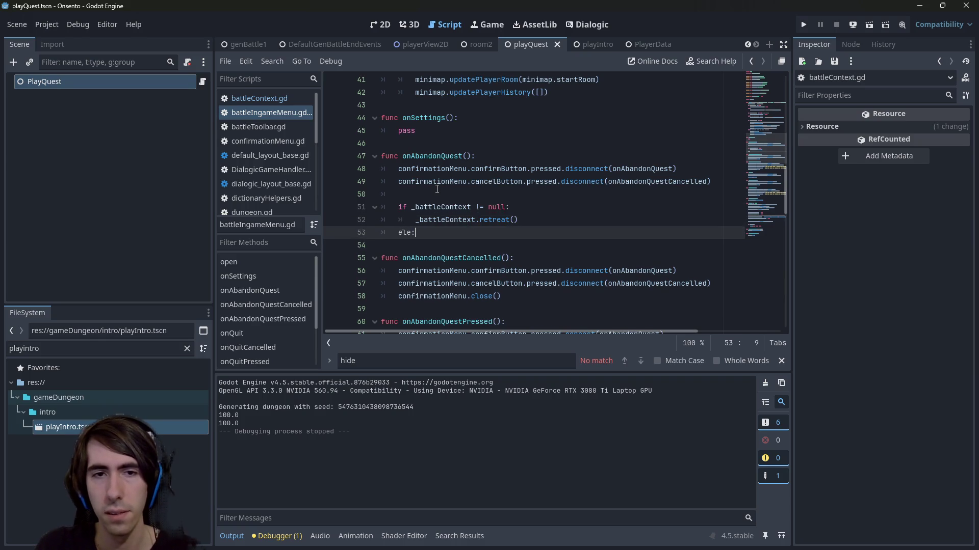
key("BackSpace")
key("BackSpace")
type("se:")
key("Return")
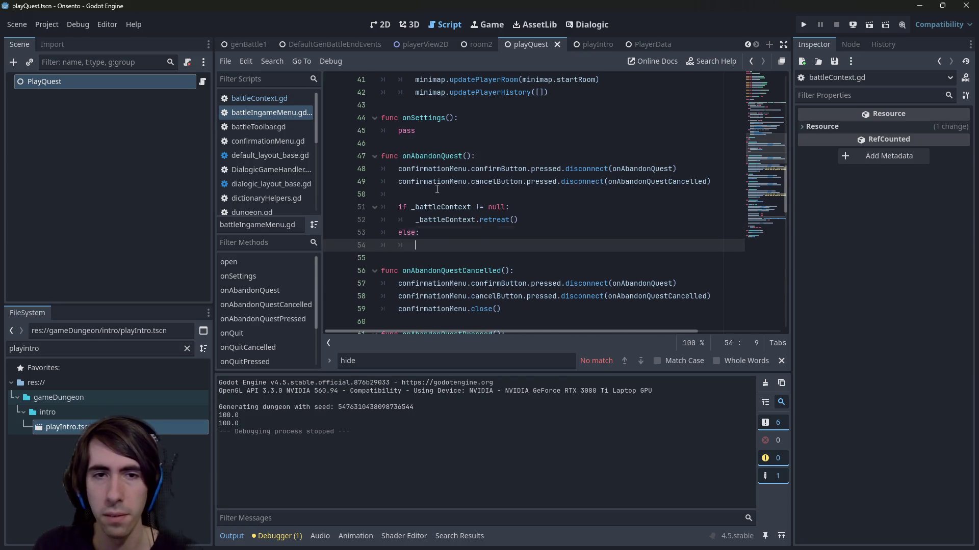
Search the project for onRetreat and follow its references to the DefaultGenBattleEndEvents scene
left_click(493, 220, "ctrl")
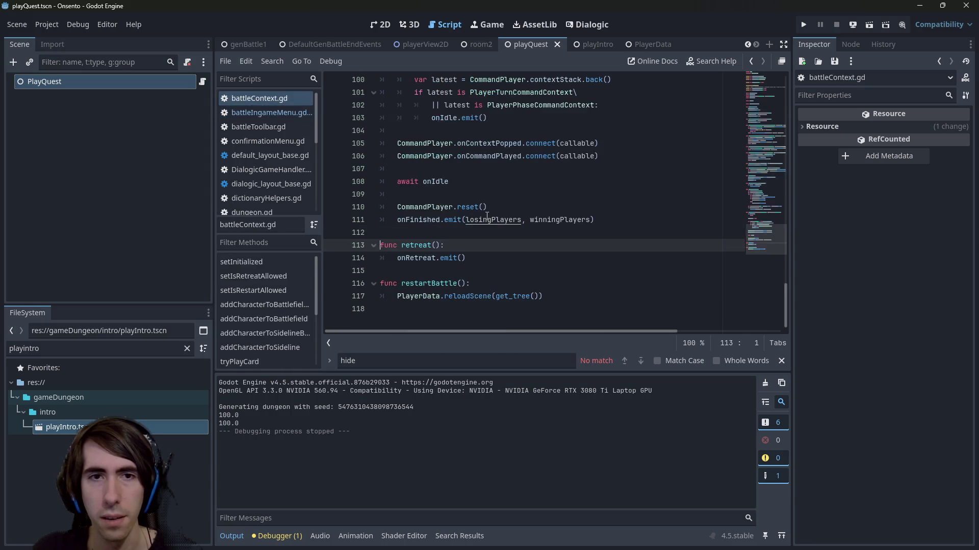
double_click(415, 258)
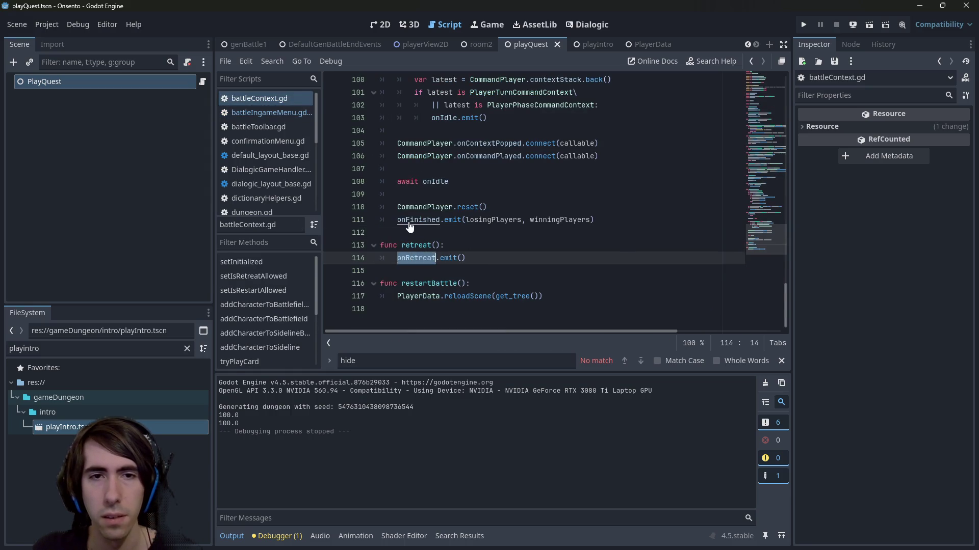
key("ctrl+shift+f")
key("Return")
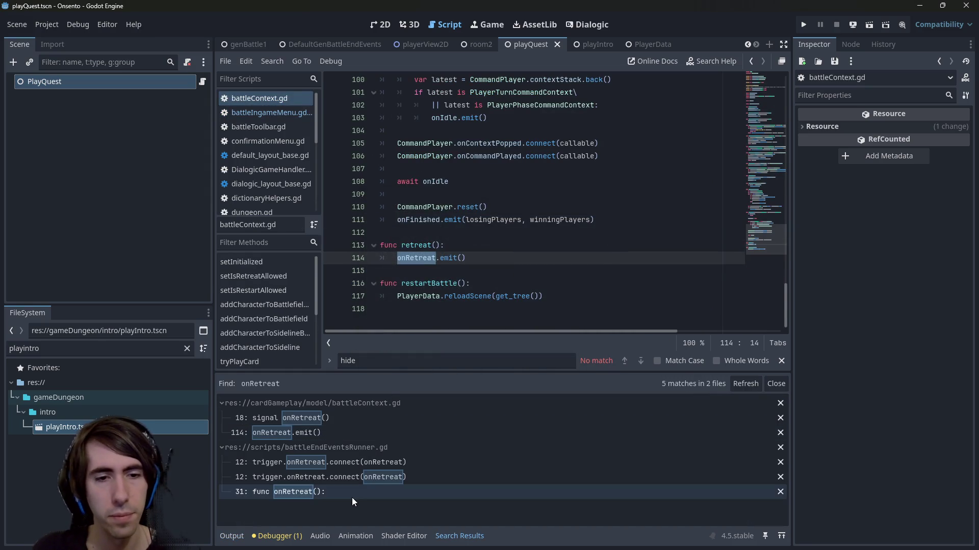
left_click(356, 475)
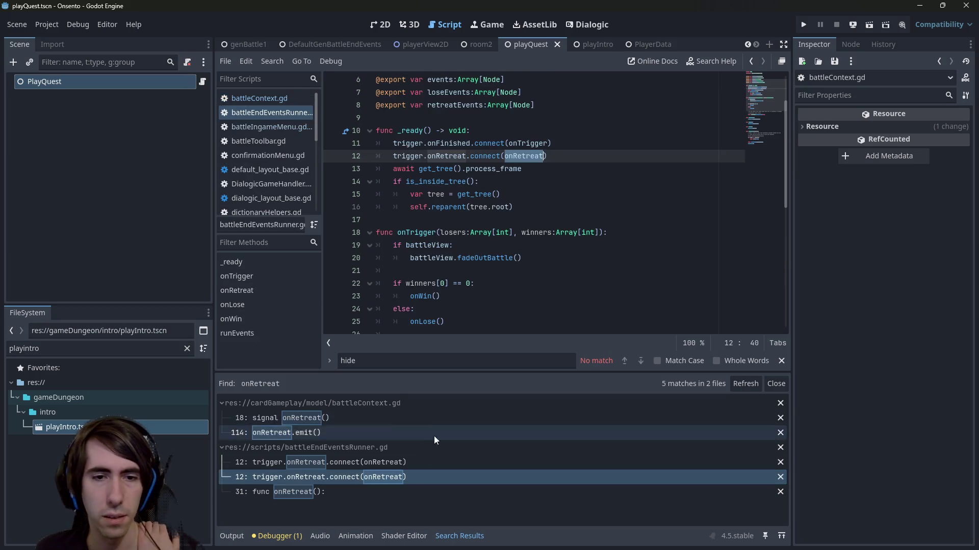
left_click(413, 466)
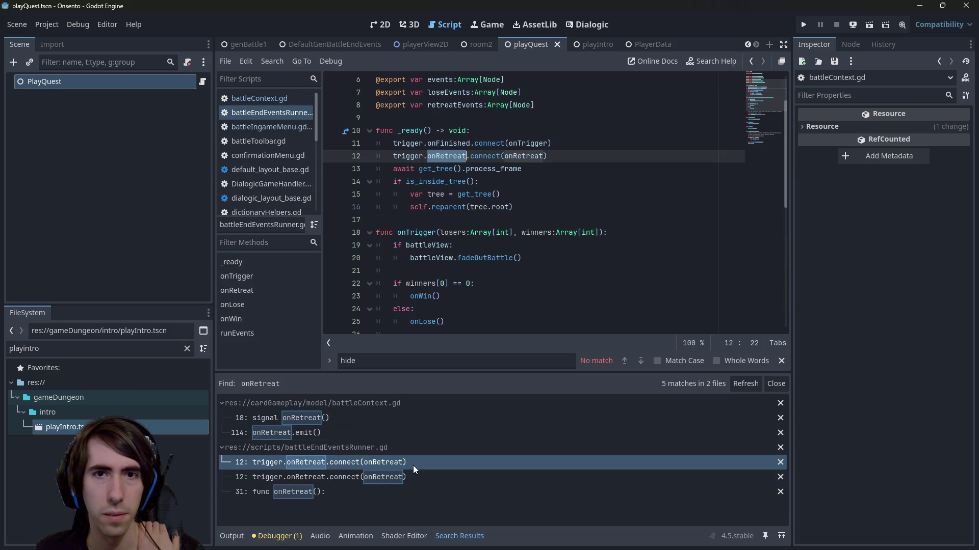
left_click(531, 158, "ctrl")
left_click(416, 223)
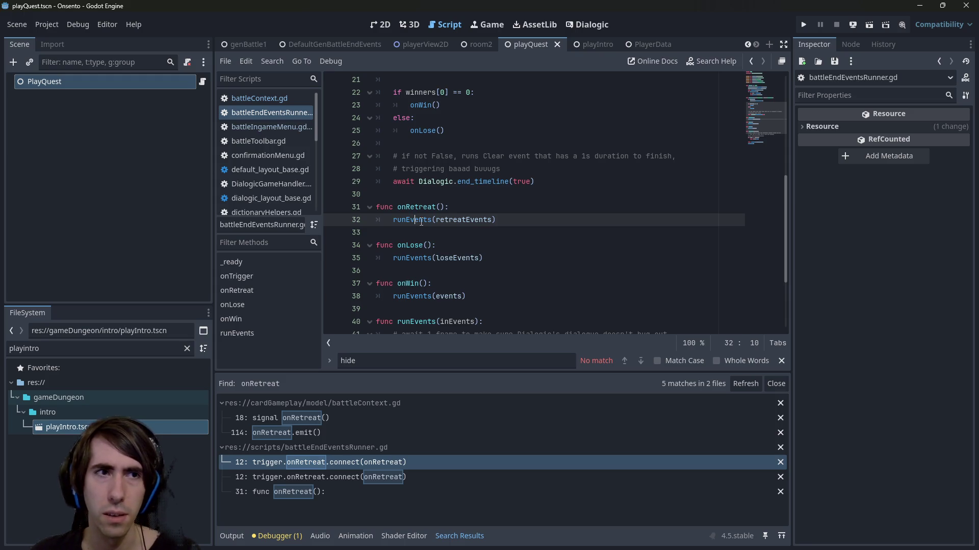
key("shift+alt+o")
key("Escape")
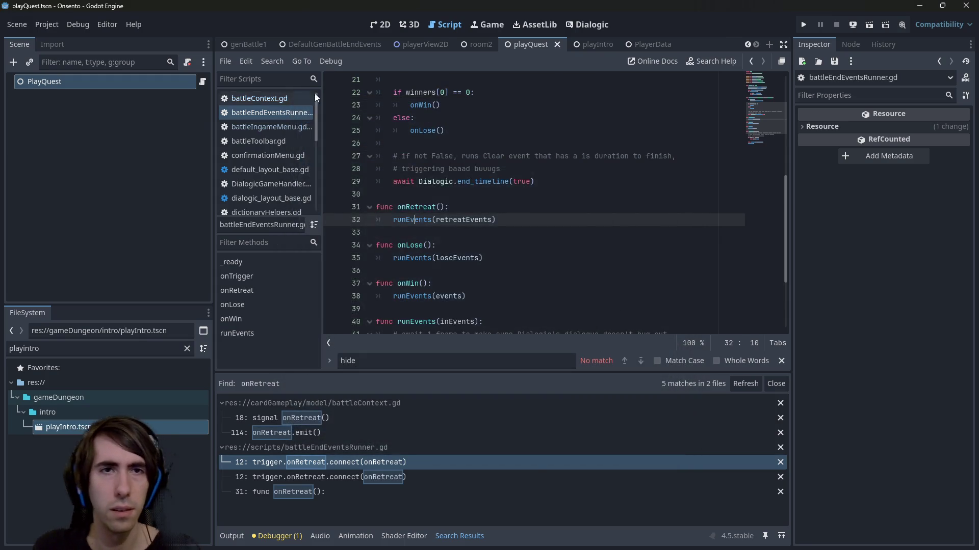
left_click(326, 41)
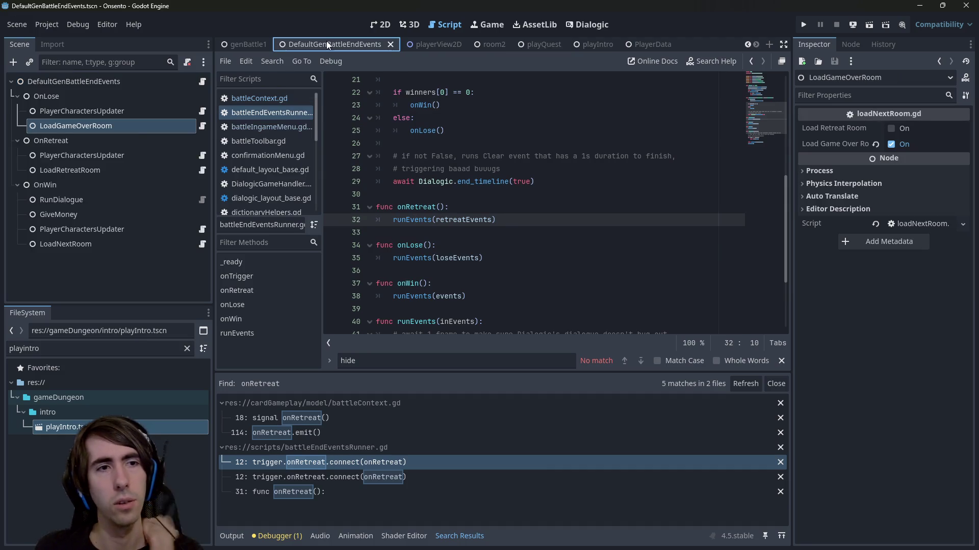
Inspect the PlayerCharactersUpdater and LoadRetreatRoom scripts, noting PlayerData.retreat(), then navigate back
left_click(111, 155)
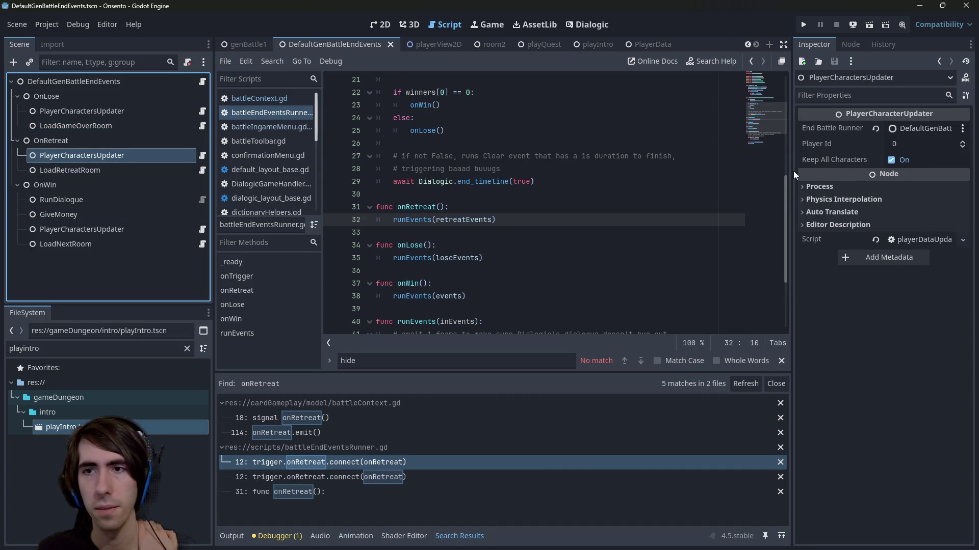
left_click(202, 155)
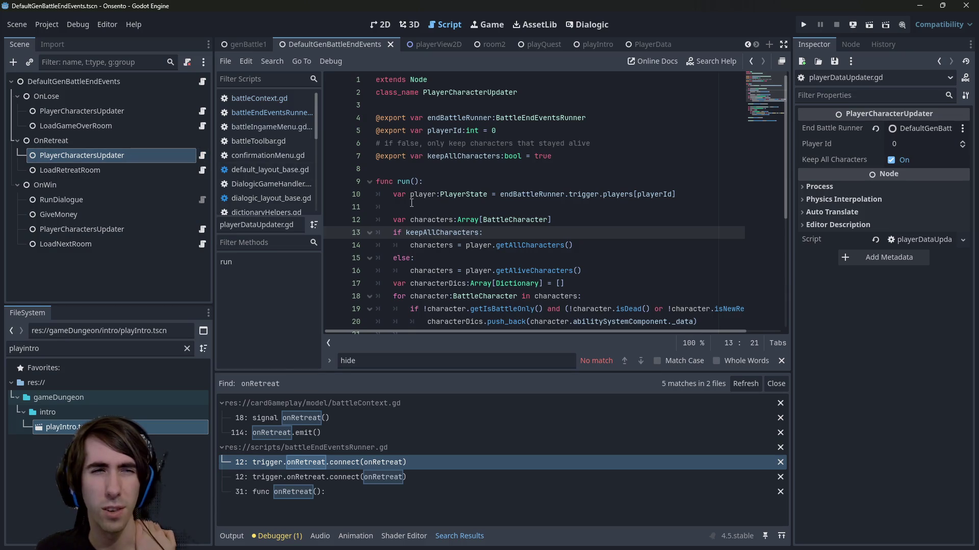
left_click(198, 172)
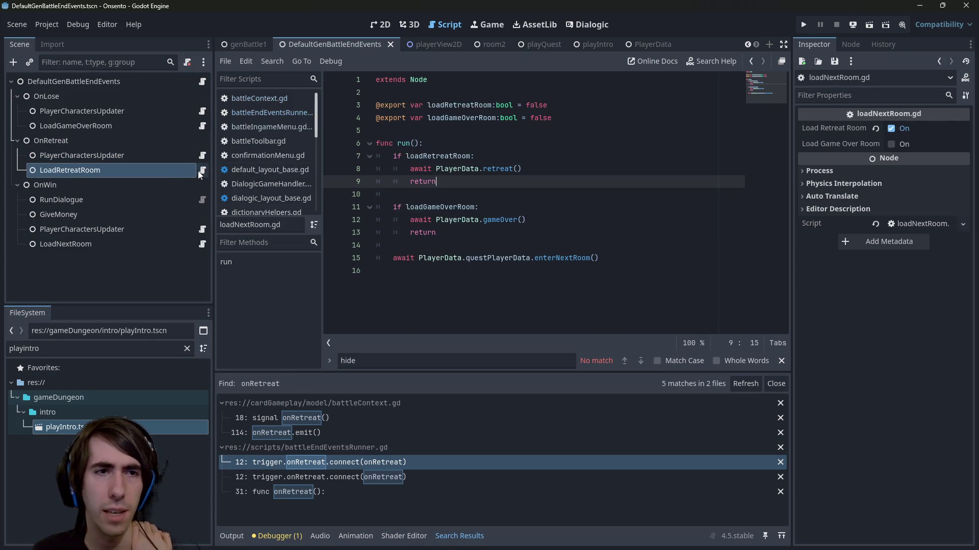
left_click_drag(540, 168, 436, 169)
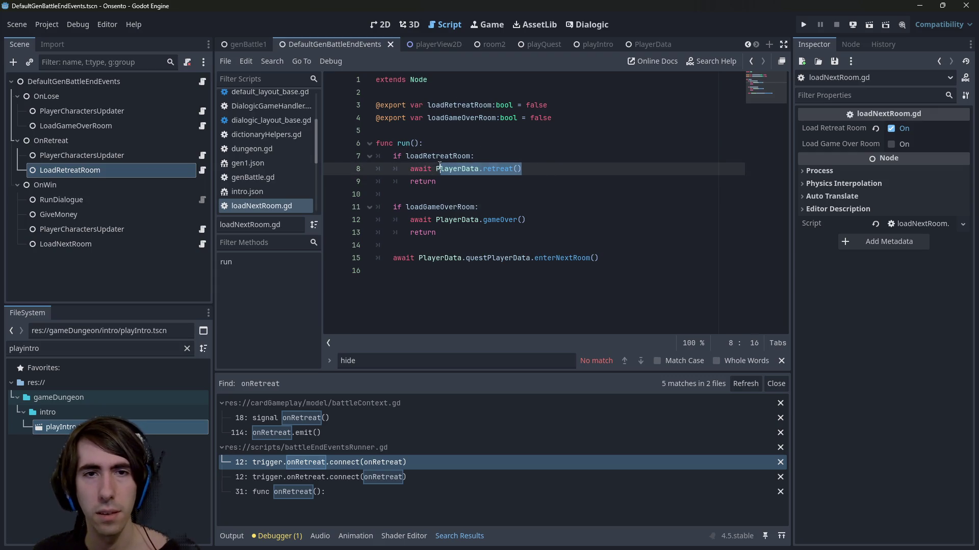
key("alt+Left")
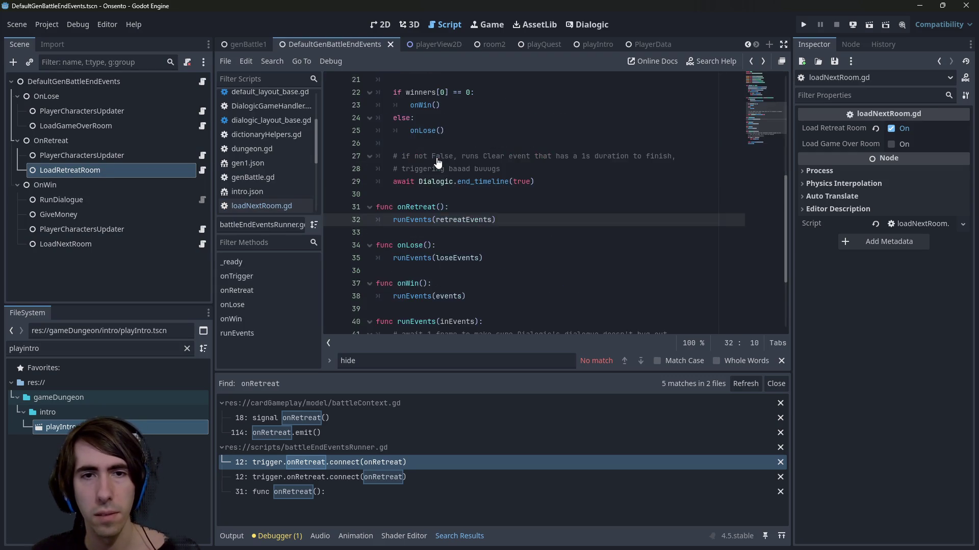
key("alt+Left")
key("alt+Left")
key("alt+Left")
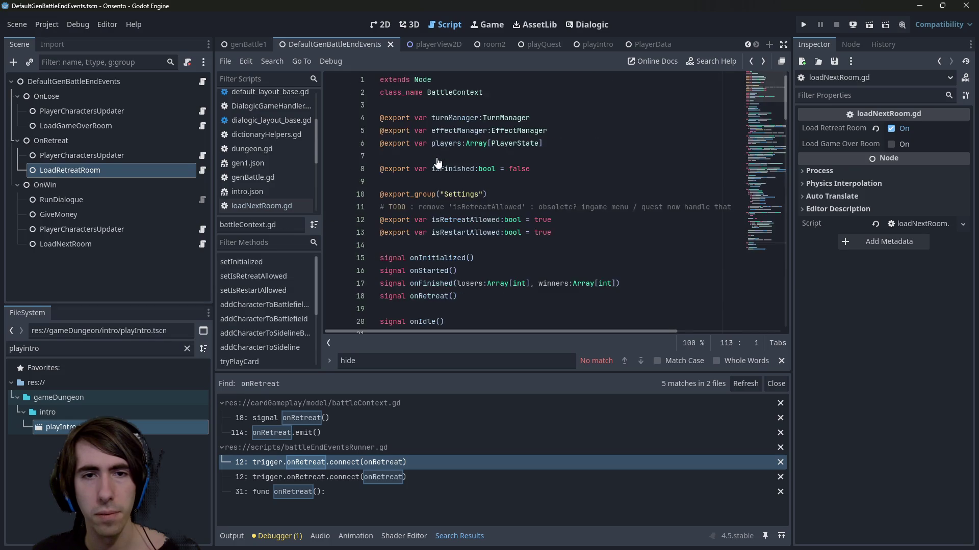
key("alt+Left")
key("alt+Left")
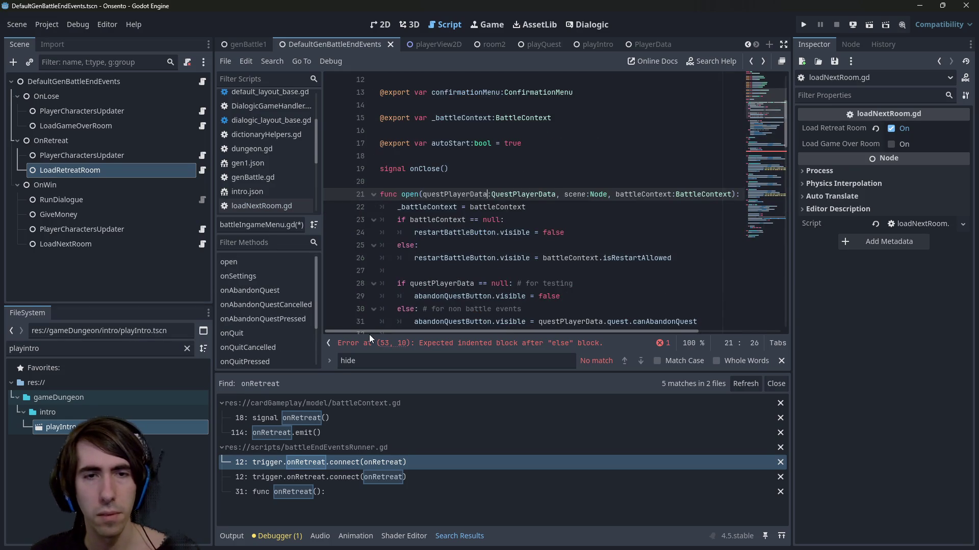
Type PlayerData.retreat() in the empty else branch of battleIngameMenu.gd
key("alt+Left")
key("alt+Left")
key("alt+Left")
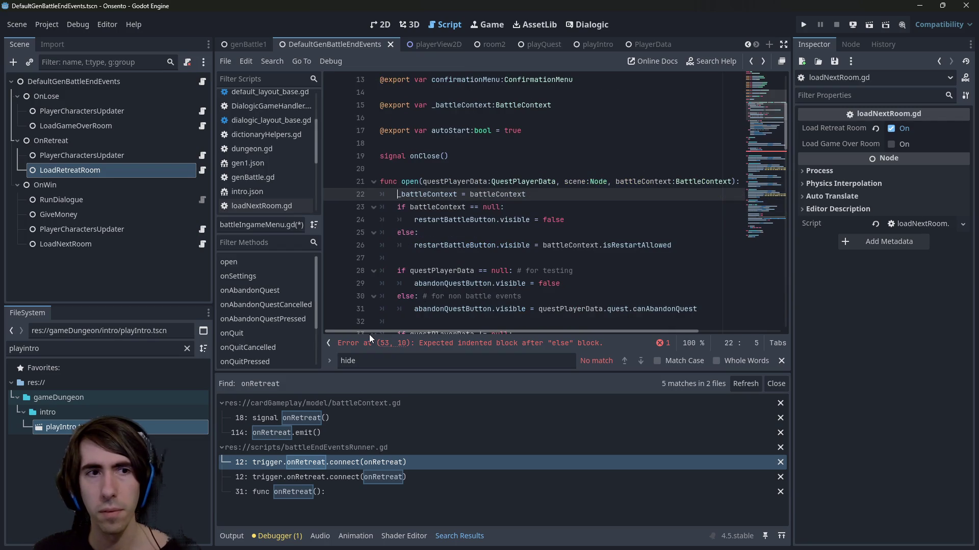
left_click(374, 343)
left_click(489, 207)
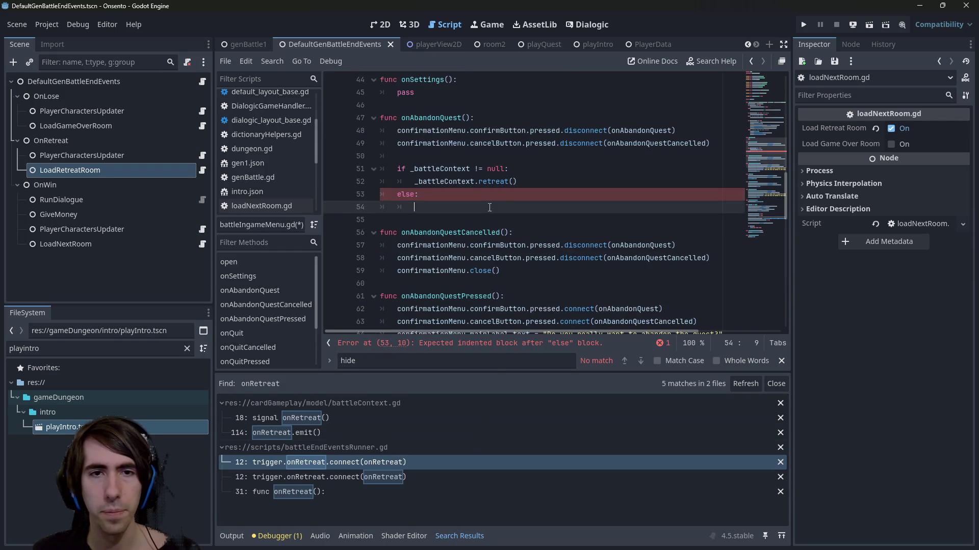
type("PlayerData.retreat()")
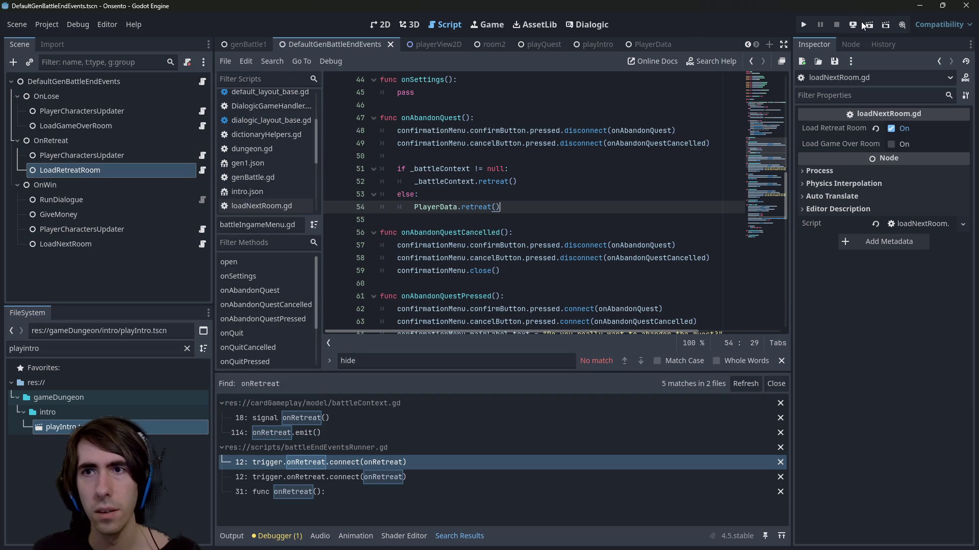
Run the playQuest scene to test the fix
scroll(765, 167, "up", 1)
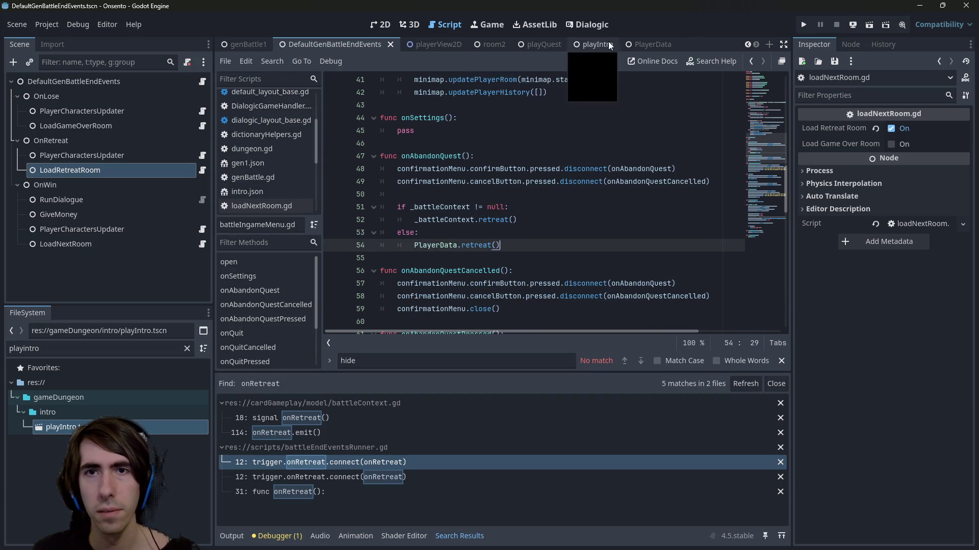
left_click(546, 43)
left_click(868, 24)
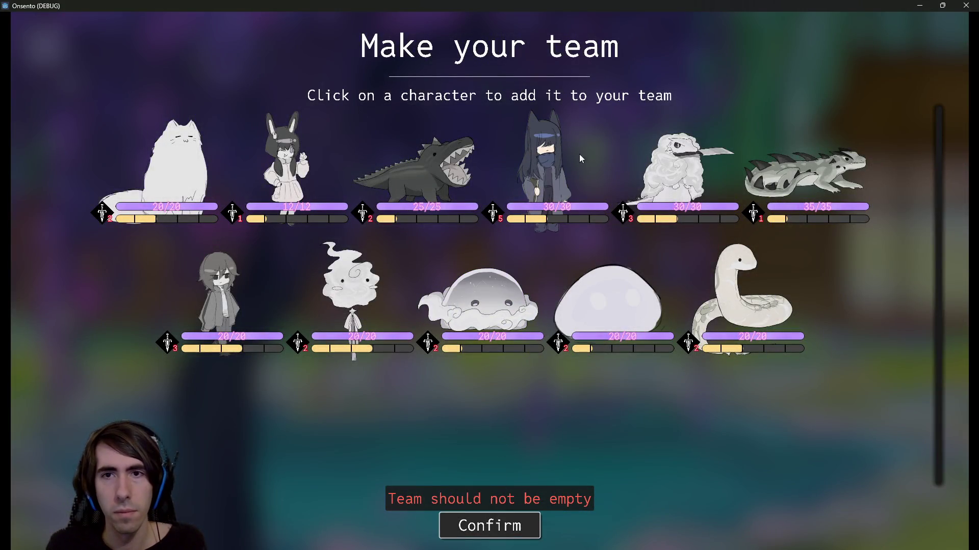
Pick the bunny girl, crocodile, fluffy bird and cat-girl, and confirm the team
left_click(285, 163)
left_click(291, 293)
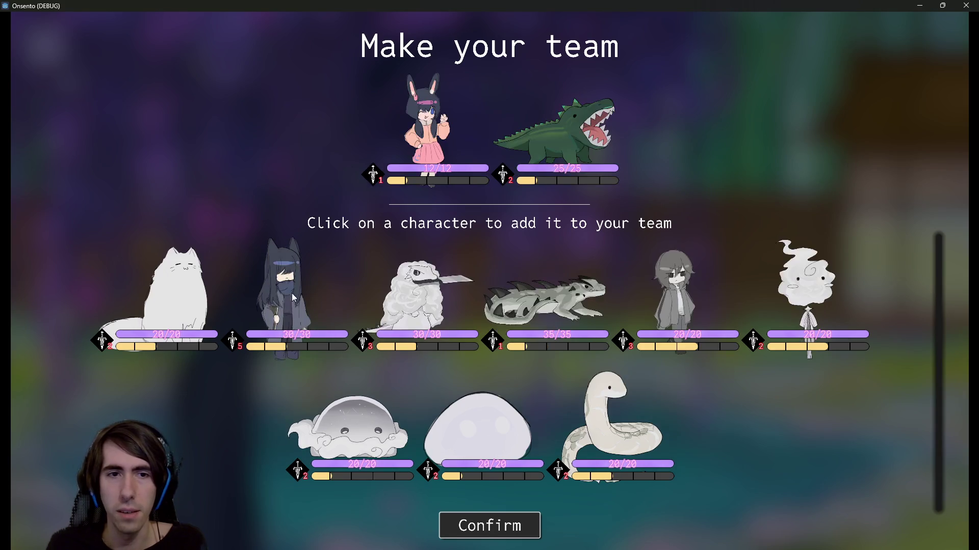
left_click(406, 295)
left_click(284, 295)
left_click(475, 527)
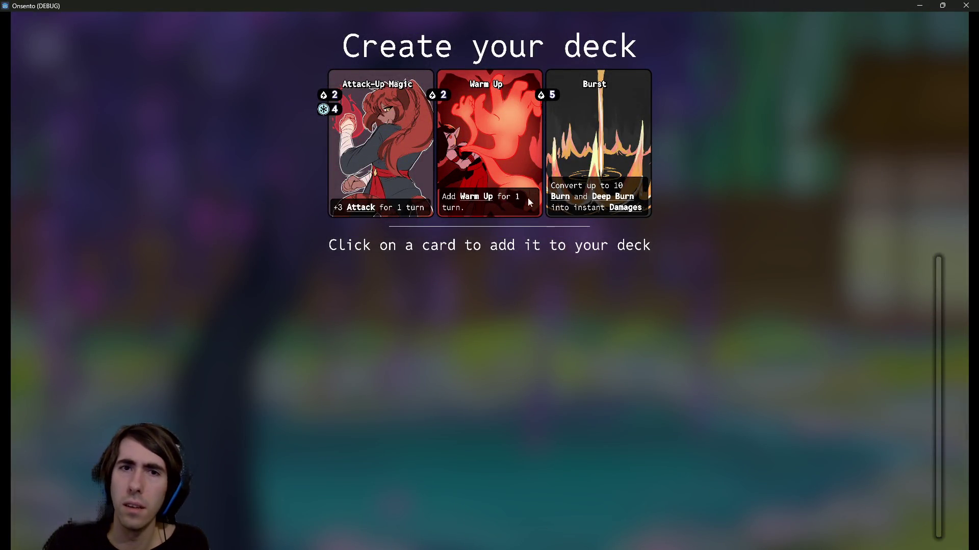
Add the offered cards to the deck and start the battle
left_click(401, 139)
triple_click(402, 139)
triple_click(401, 138)
double_click(401, 139)
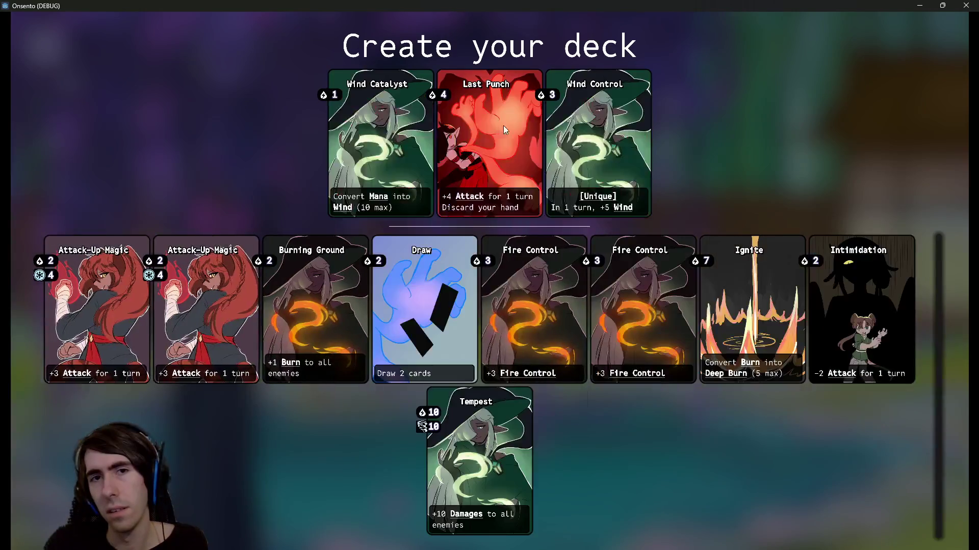
triple_click(503, 127)
triple_click(417, 148)
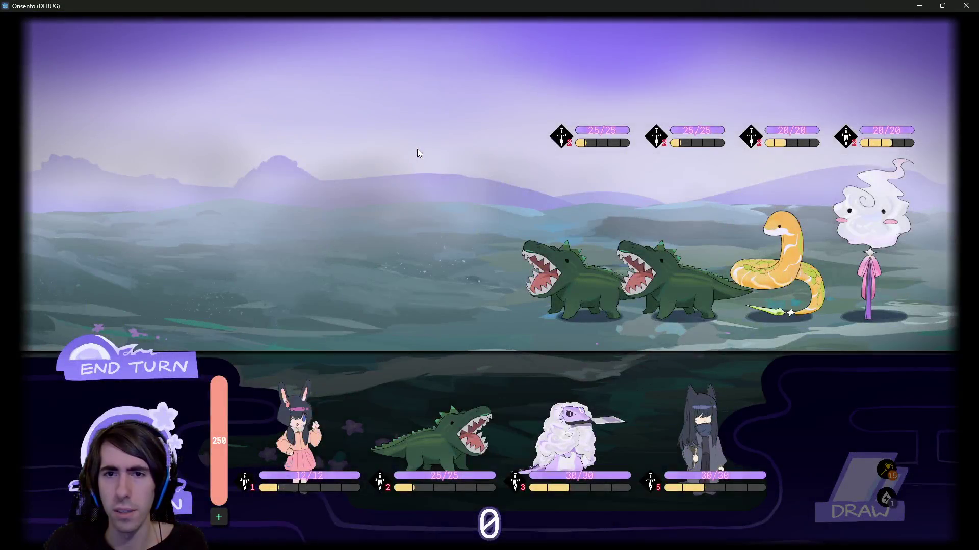
Place two characters on the battlefield, abandon the quest, and return to the lobby
mouse_move(302, 431)
left_mouse_down()
mouse_move(323, 357)
mouse_move(398, 248)
left_mouse_up()
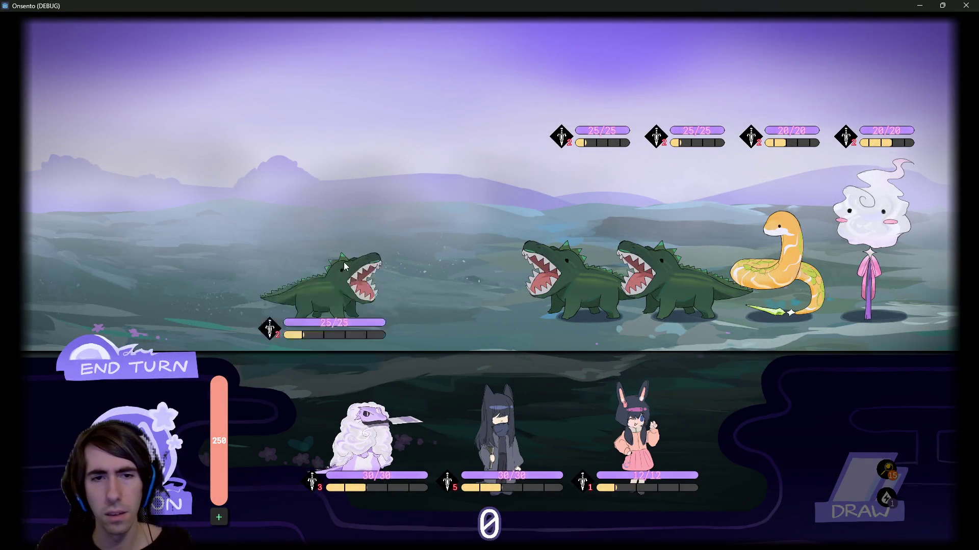
left_click_drag(412, 402, 181, 234)
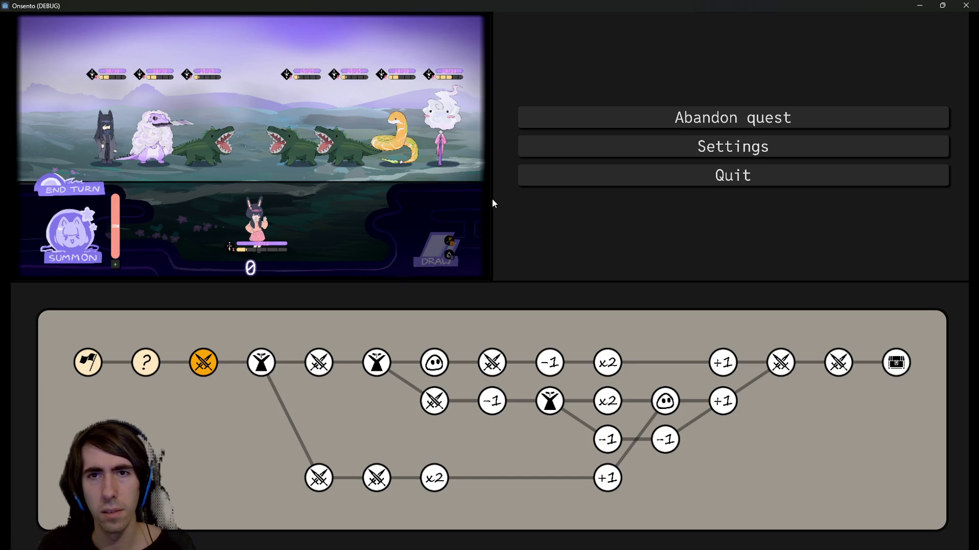
key("Escape")
left_click(671, 125)
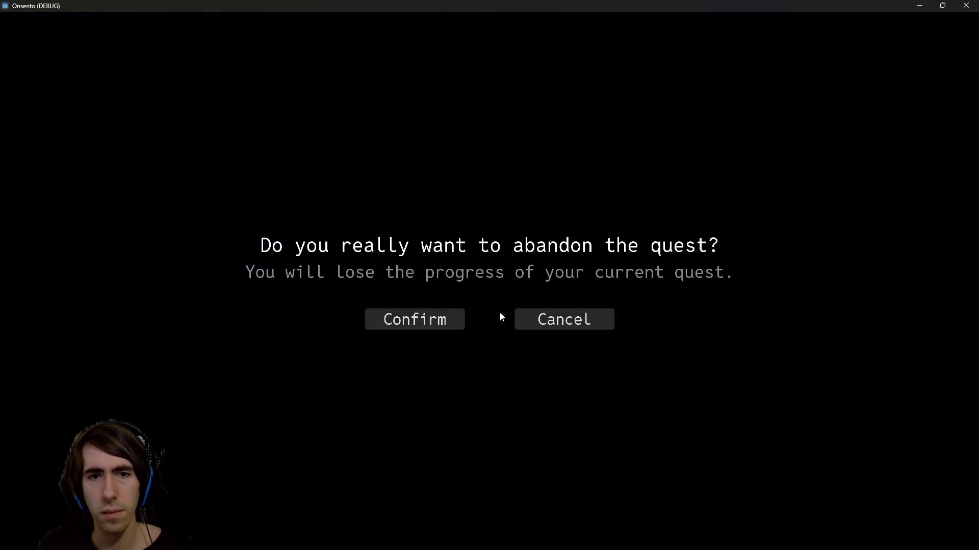
left_click(437, 321)
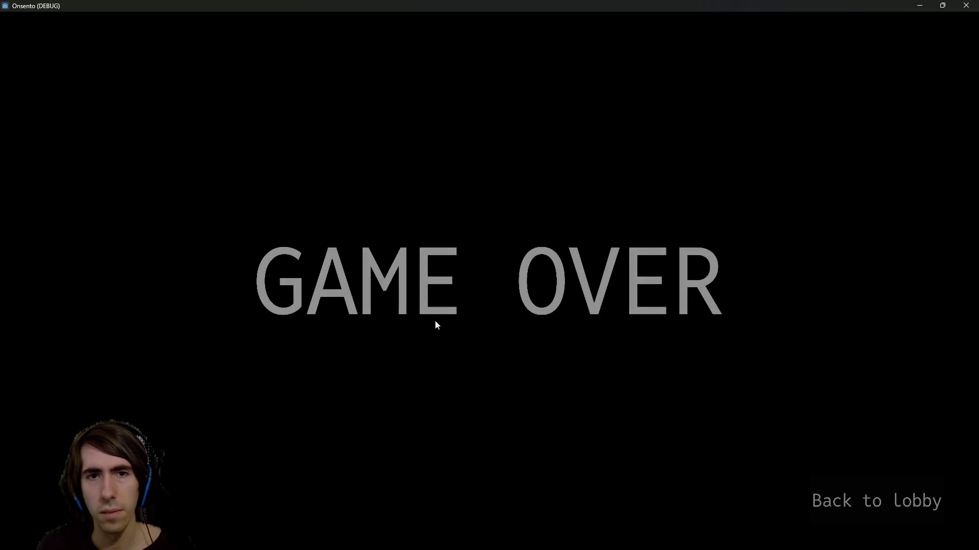
left_click(912, 491)
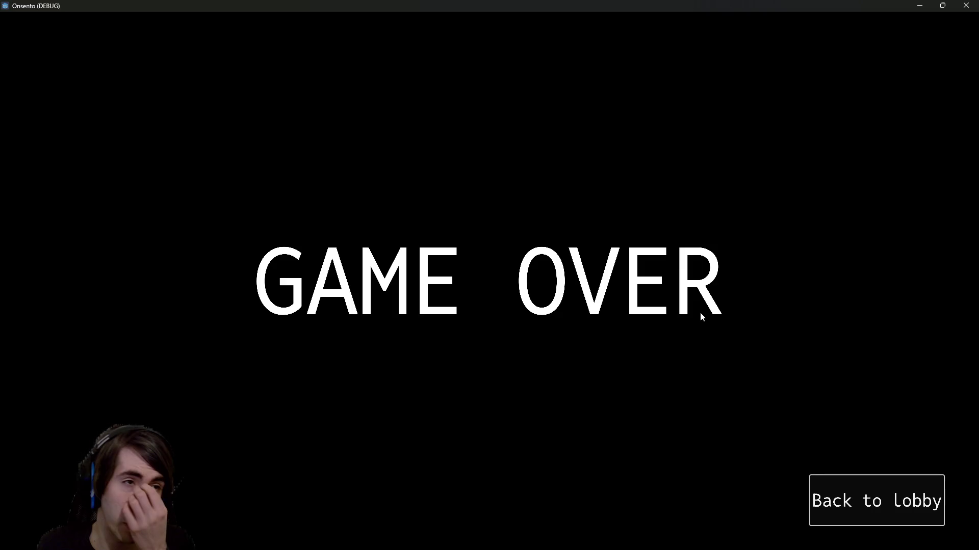
left_click(880, 494)
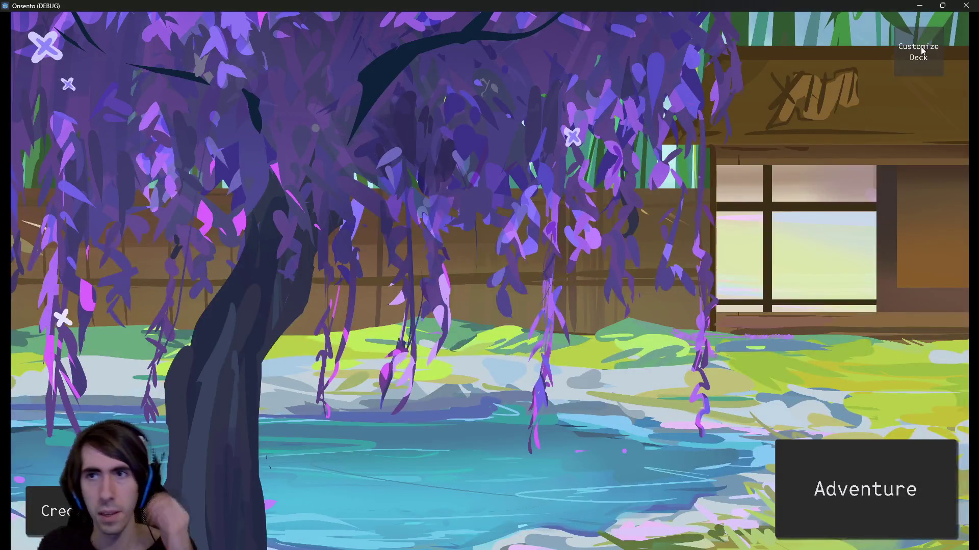
Open Customize Deck, toggle between stored units and cards, then close the game window
left_click(922, 50)
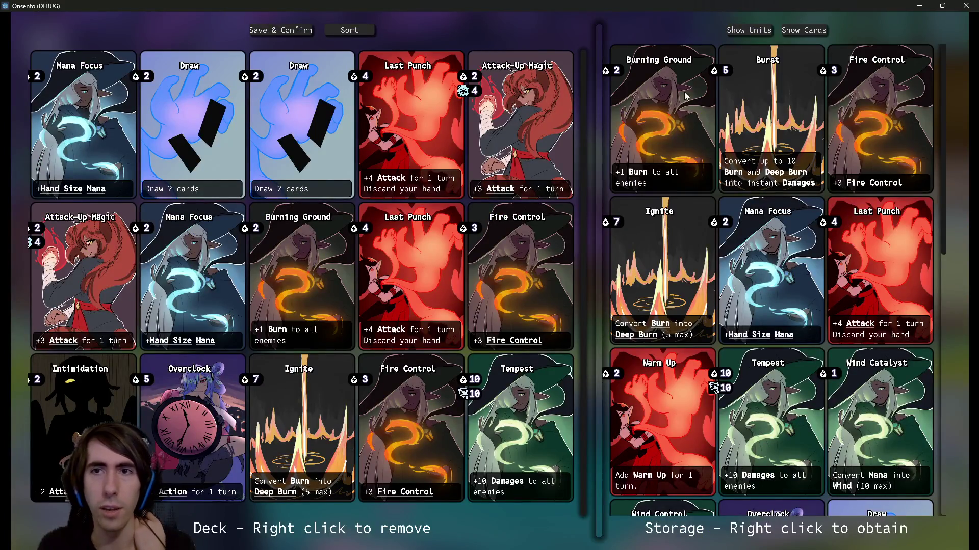
left_click(760, 29)
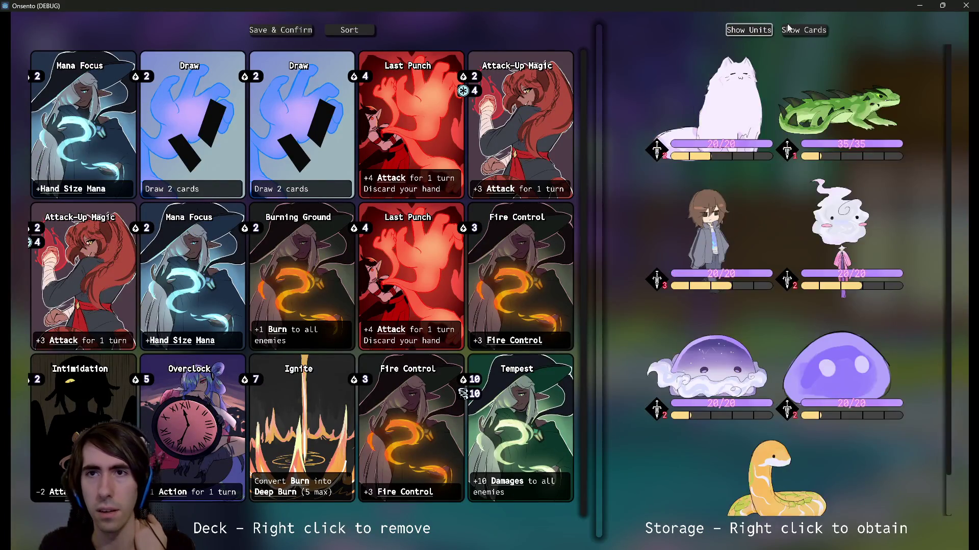
left_click(788, 30)
left_click(743, 32)
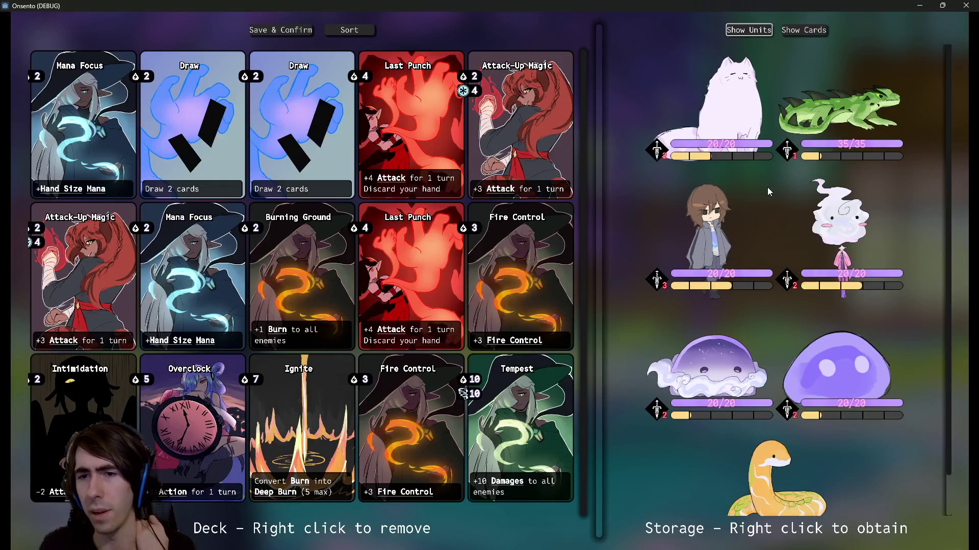
left_click(966, 6)
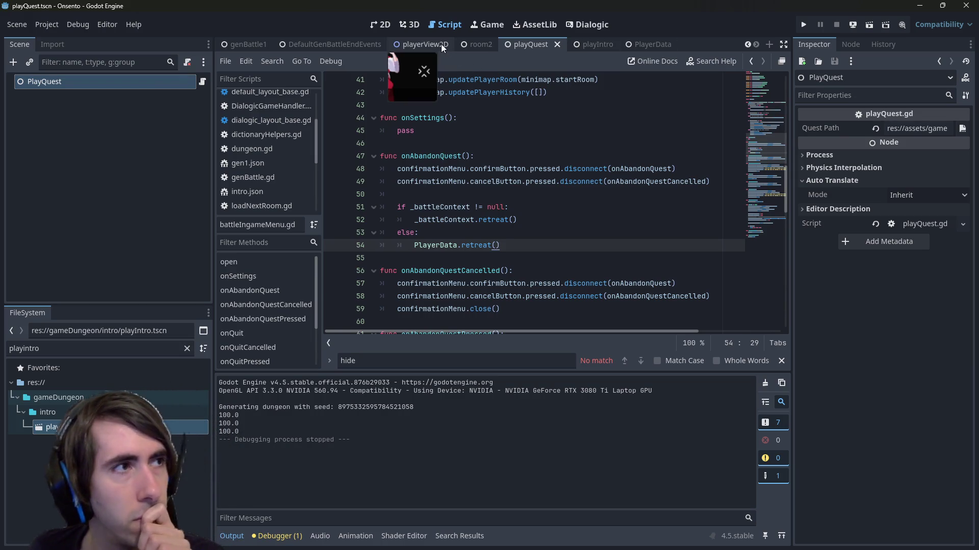
Rerun the scene, add the white cat, lizard, brown-haired character and ghost, and return to the editor
left_click(873, 32)
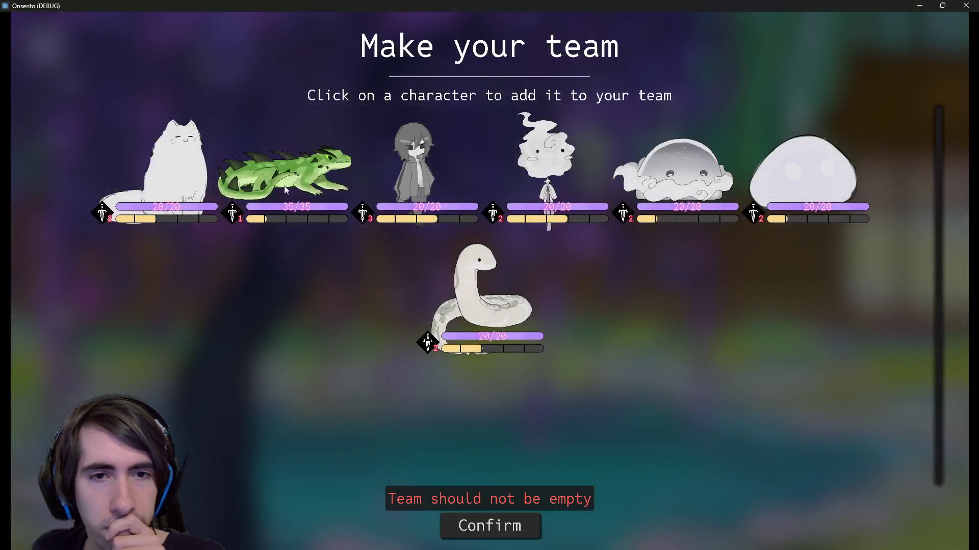
left_click(188, 181)
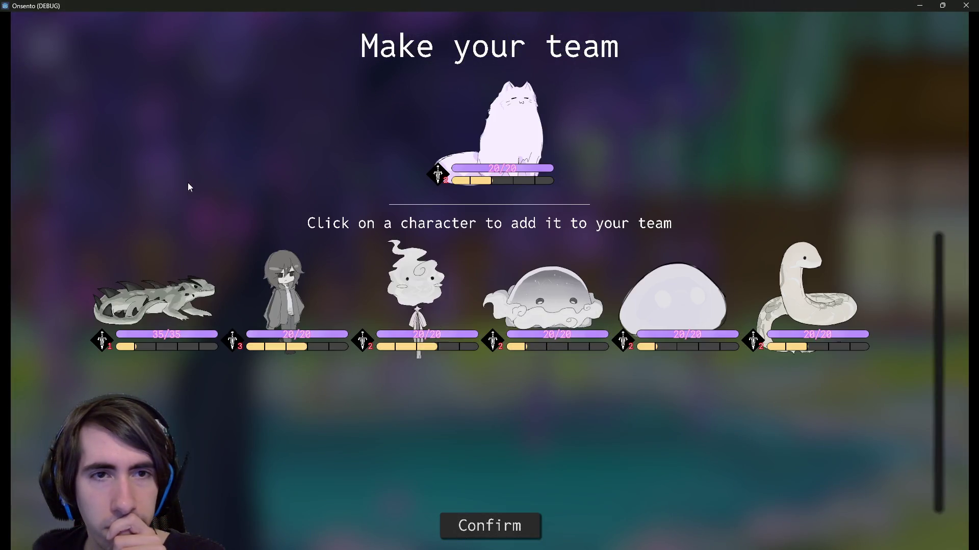
left_click(205, 281)
left_click(232, 291)
left_click(295, 285)
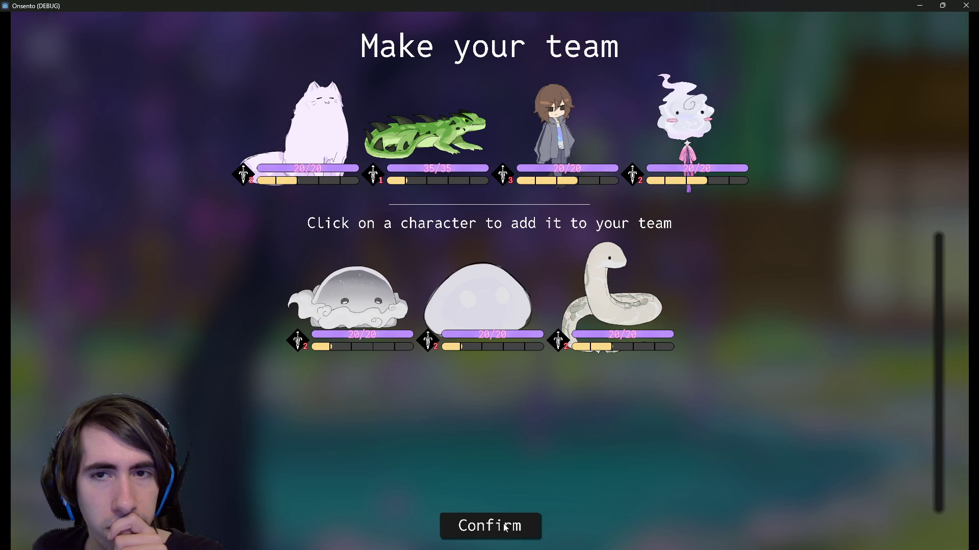
left_click(971, 5)
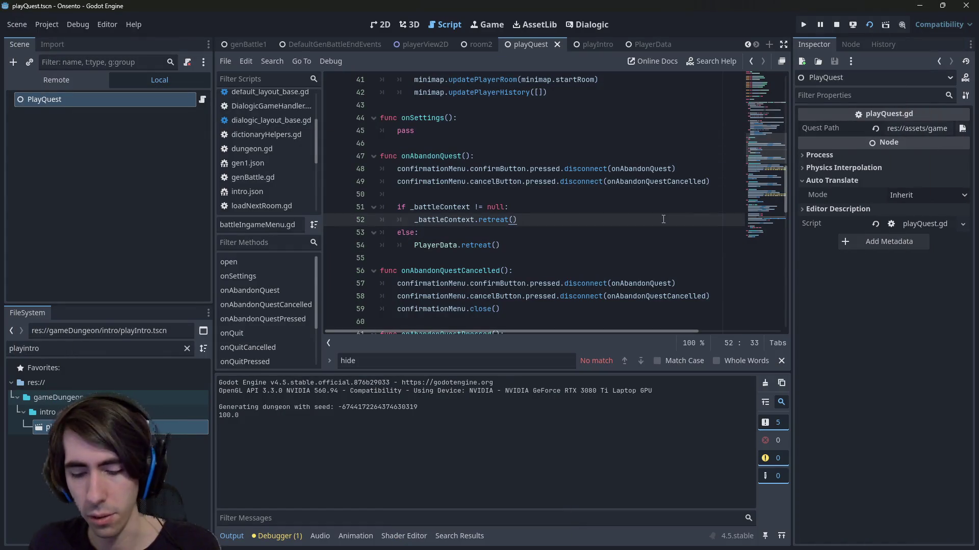
Open playerDataScript.gd from PlayerData using the quick file search
left_click(448, 245, "ctrl")
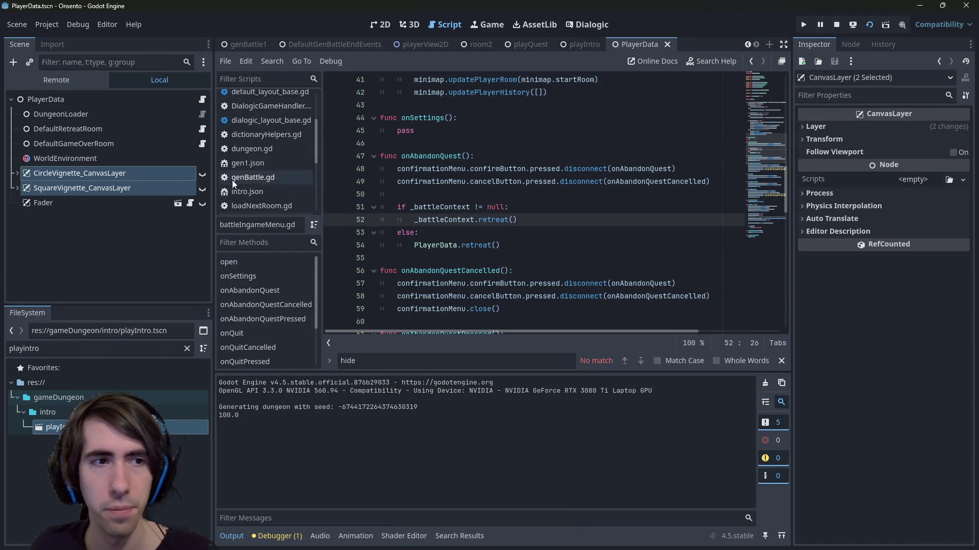
left_click(498, 243)
key("shift+alt+o")
type("playe")
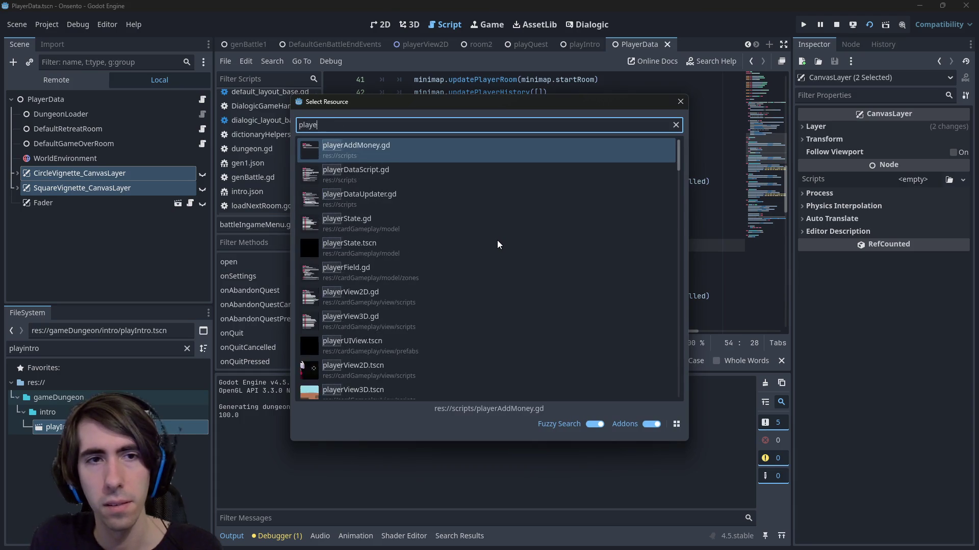
type("rdatascript")
key("Return")
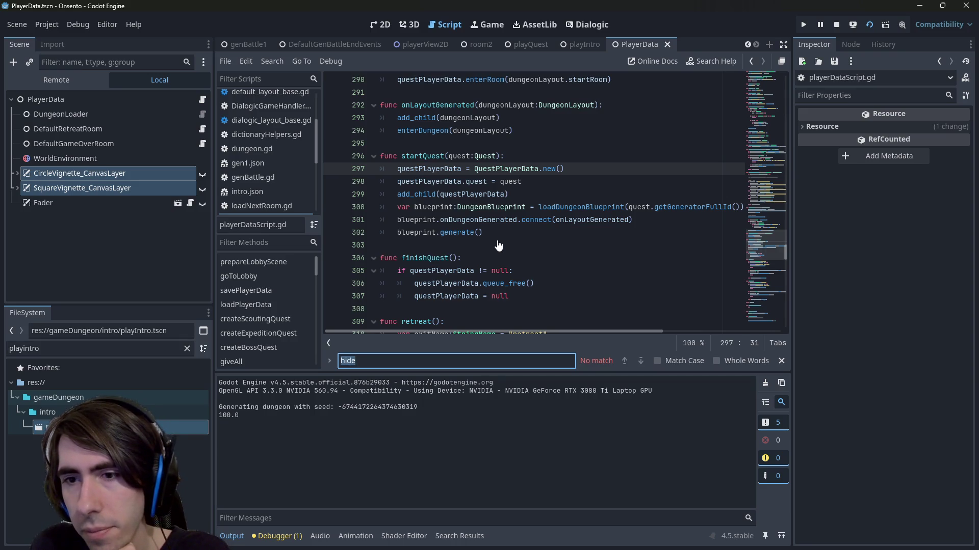
Find setCharacter and set a breakpoint on line 179 inside setCharacters
type("setCharacte")
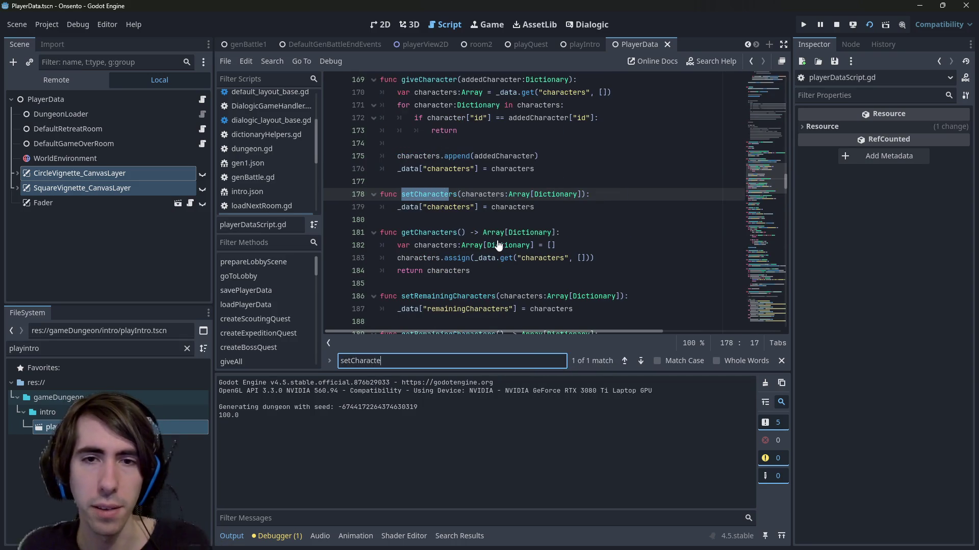
type("r")
left_click(338, 208)
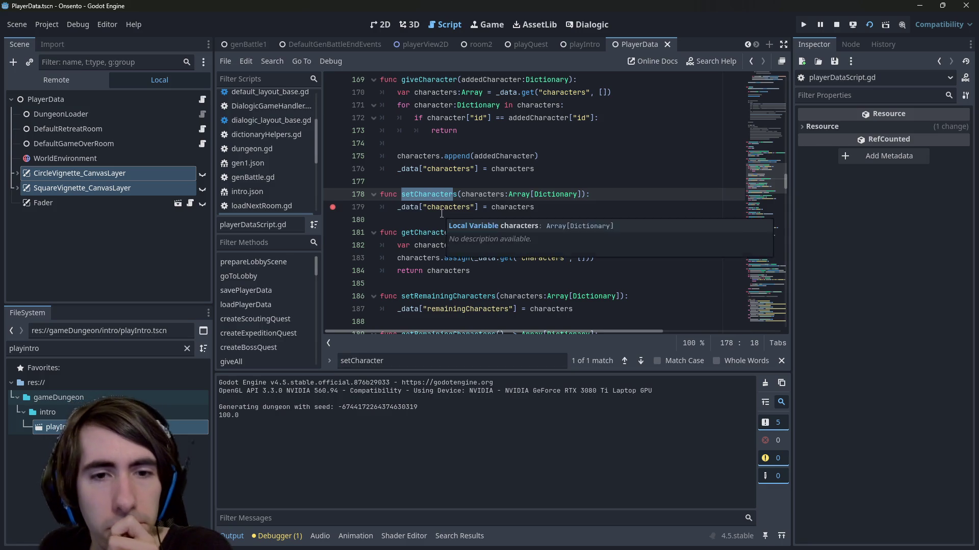
scroll(433, 214, "up", 1)
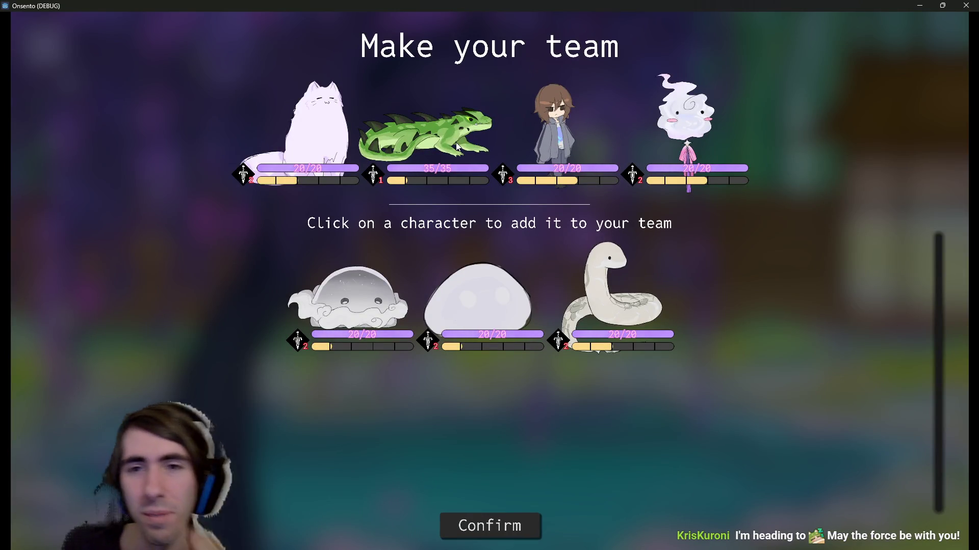
Confirm the chosen team and resume the game past the setCharacters breakpoint
left_click(488, 518)
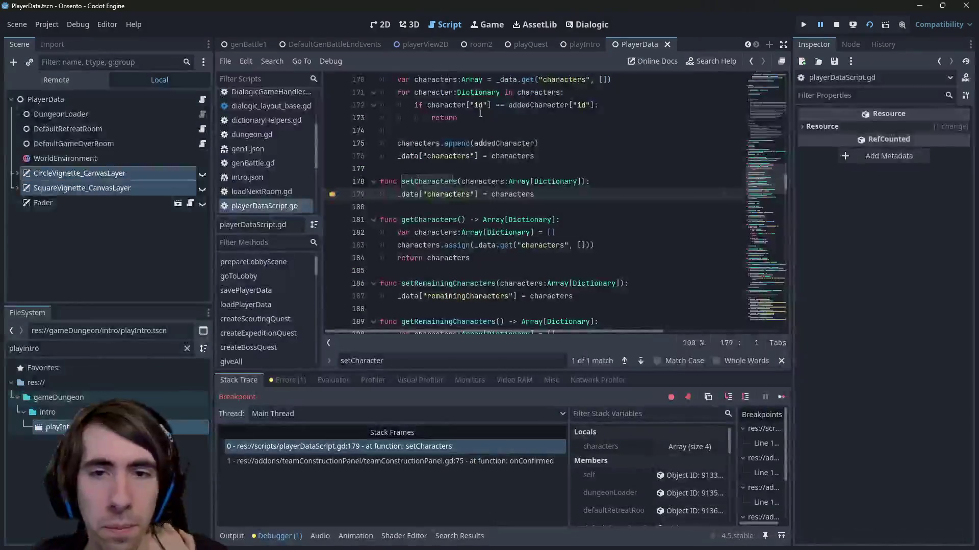
mouse_move(473, 184)
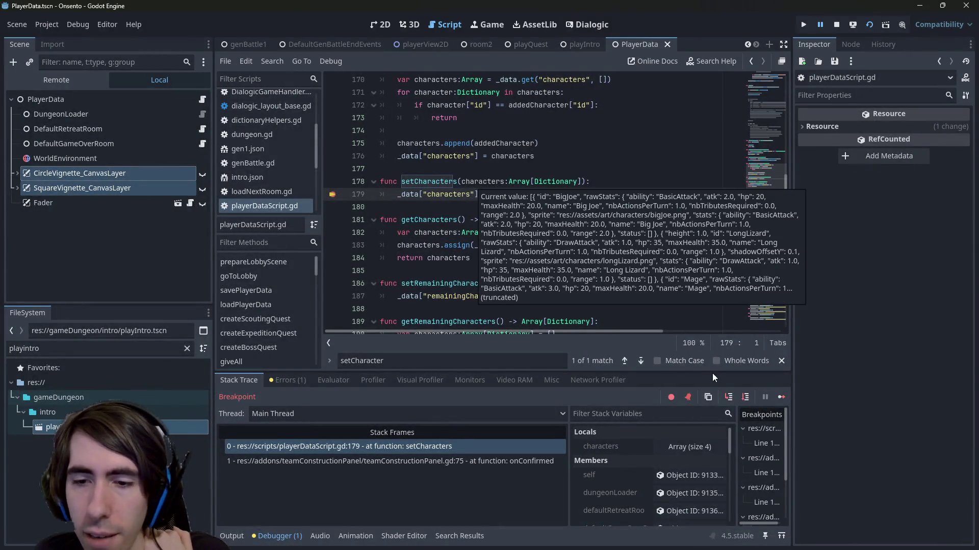
left_click(781, 400)
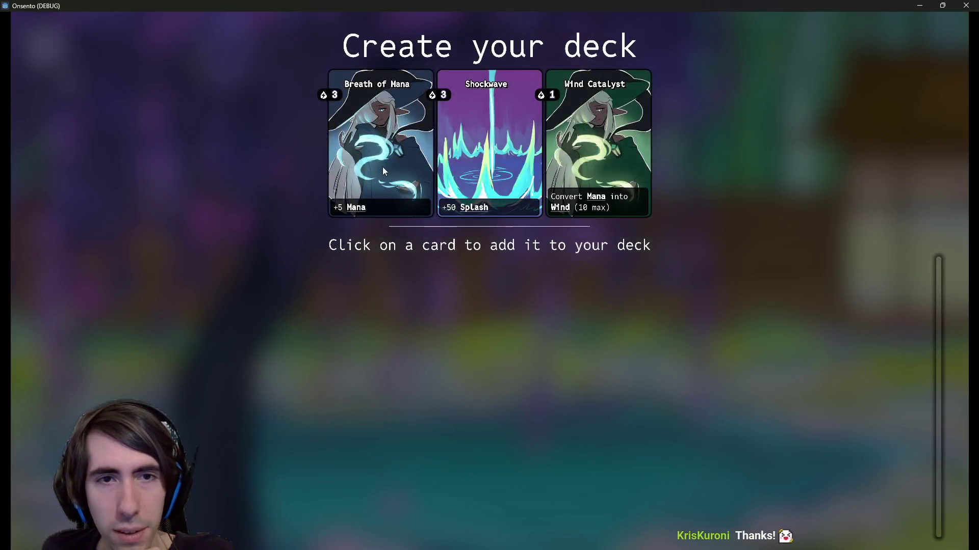
Add the offered cards to the deck and start the battle
left_click(382, 167)
left_click(506, 169)
left_click(506, 169)
left_click(415, 167)
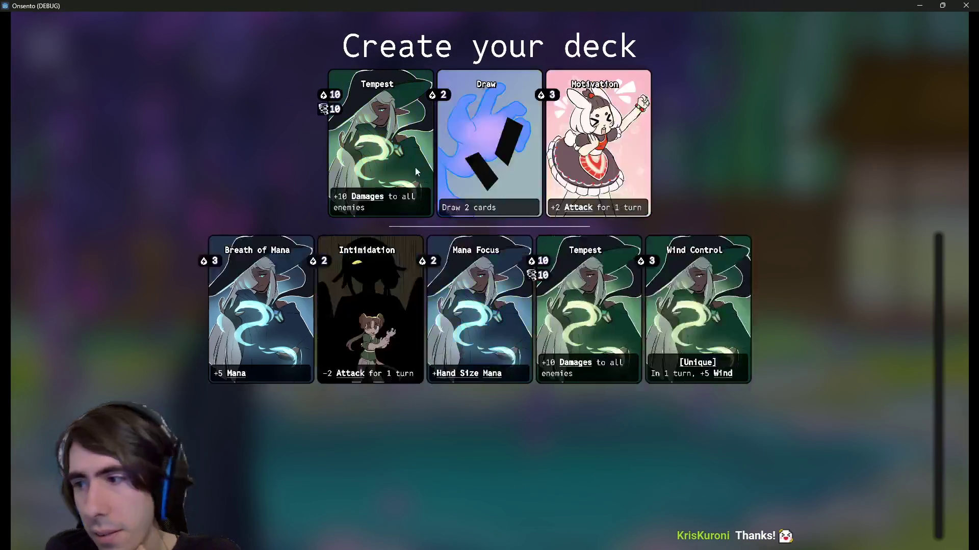
left_click(545, 159)
left_click(540, 161)
left_click(536, 162)
left_click(536, 162)
left_click(536, 162)
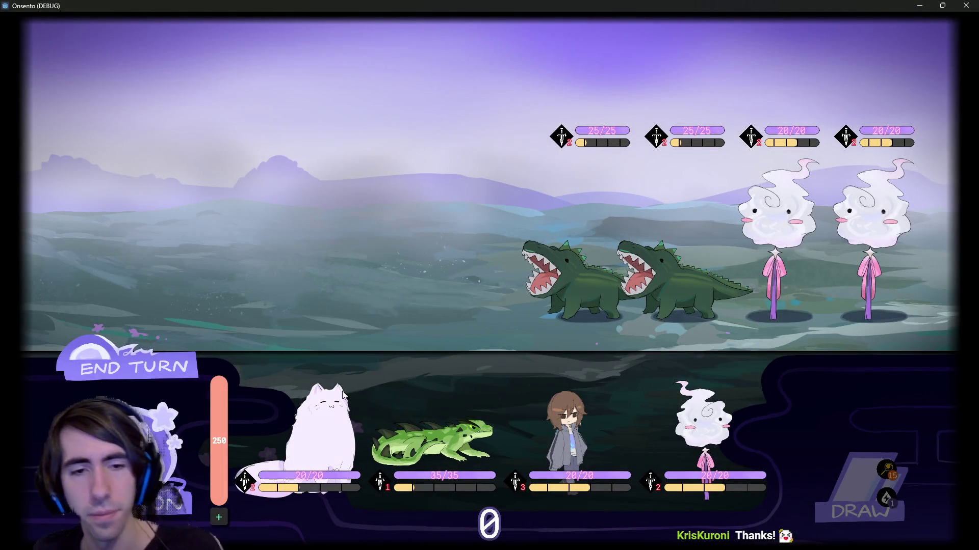
Open the in-game pause menu and choose to abandon the quest
key("Escape")
key("Escape")
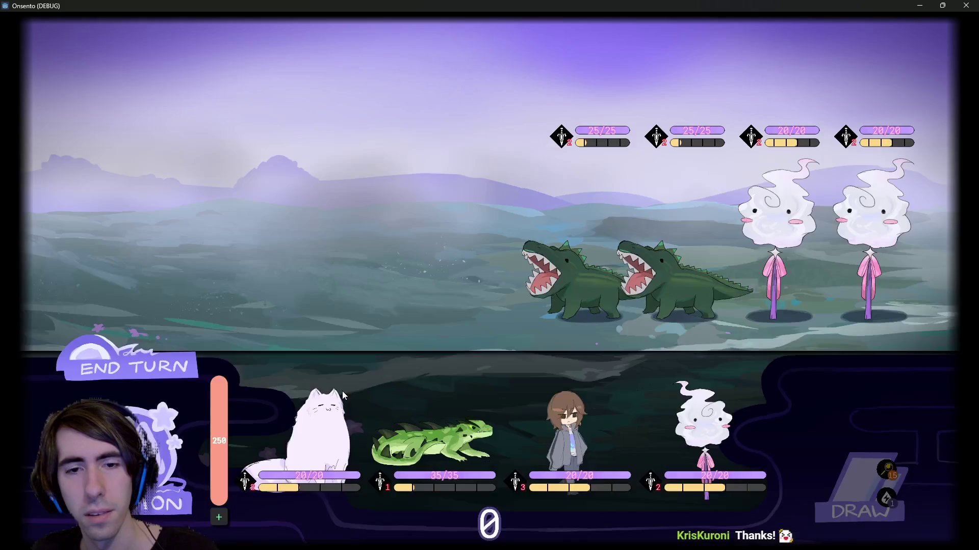
key("Escape")
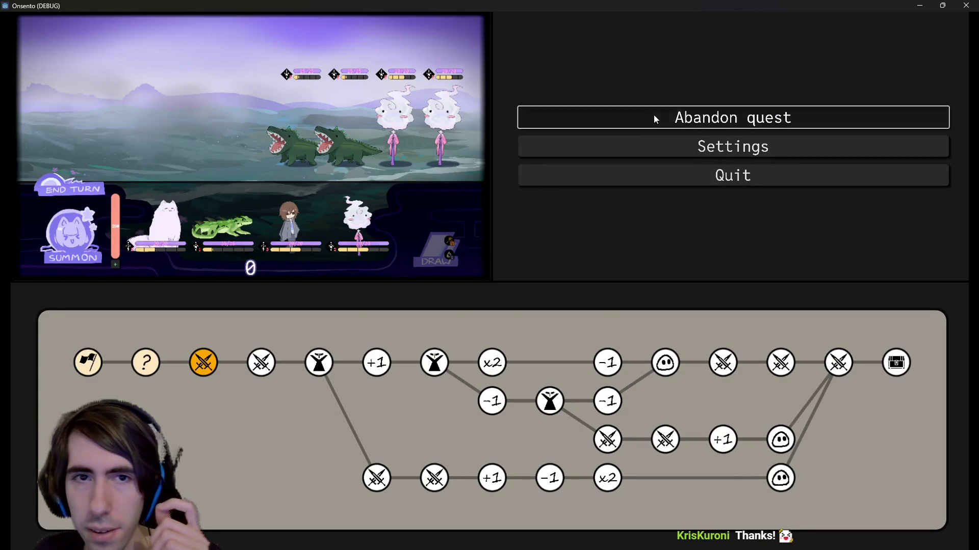
left_click(654, 115)
Confirm abandoning the quest, resume to the breakpoint, and inspect the empty characters array
left_click(422, 320)
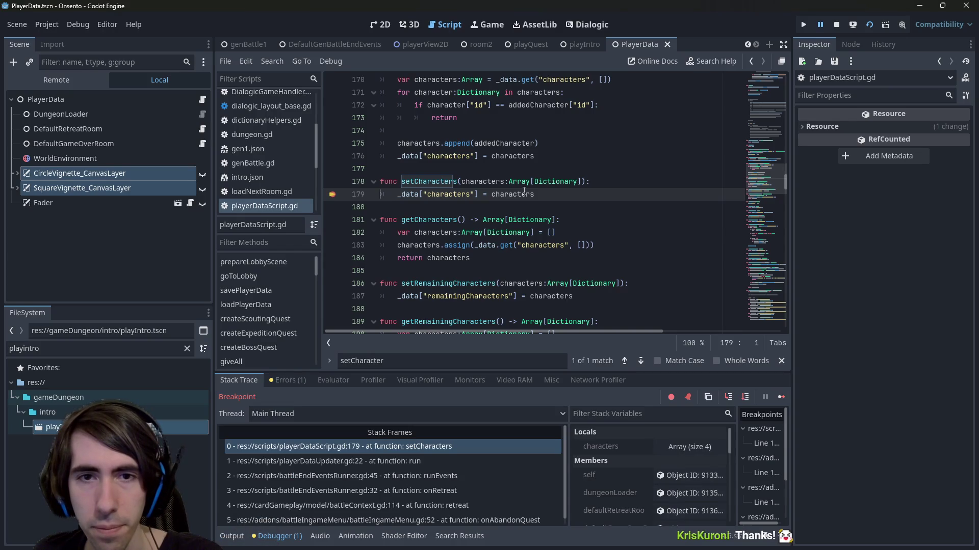
mouse_move(522, 196)
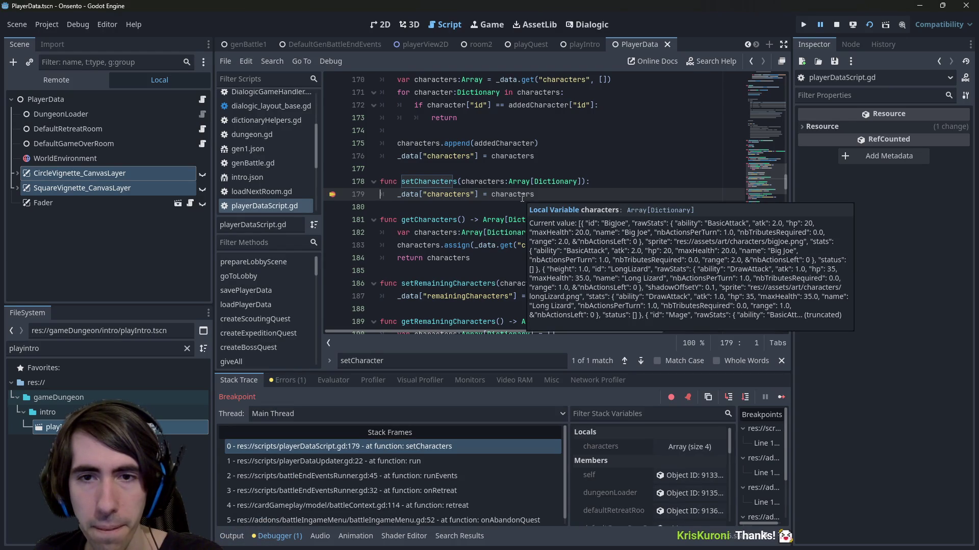
mouse_move(486, 185)
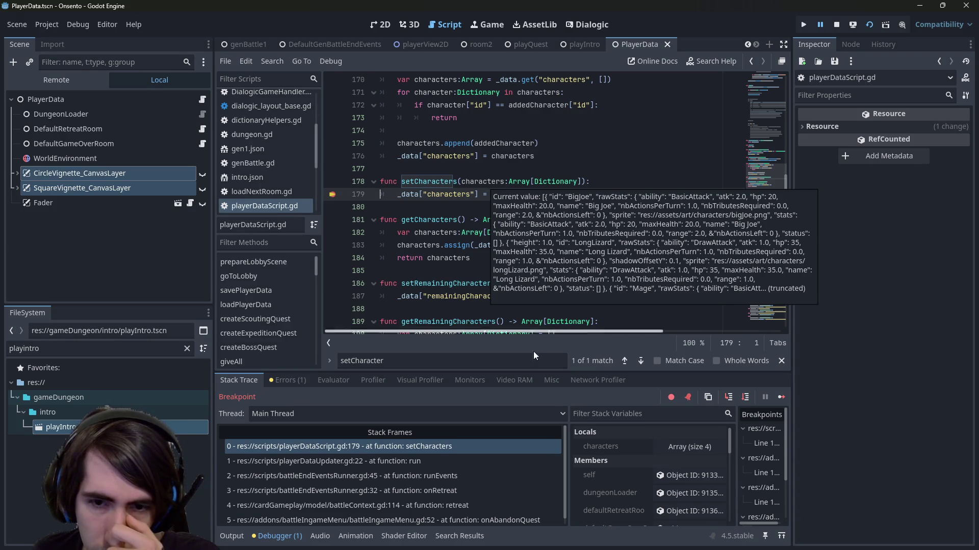
left_click(784, 397)
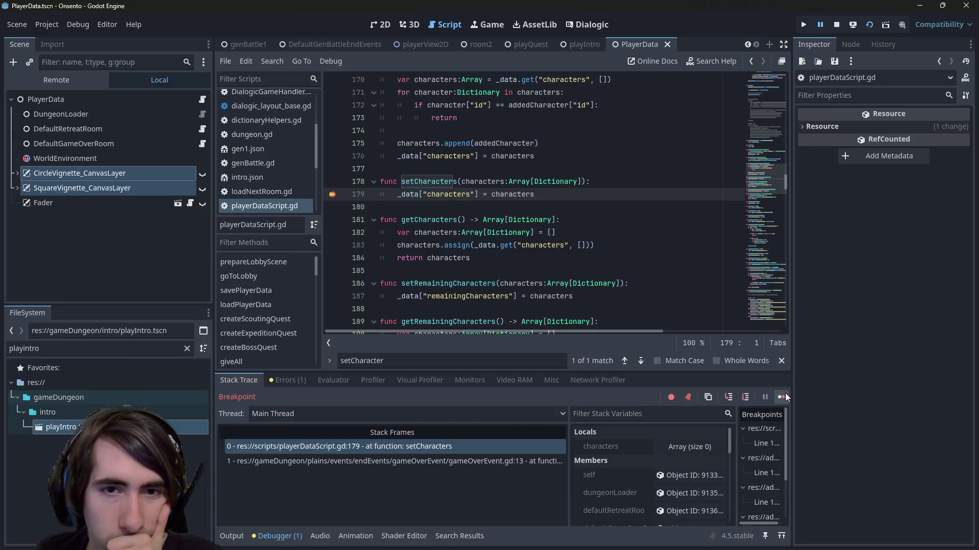
left_click(674, 442)
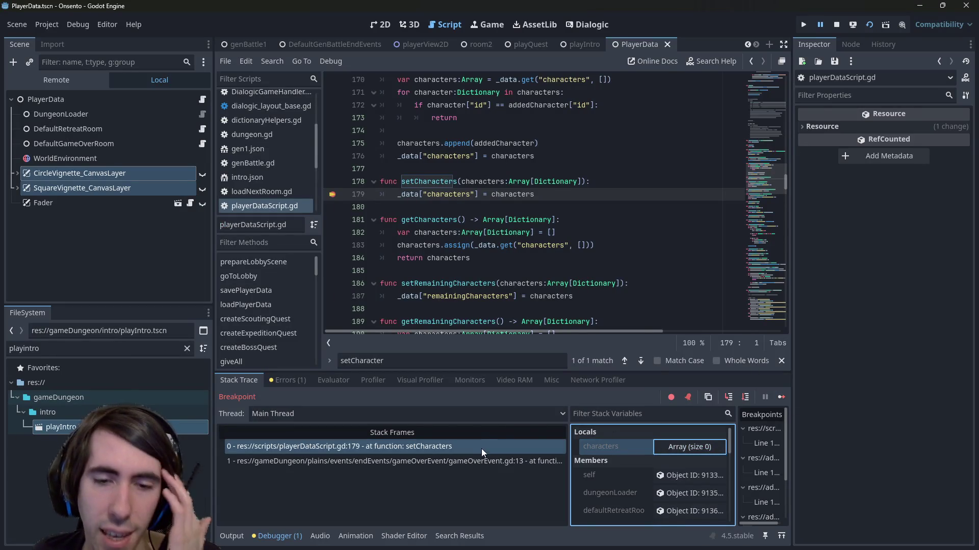
Jump to the caller in gameOverEvent.gd and highlight every use of characters
left_click(473, 461)
double_click(522, 194)
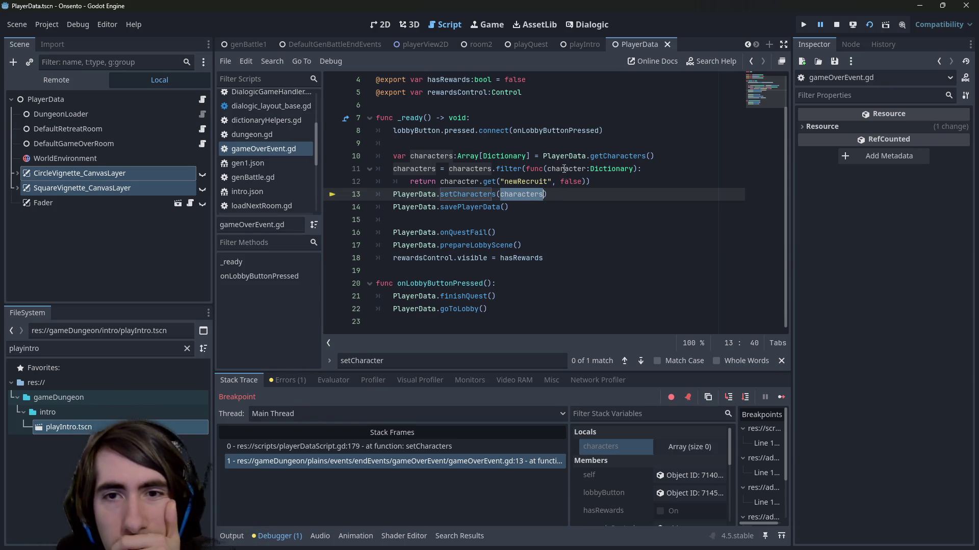
mouse_move(598, 154)
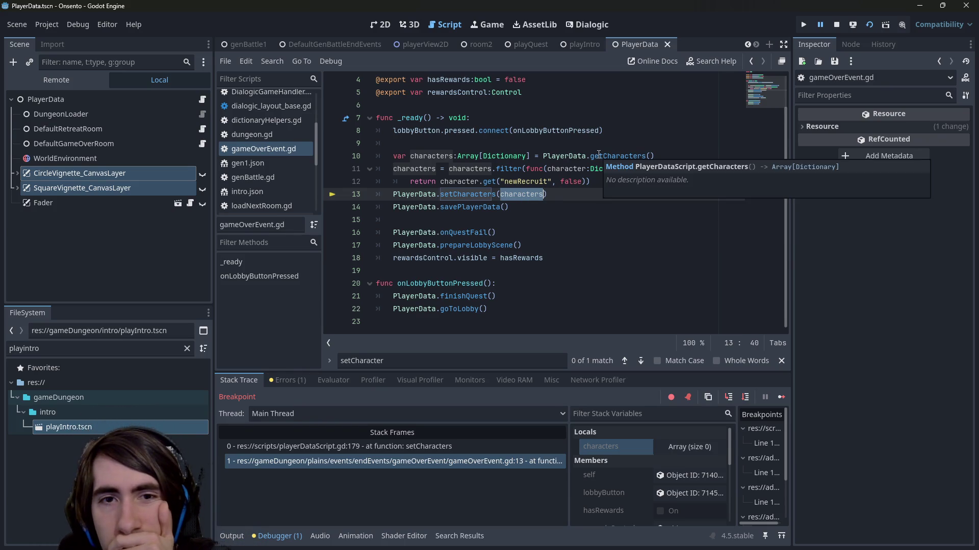
left_click(427, 155)
Examine the newRecruit filter on lines 11–12 and place the cursor to negate it
double_click(562, 181)
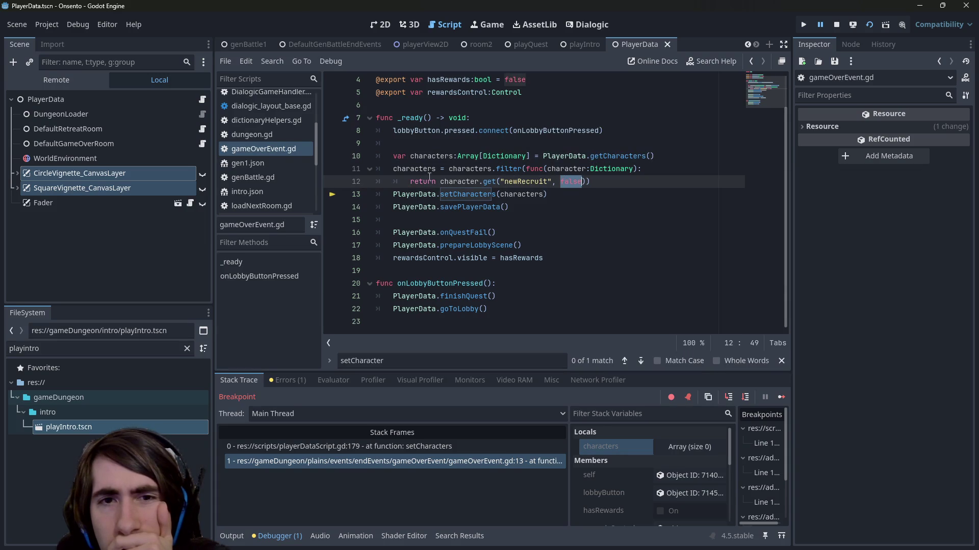
left_click(526, 169)
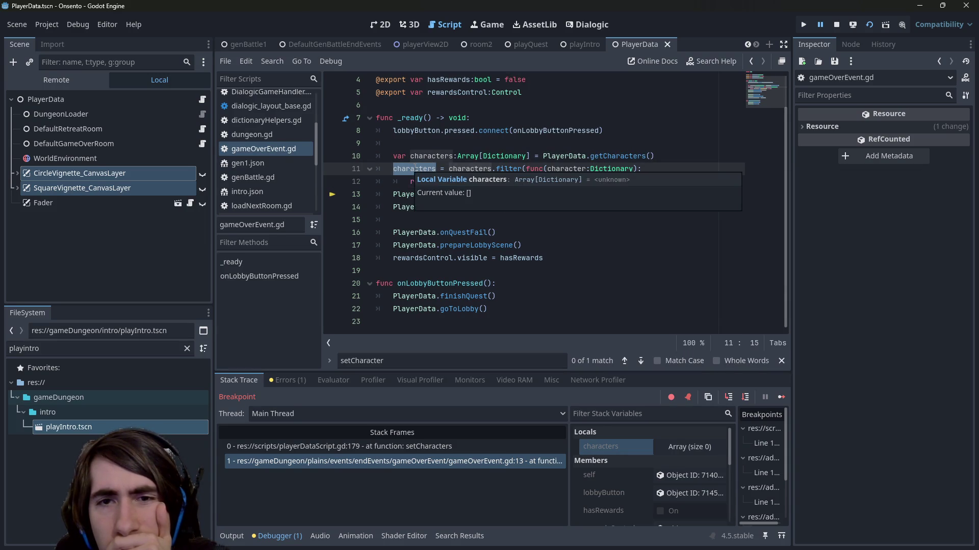
left_click(497, 181)
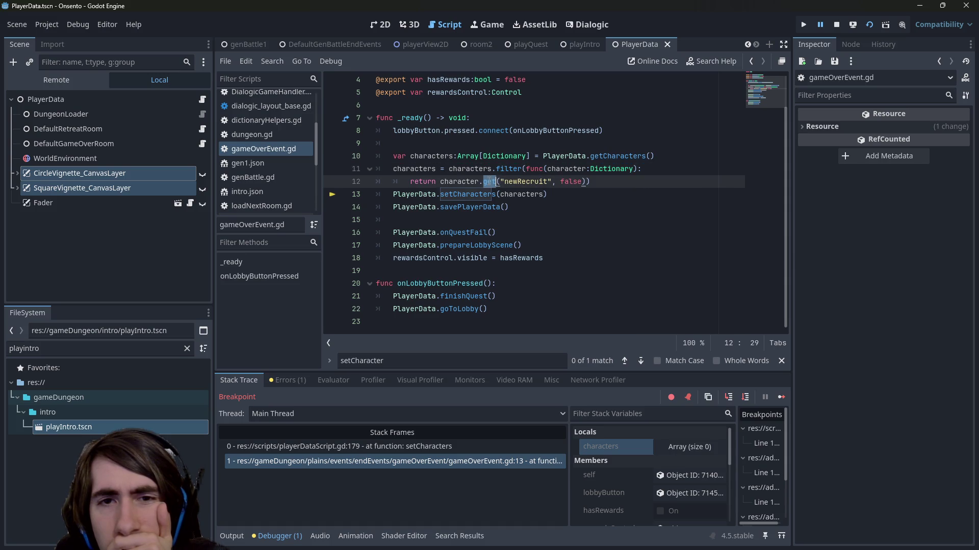
double_click(570, 181)
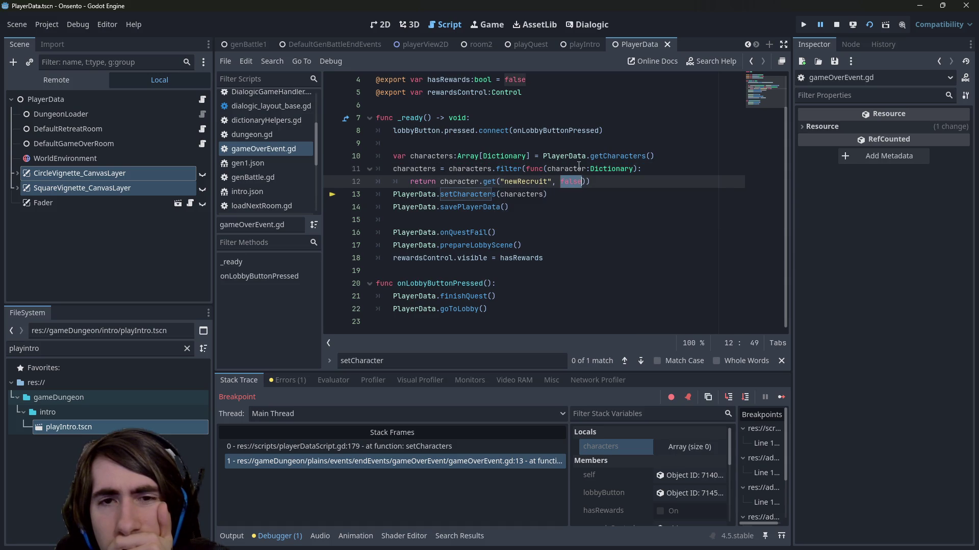
left_click(440, 180)
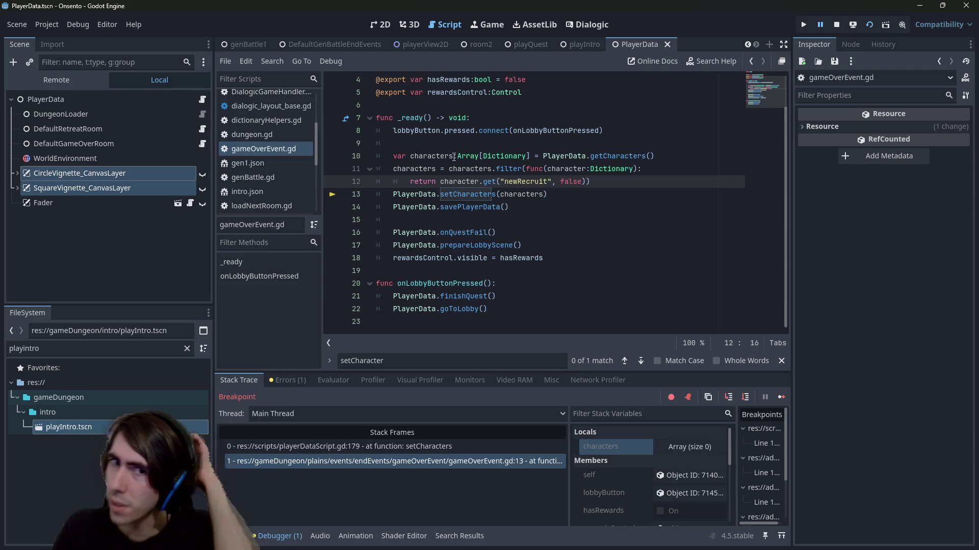
mouse_move(454, 157)
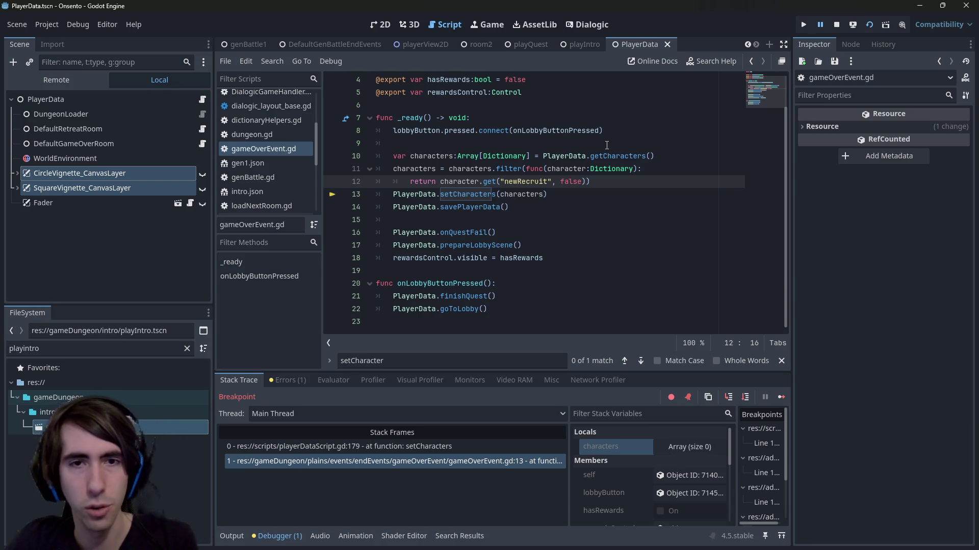
Add ! before character.get on line 12, then stop, relaunch and close the game
type("!")
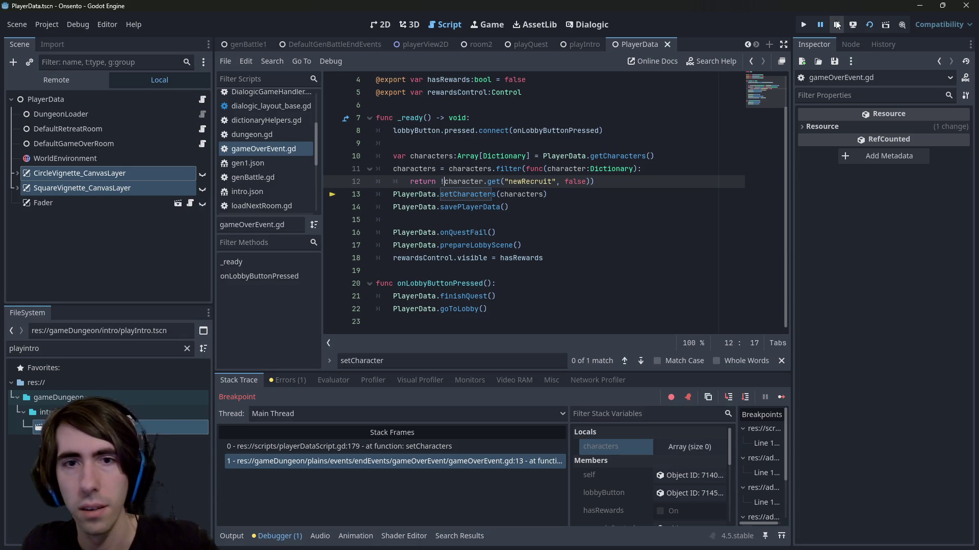
left_click(837, 25)
left_click(869, 25)
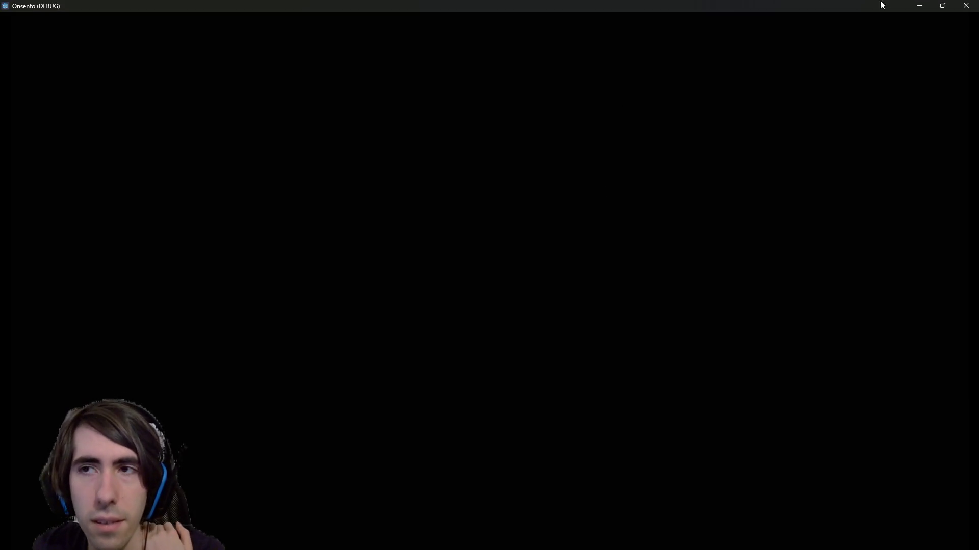
left_click(965, 5)
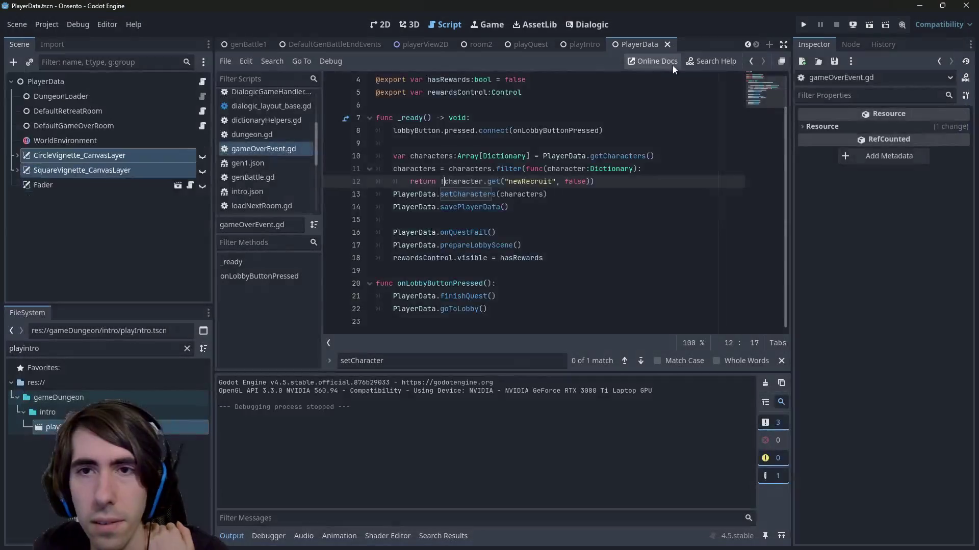
Run the playQuest scene, remove the cat from the team, confirm, and resume from the breakpoint
left_click(543, 45)
left_click(869, 24)
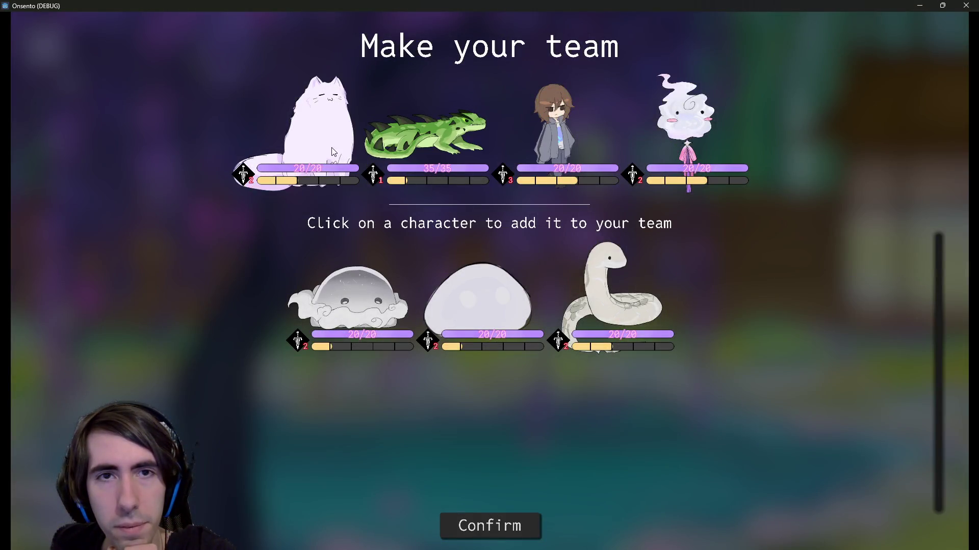
left_click(311, 133)
left_click(489, 526)
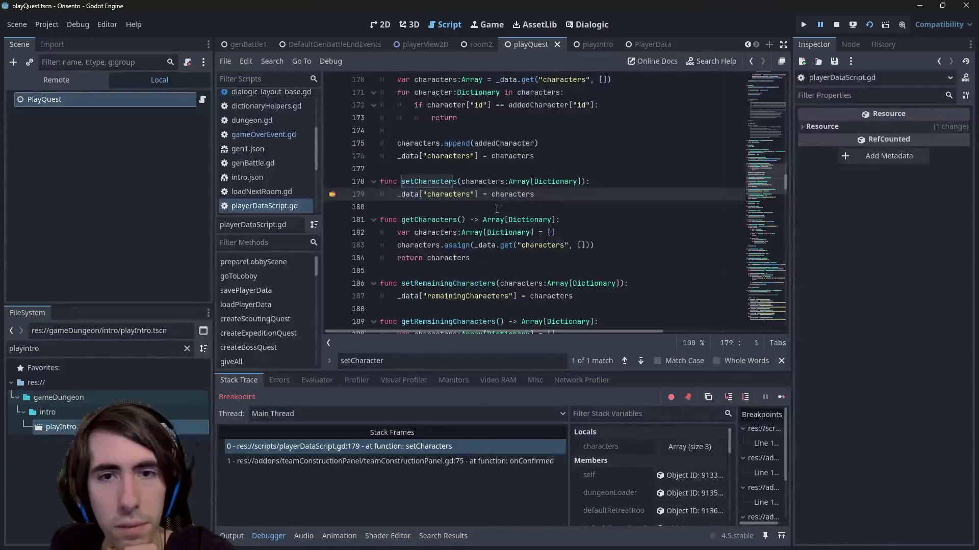
left_click(781, 396)
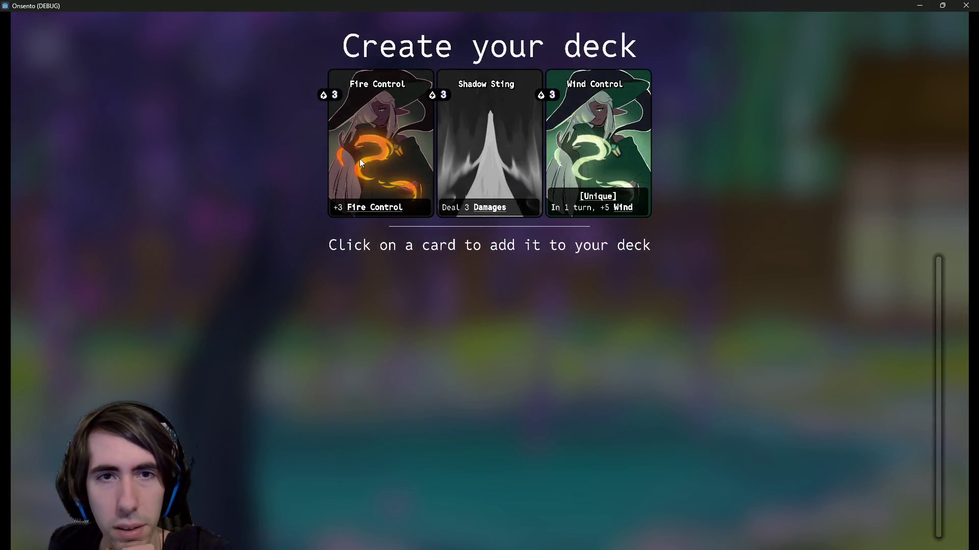
Add Fire Control and four more offered cards to the deck
left_click(360, 158)
left_click(500, 146)
left_click(499, 145)
left_click(499, 148)
left_click(499, 148)
left_click(540, 153)
left_click(541, 153)
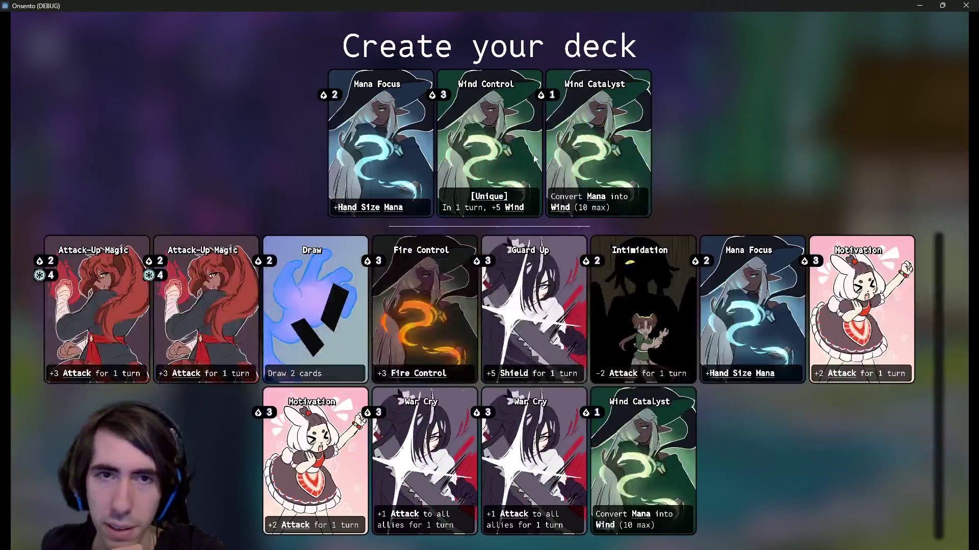
left_click(589, 163)
left_click(589, 164)
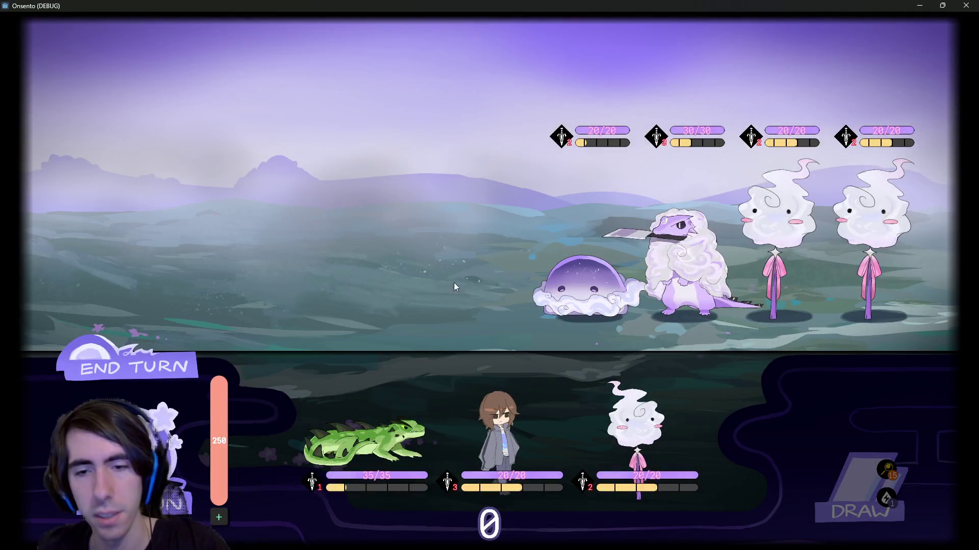
Abandon the quest and resume through game over back to the lobby
key("Escape")
left_click(782, 114)
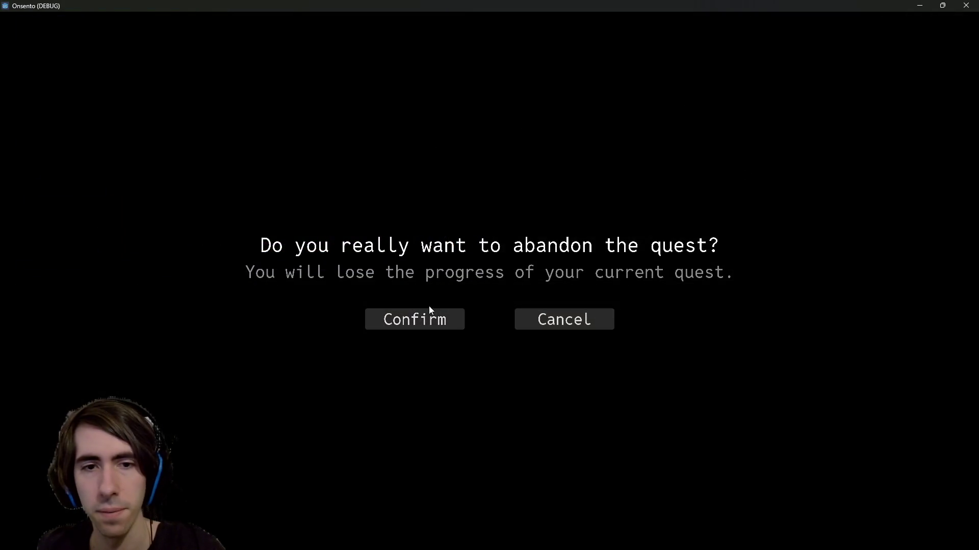
left_click(430, 318)
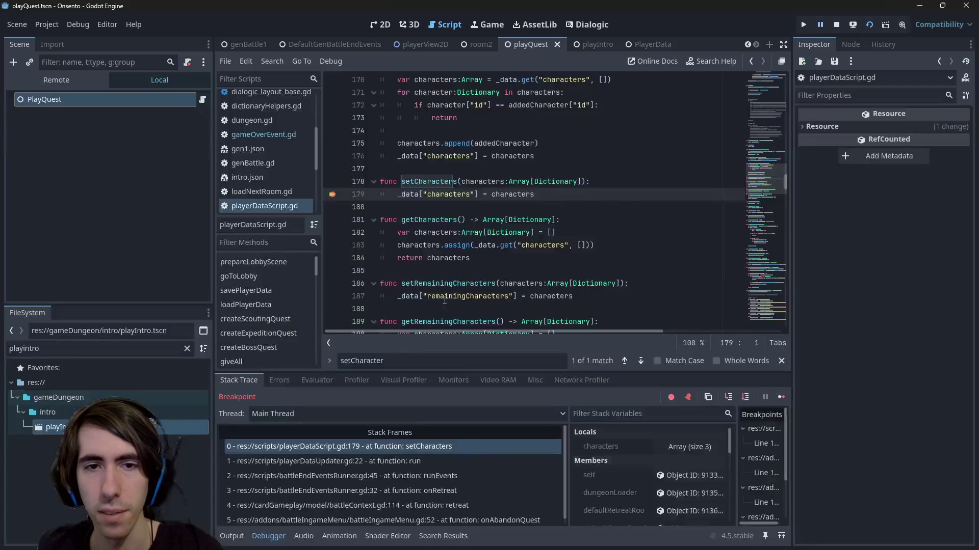
left_click(783, 397)
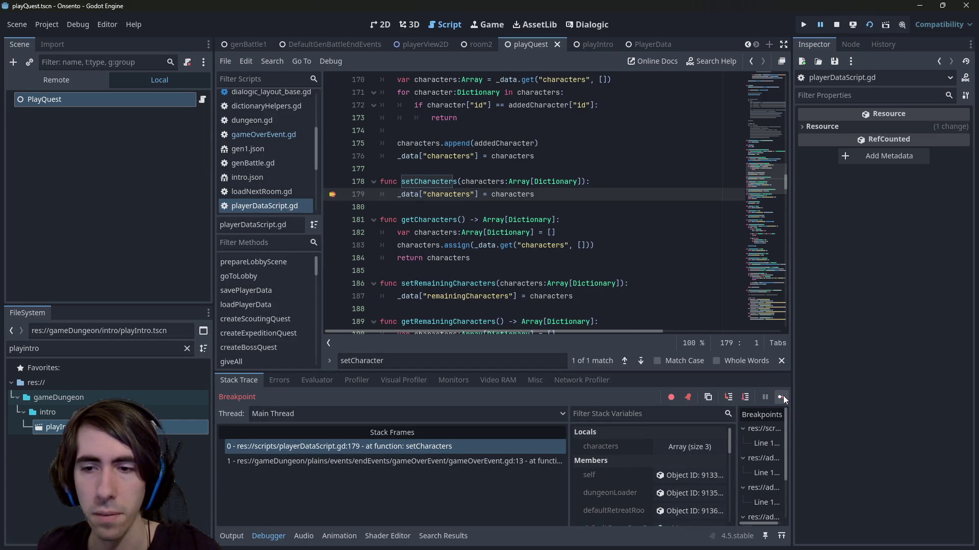
left_click(783, 397)
left_click(870, 502)
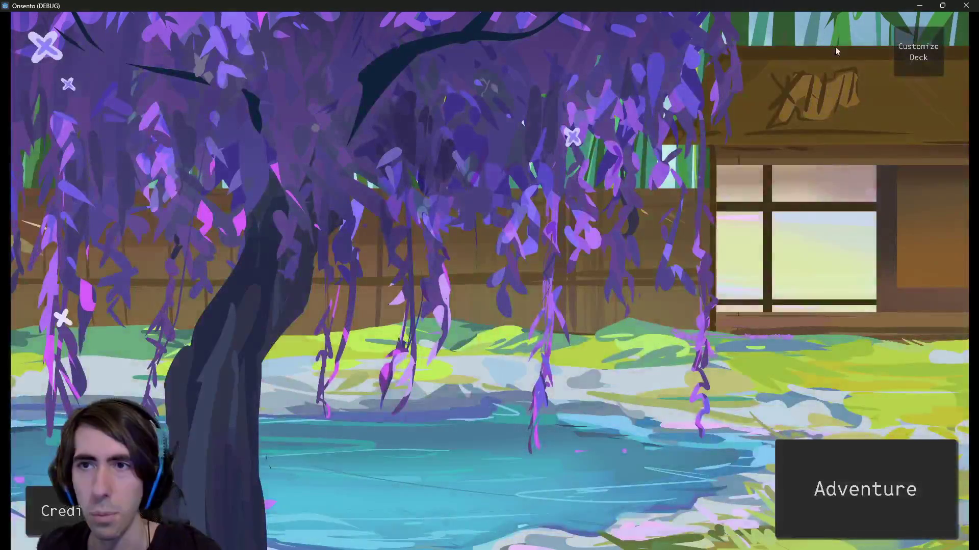
Check Customize Deck, close the game, and remove the line-179 breakpoint
left_click(918, 52)
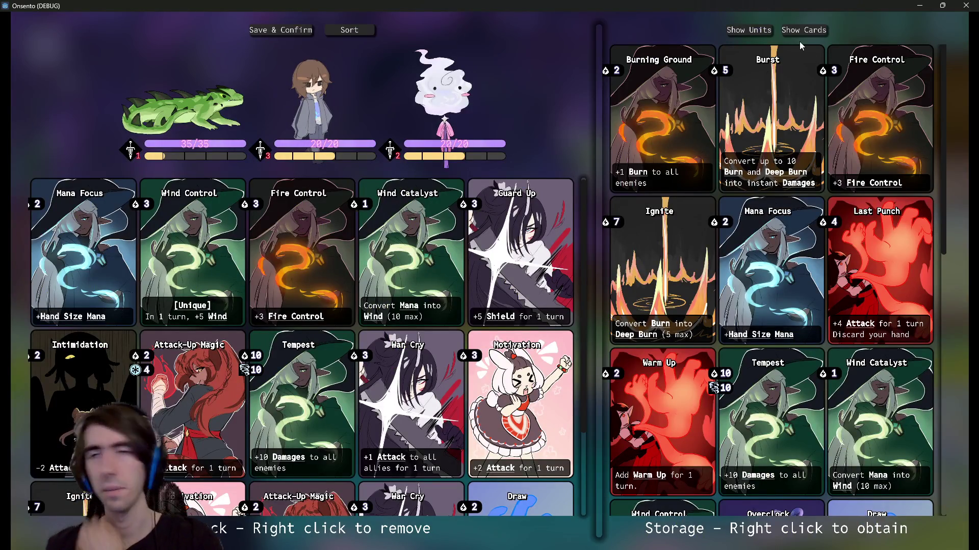
left_click(965, 5)
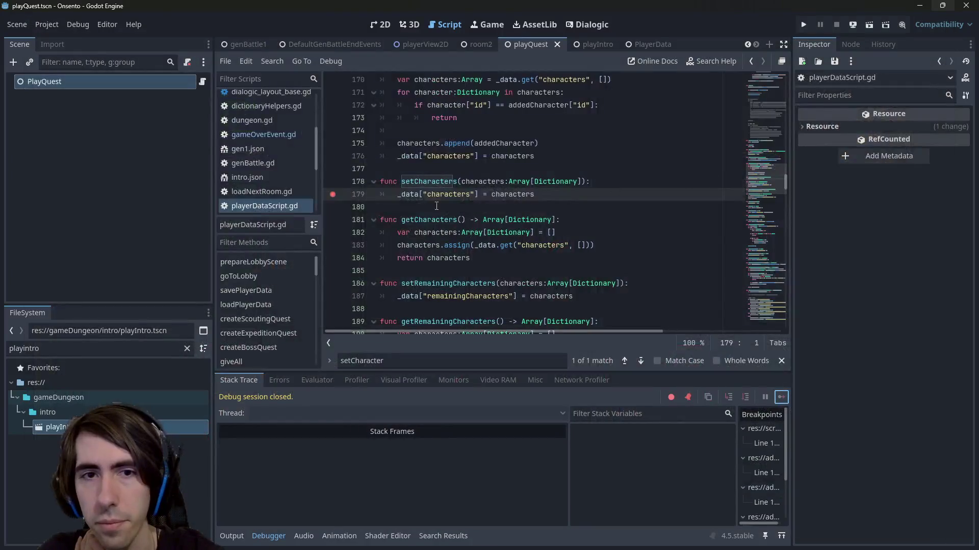
left_click(332, 194)
left_click(553, 194)
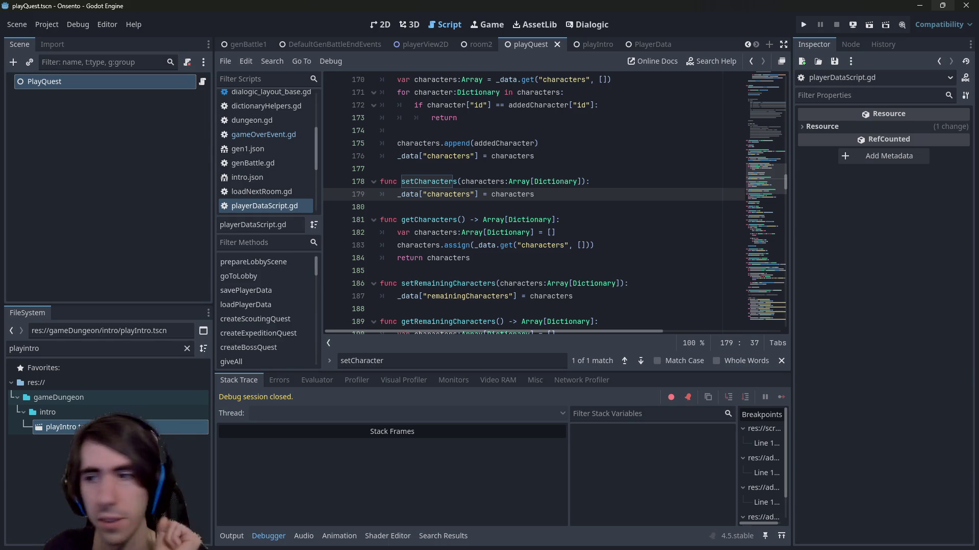
Switch to the PowerShell window in the SteamGame project folder
key("alt+Tab")
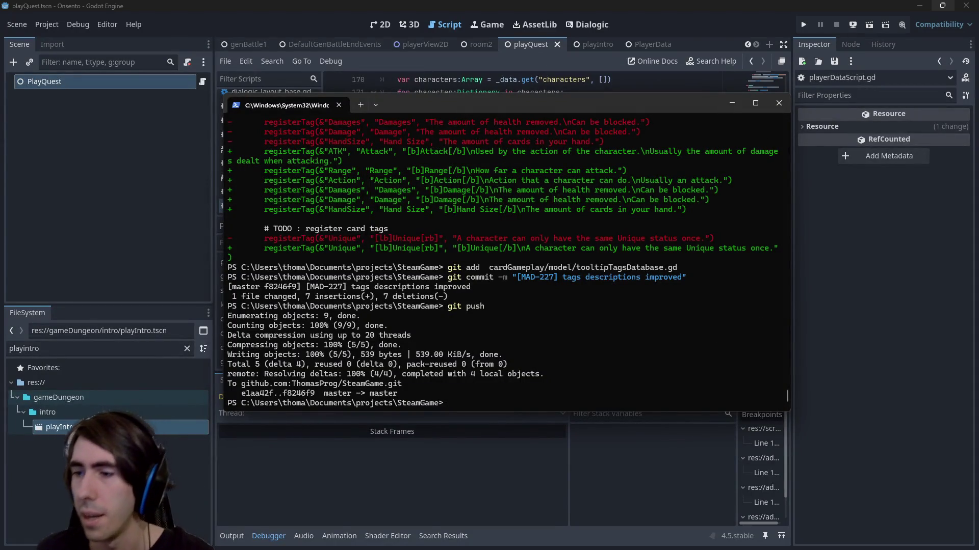
key("alt+Tab")
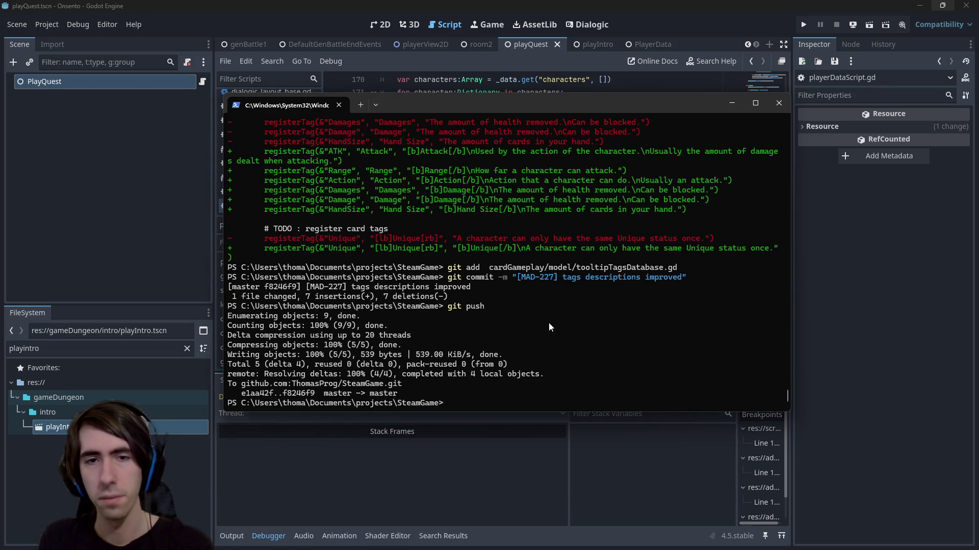
Check git status and stage all changed .gd scripts
type("git a")
key("BackSpace")
type("status")
key("Return")
type("git ")
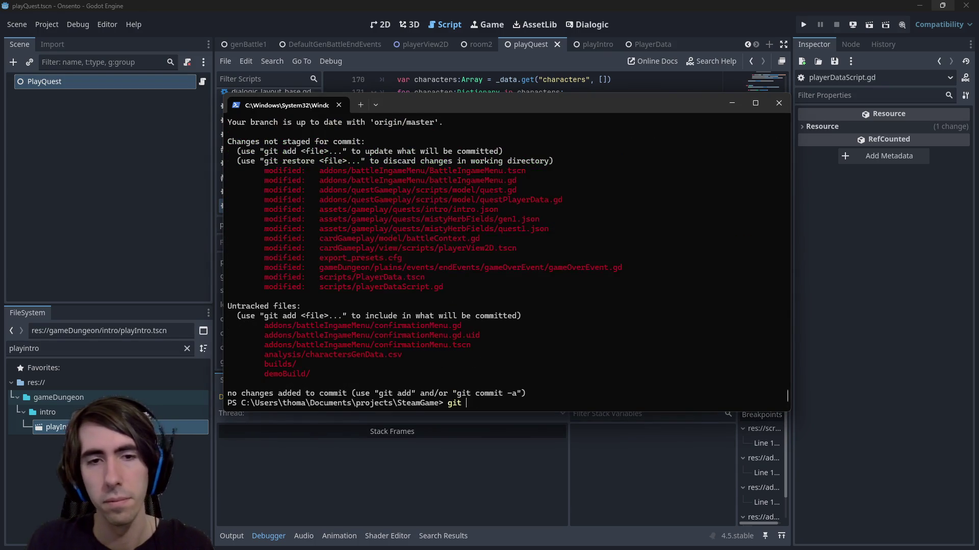
type("add *.gd")
key("Return")
type("git st")
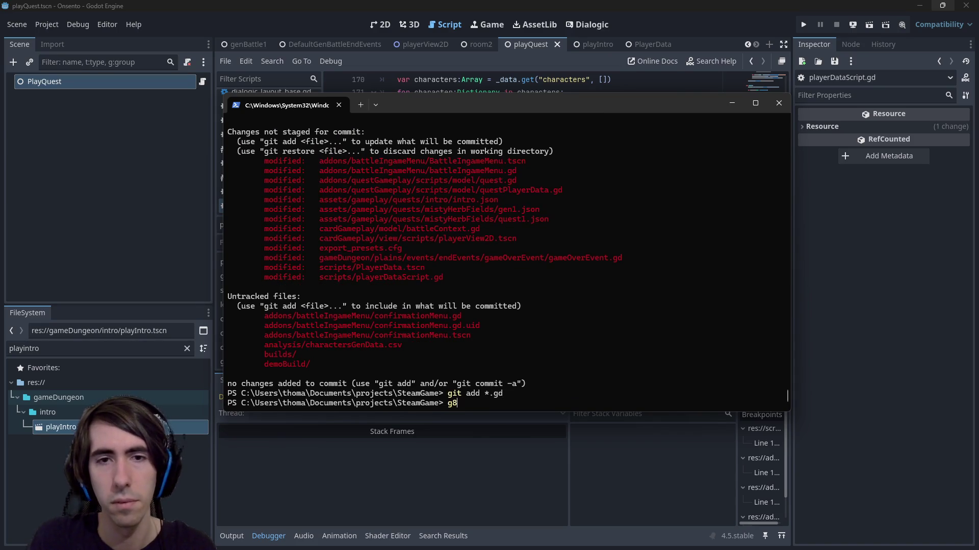
type("atus")
key("Return")
Stage the changed .tscn scenes and .json files, checking git status between
type("git a")
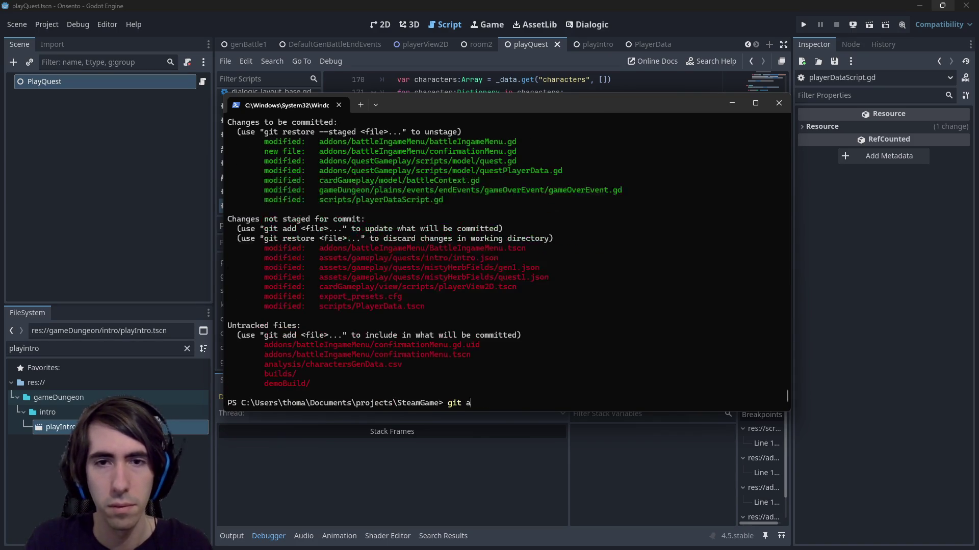
type("dd *.tscn")
key("Return")
type("git status")
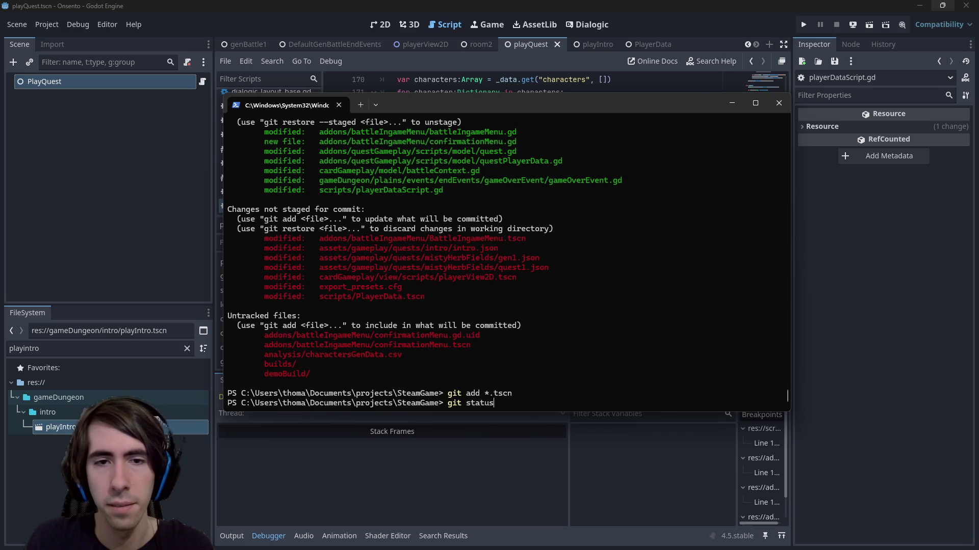
key("Return")
type("git add *.json")
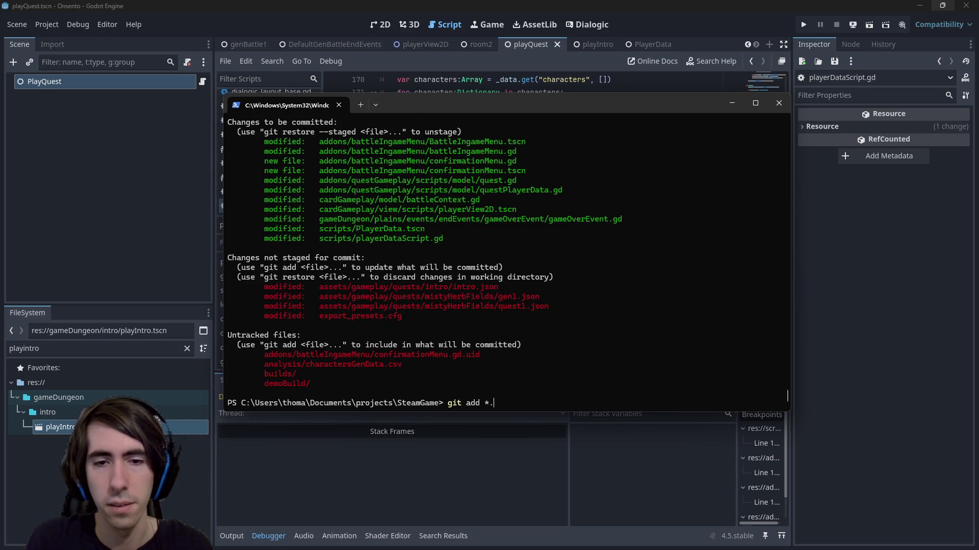
key("Return")
type("git status")
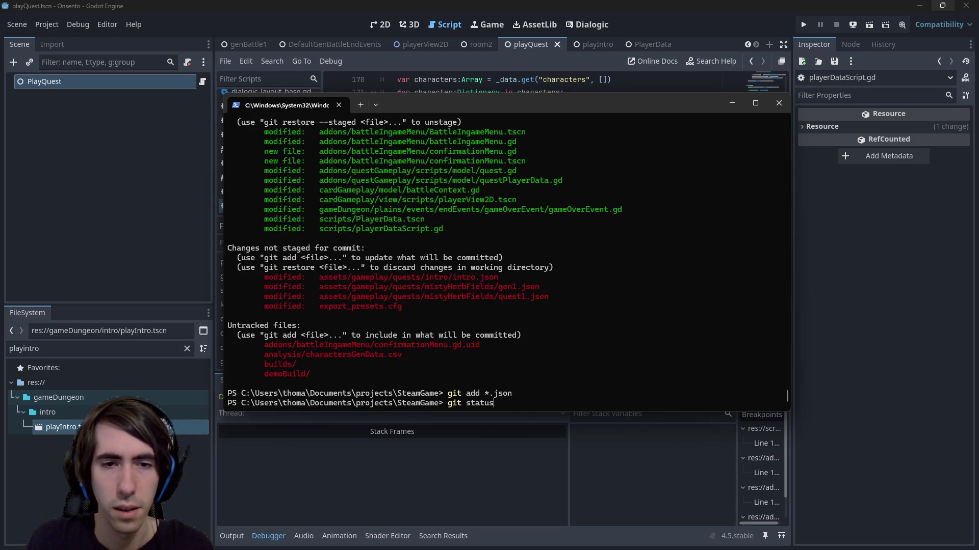
key("Return")
Stage the new .gd.uid file, confirm the status, and begin a git commit -m message
type("git add *.gd.u")
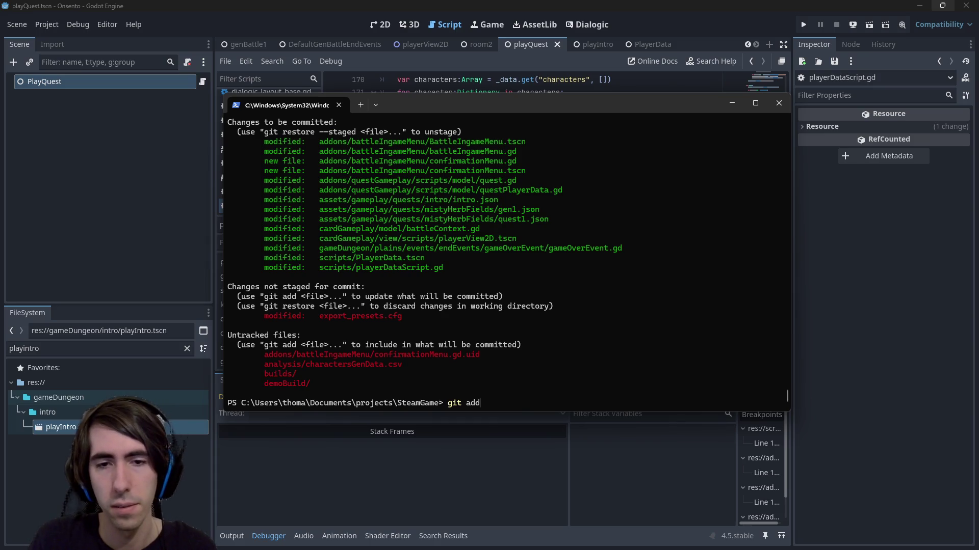
type("id")
key("Return")
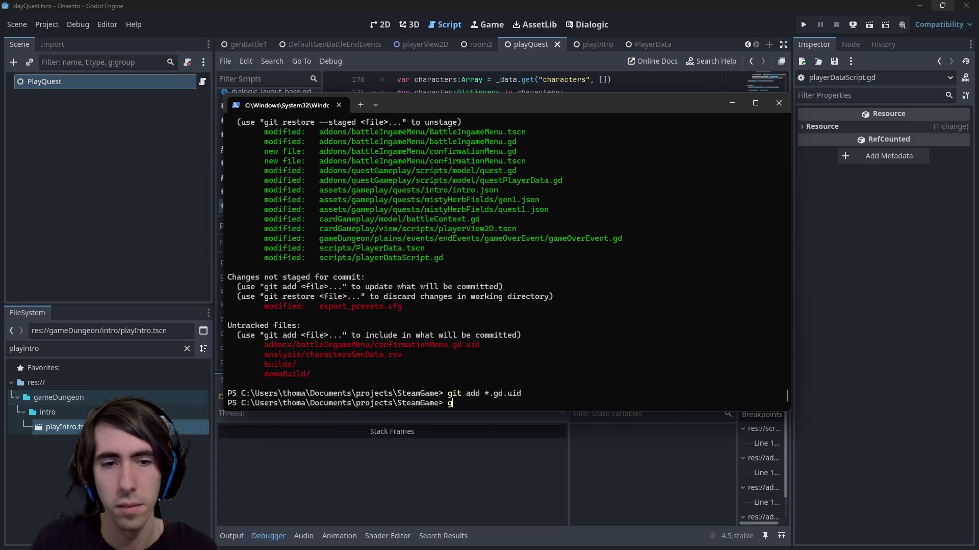
type("git status")
key("Return")
type("git commit -m ")
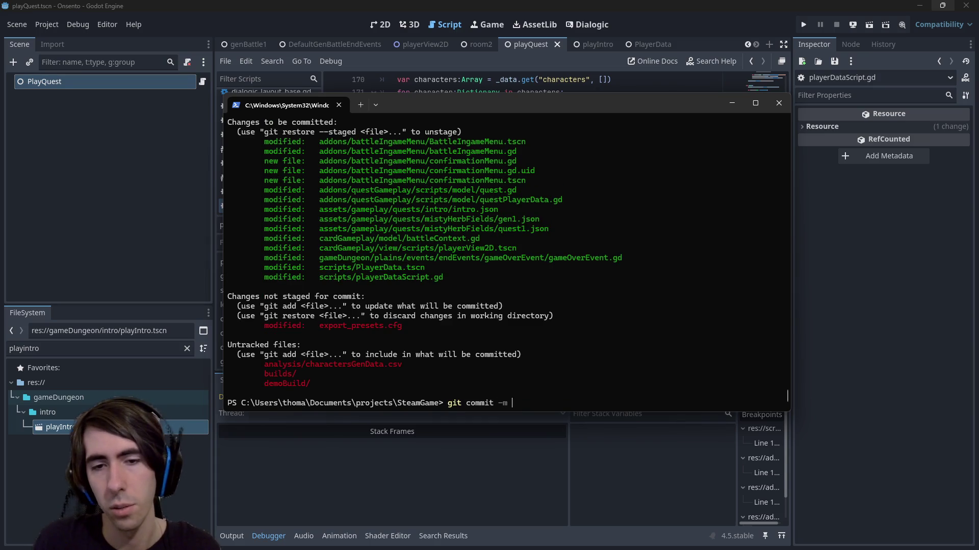
type("\"[hotfix]")
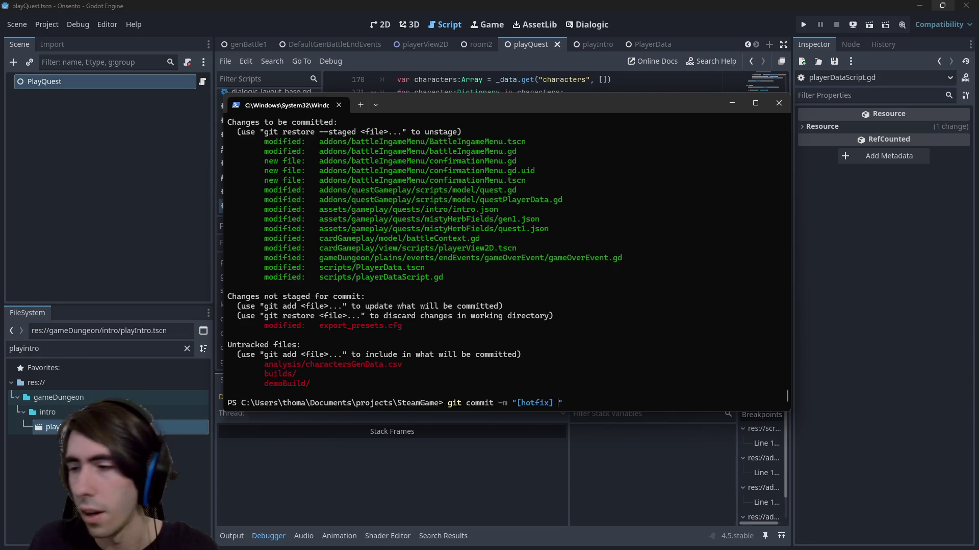
Commit with the message '[MAD-231]Buttons added to ingame quest menu, confirmation menu added…'
key("BackSpace")
key("BackSpace")
key("BackSpace")
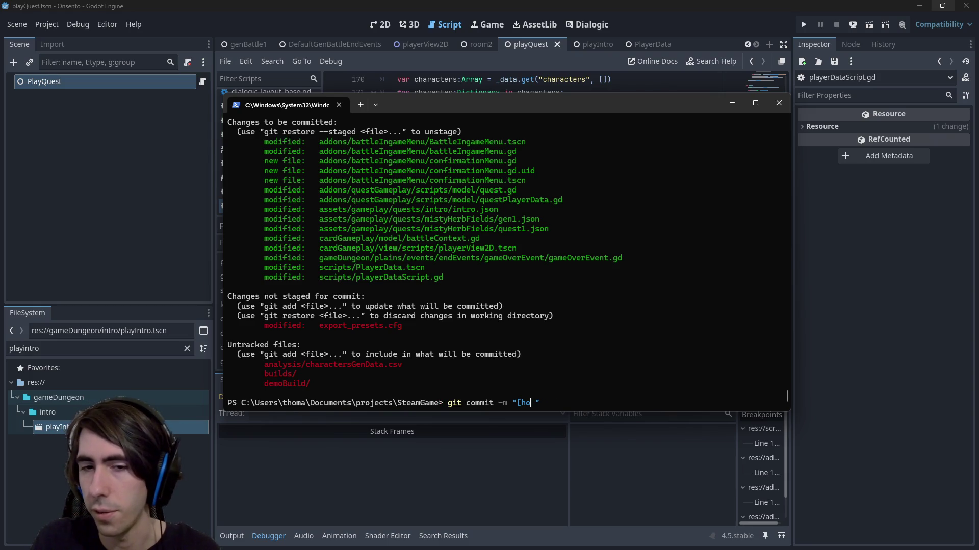
type("MAD-")
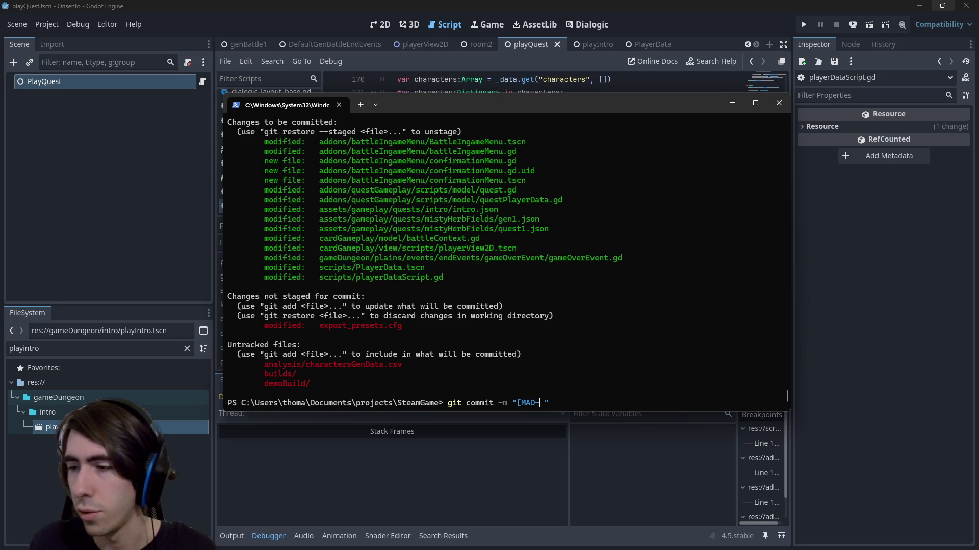
type("231]")
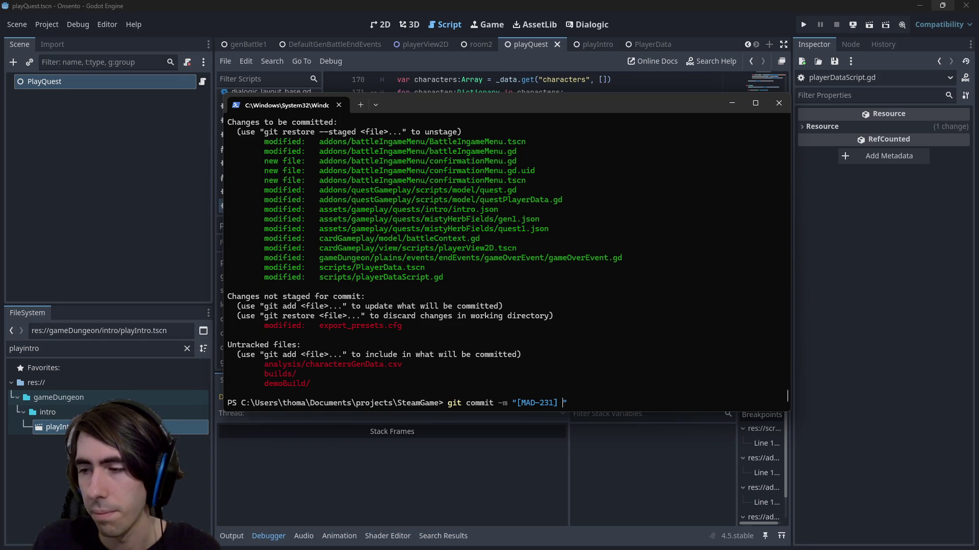
type("Buttons adde")
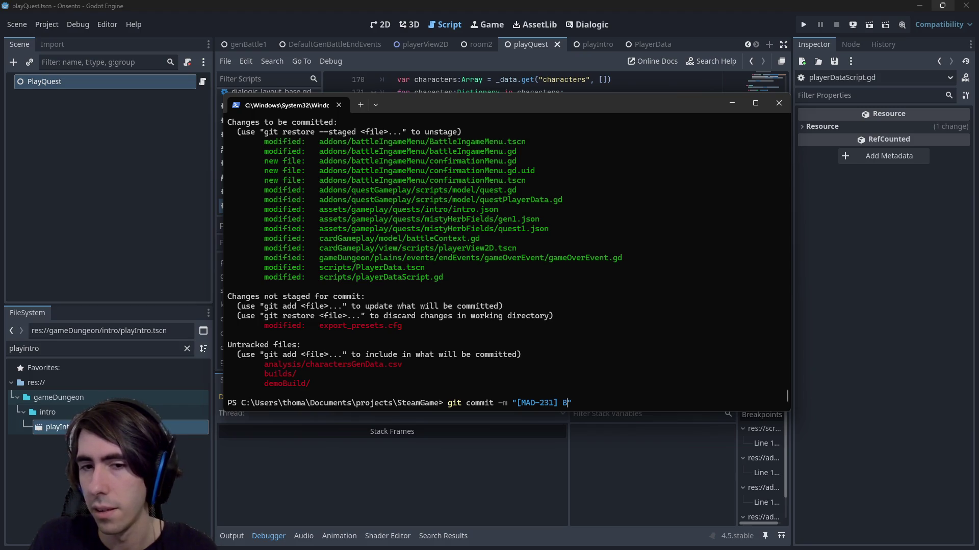
type("d to ingame ")
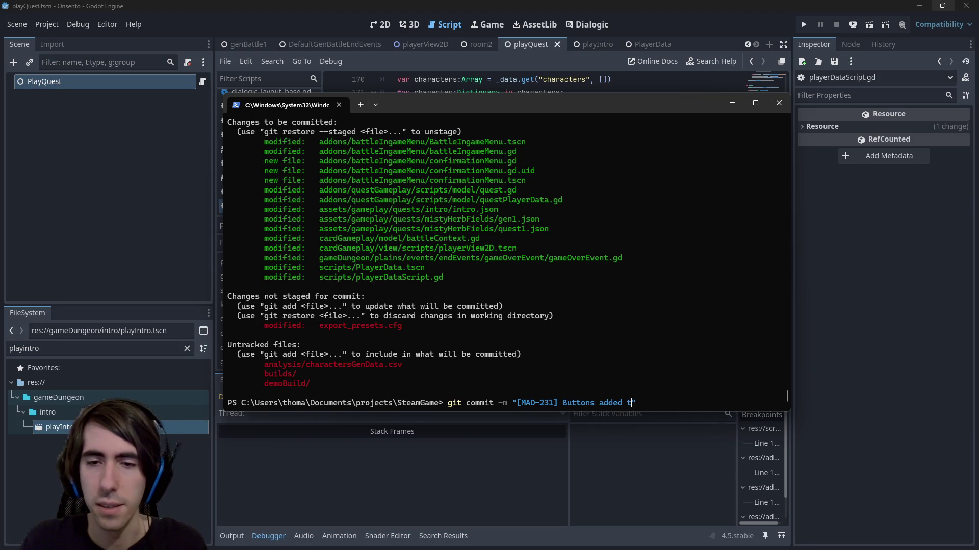
type("quest menu, ")
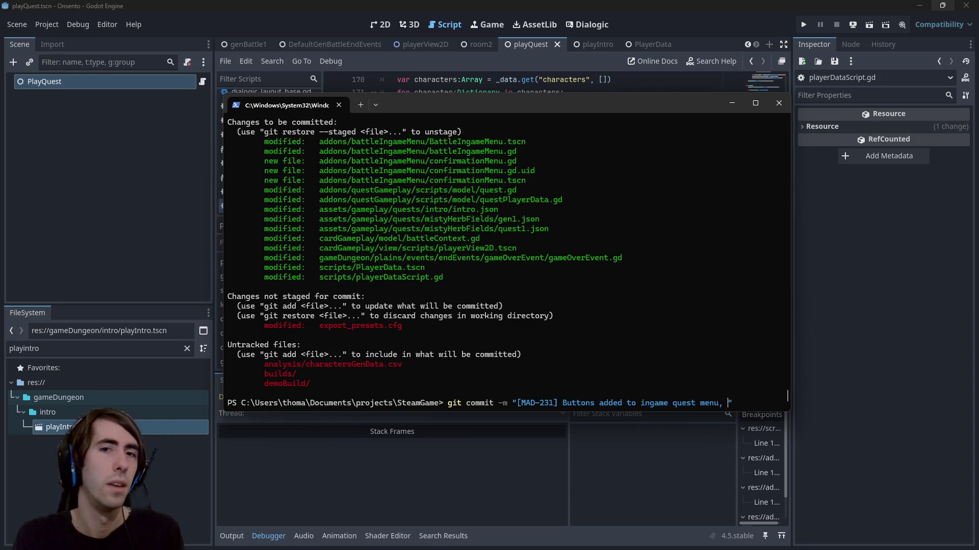
type("confirmation men")
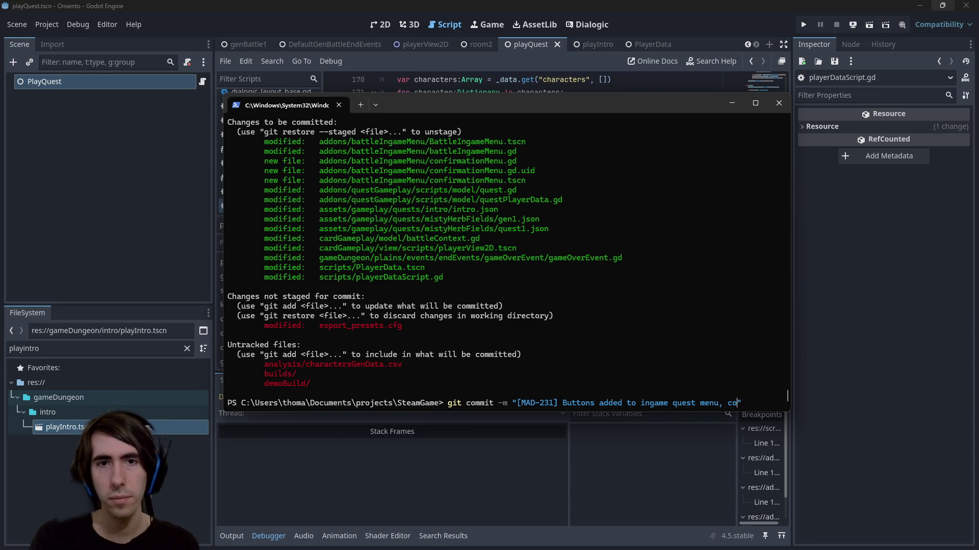
type("u added, ")
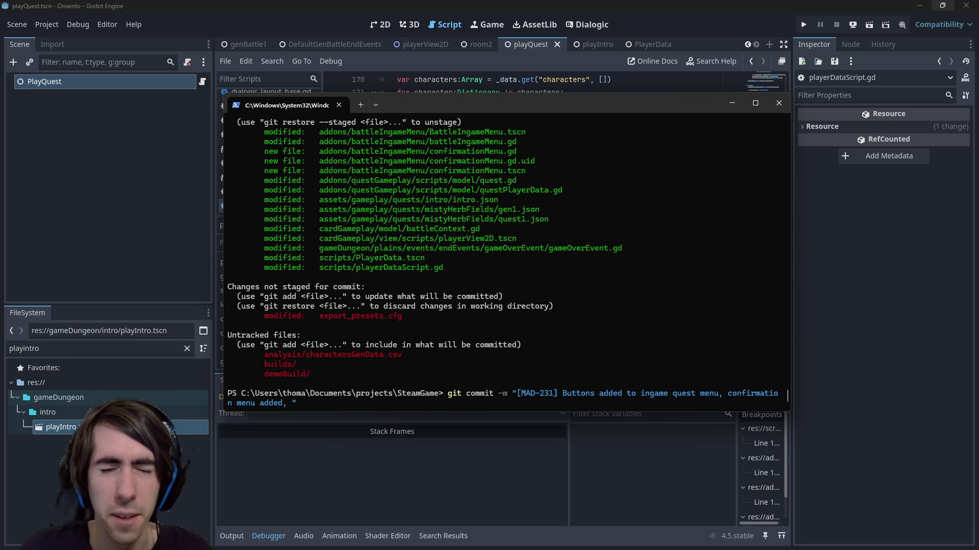
type("gameover now")
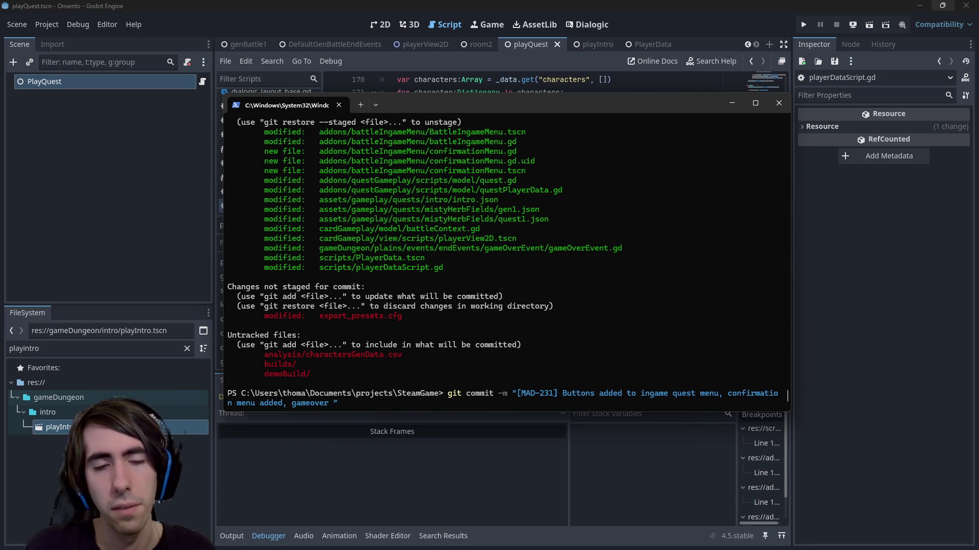
type(" keeps")
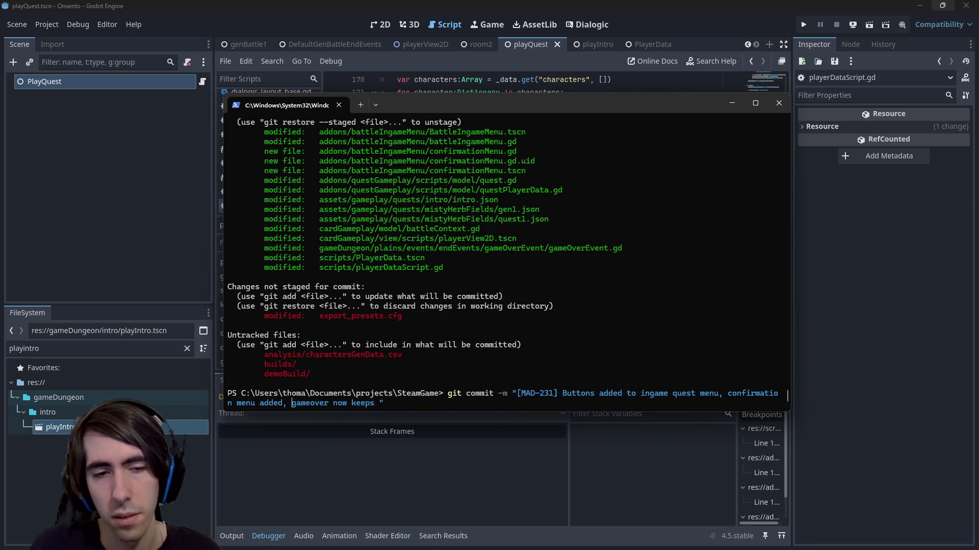
type(" bugfix: ")
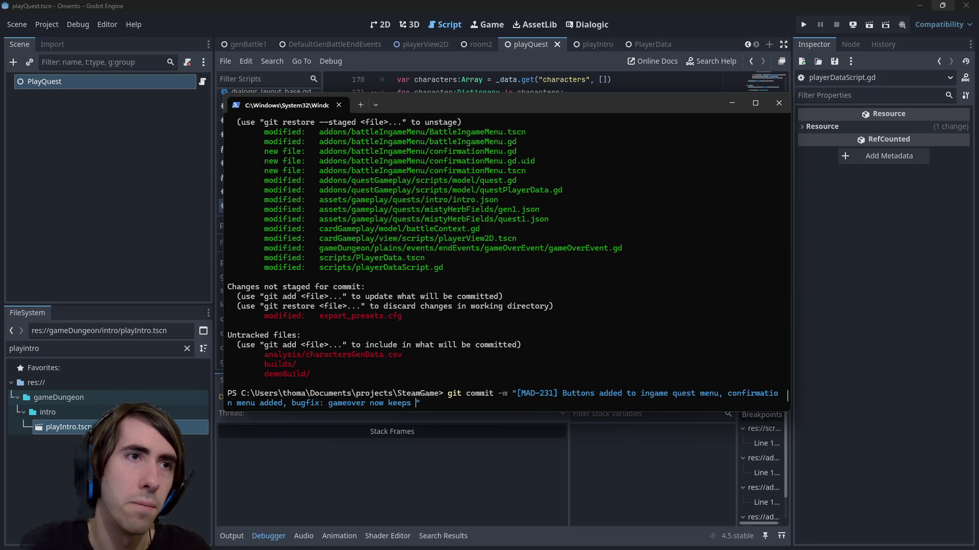
type("characters")
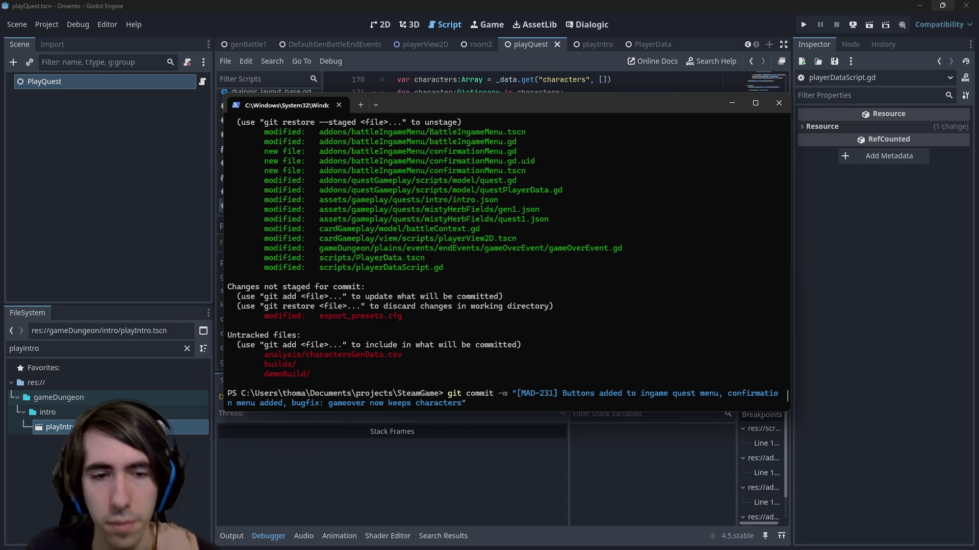
type(", bu")
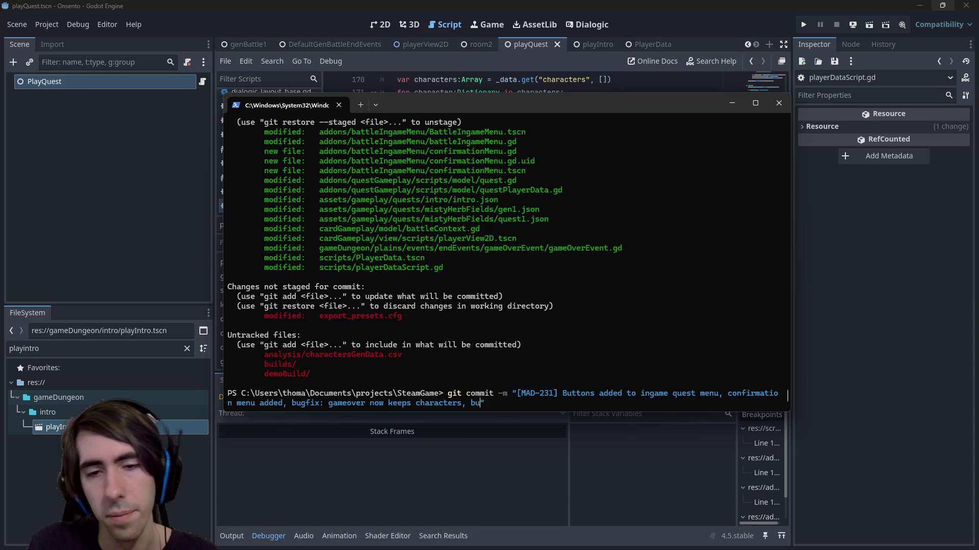
key("BackSpace")
key("BackSpace")
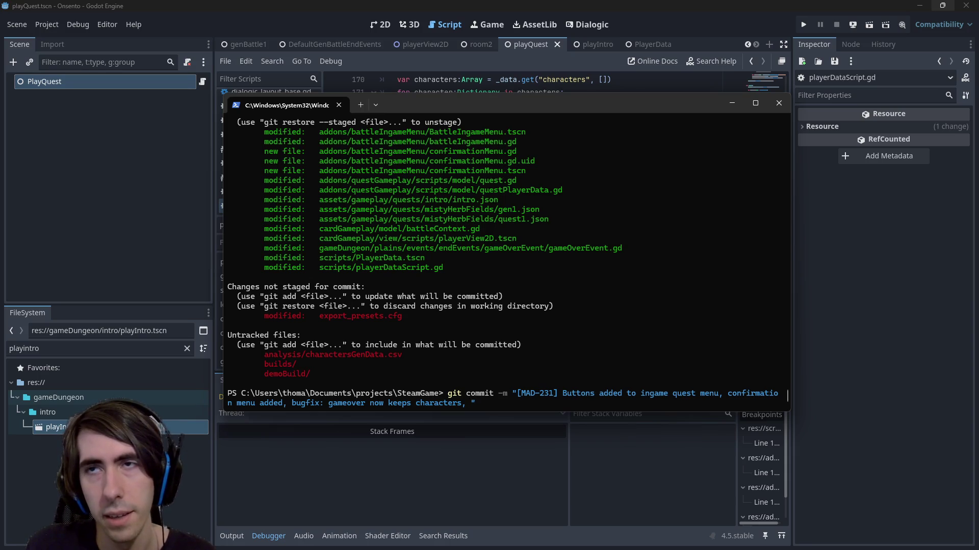
type("vignette ")
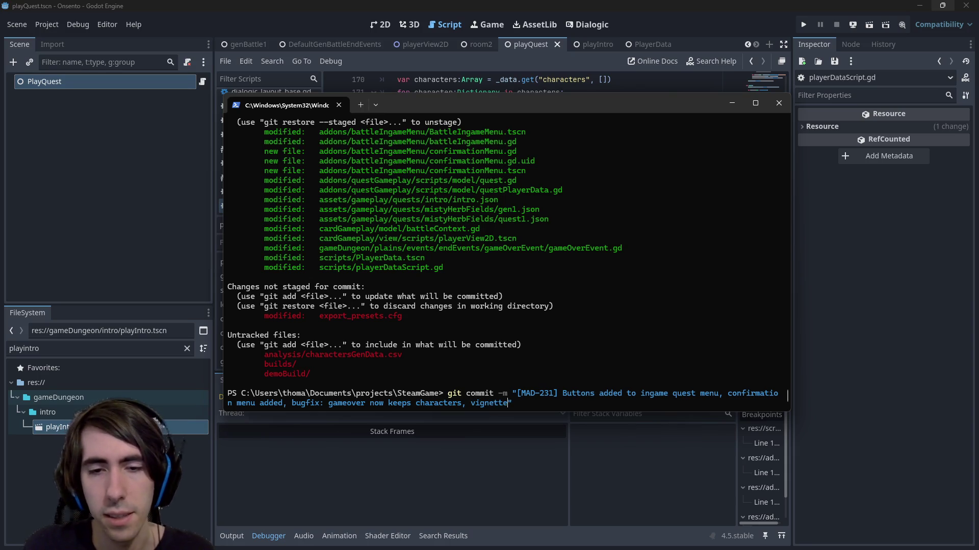
type("moved to battl")
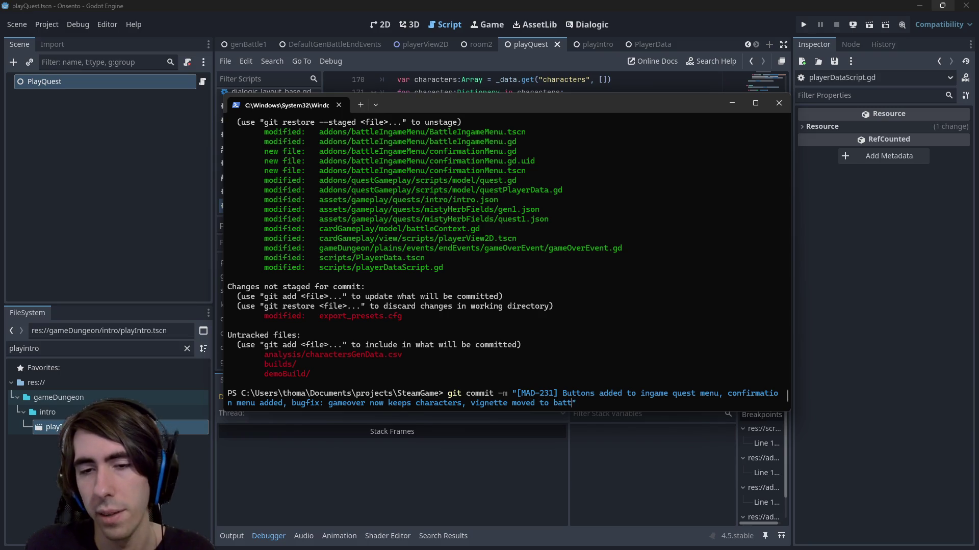
type("playerview")
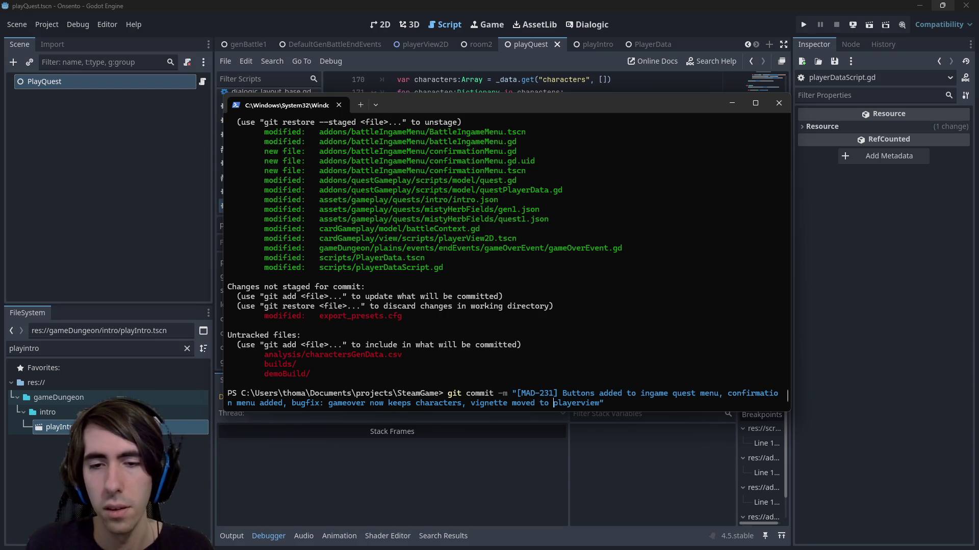
key("ctrl+Left")
type("battle")
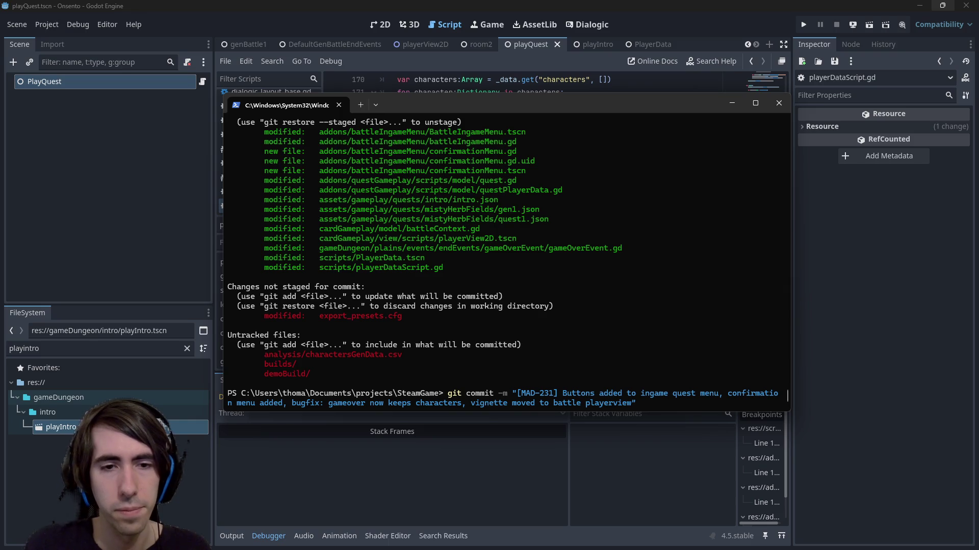
key("Return")
Run git push to send the commit to master, then minimise the terminal
type("git push")
key("Return")
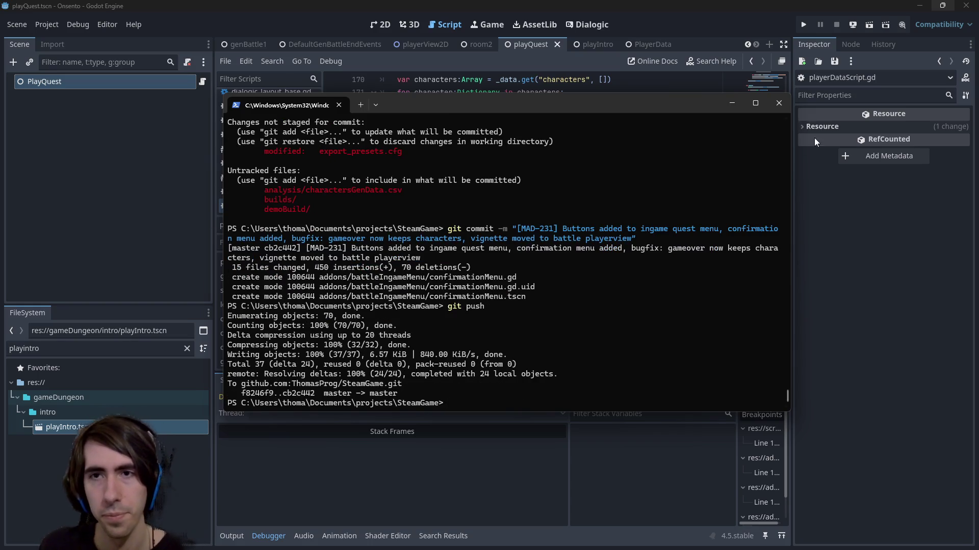
left_click(731, 104)
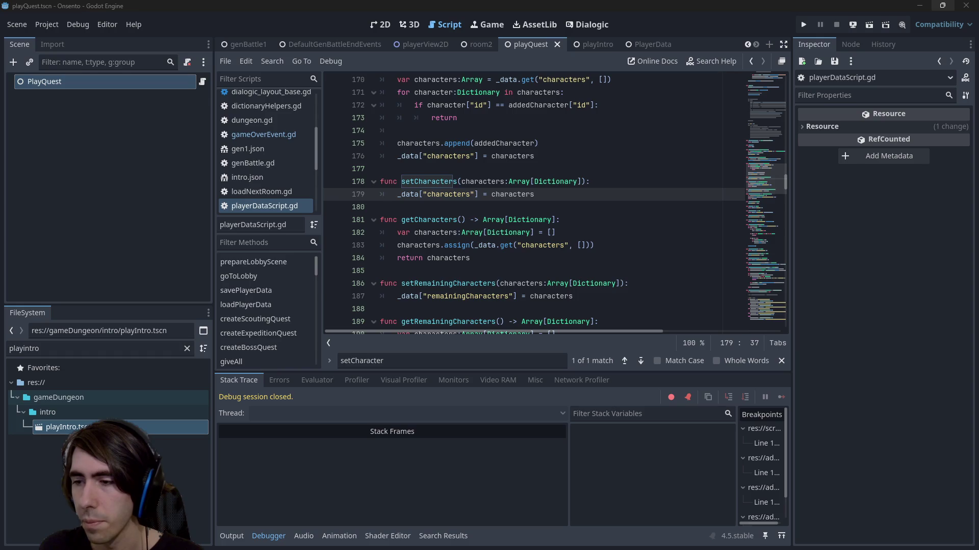
Switch to onsento todo.md in VS Code and scroll to the TODO section
key("alt+Tab")
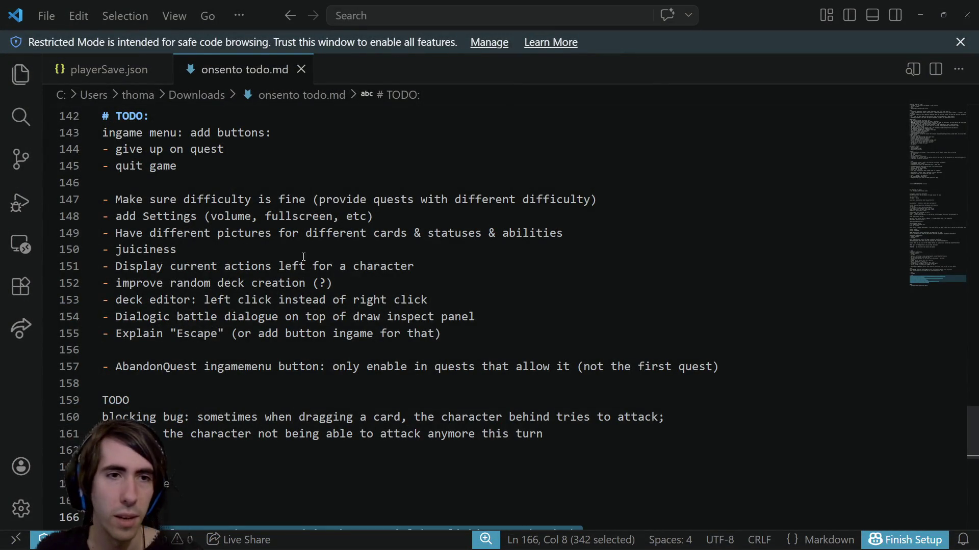
scroll(323, 291, "up", 1)
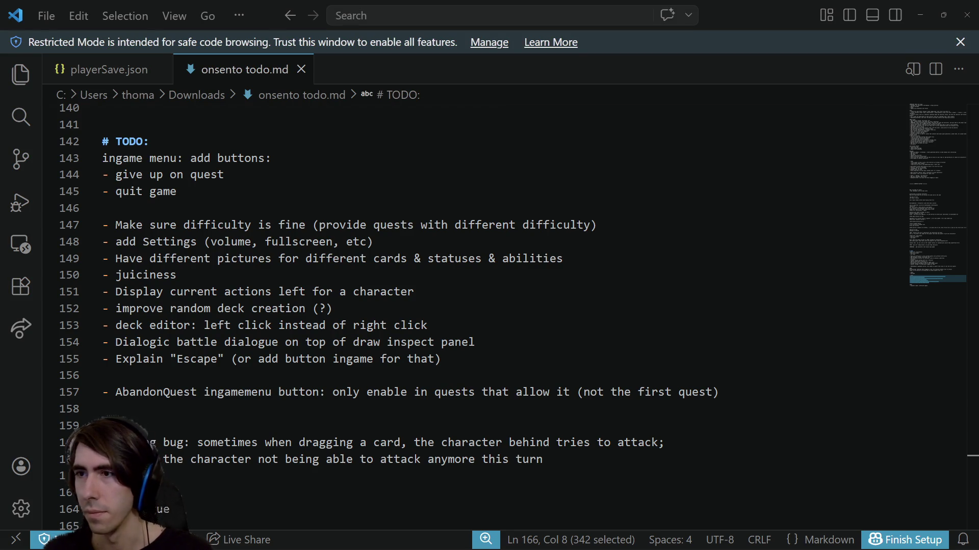
Delete the finished in-game menu button tasks, from add buttons through quit game
left_click(177, 191)
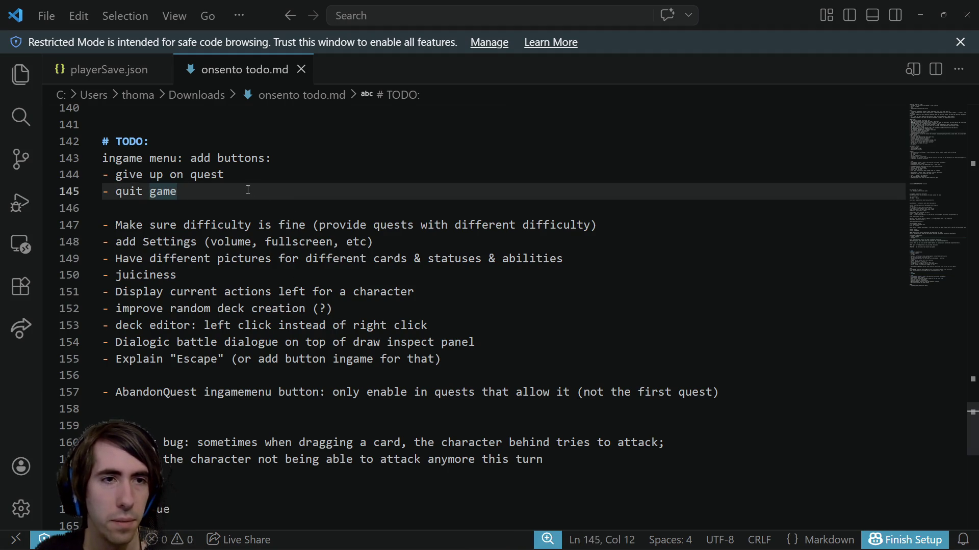
left_click_drag(225, 174, 110, 174)
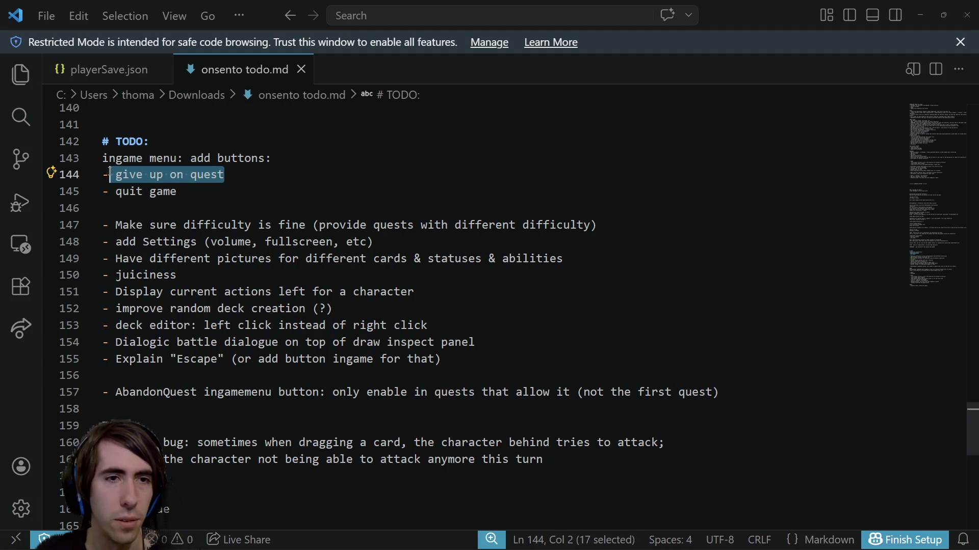
left_click(264, 177)
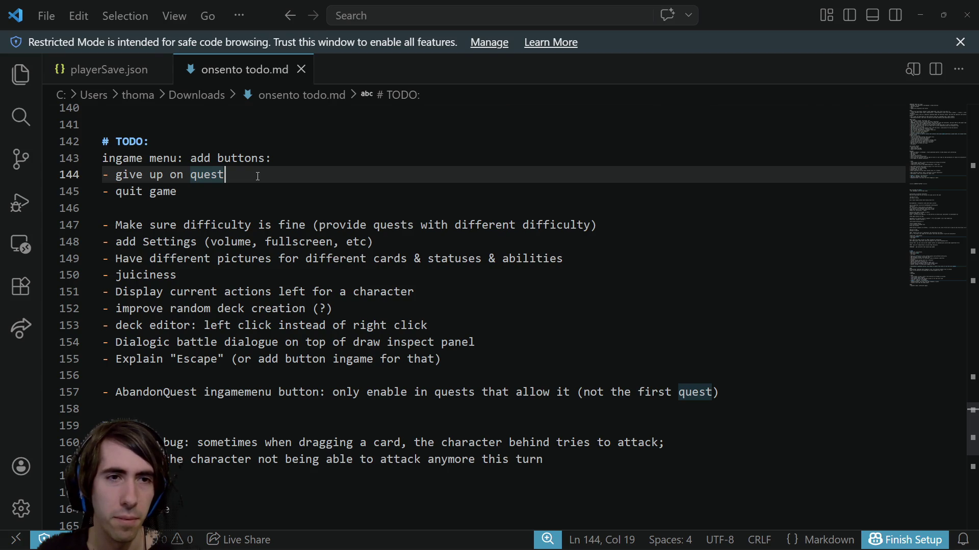
left_click_drag(257, 176, 85, 173)
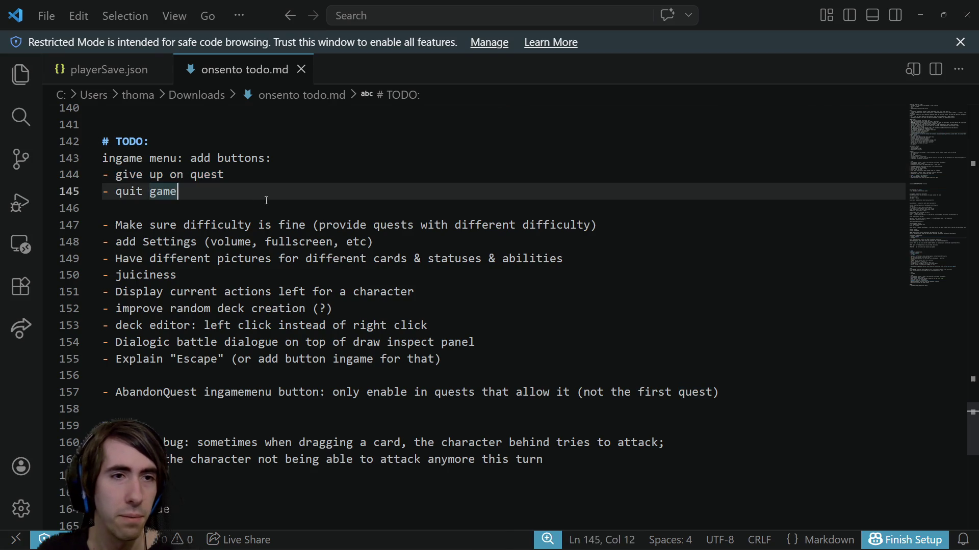
left_click_drag(177, 191, 52, 159)
left_click(195, 194)
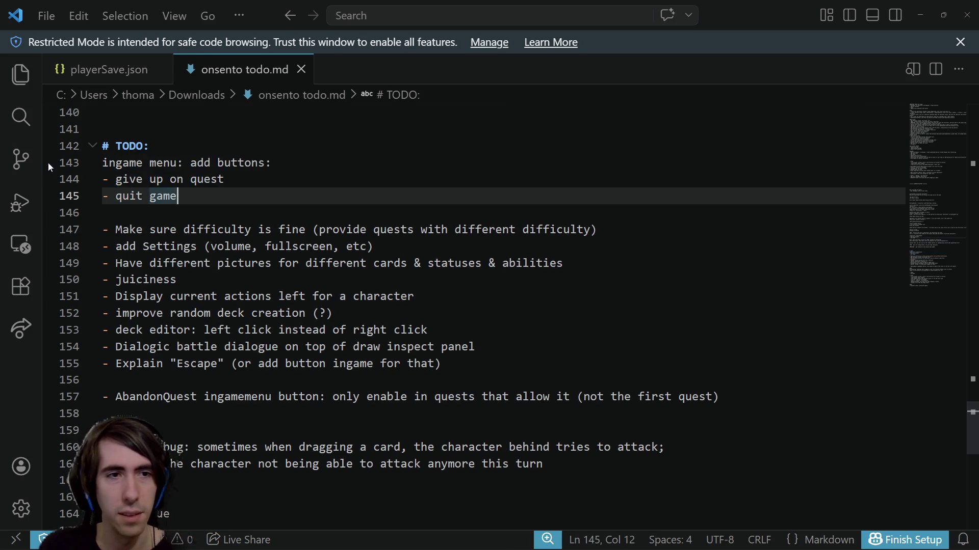
mouse_move(196, 194)
left_mouse_down()
mouse_move(125, 145)
mouse_move(136, 178)
mouse_move(193, 154)
left_mouse_up()
key("BackSpace")
Add a '- Add Settings (to ingame menu and not ingame menu)' line and remove the ingame menu heading
key("Return")
type("-")
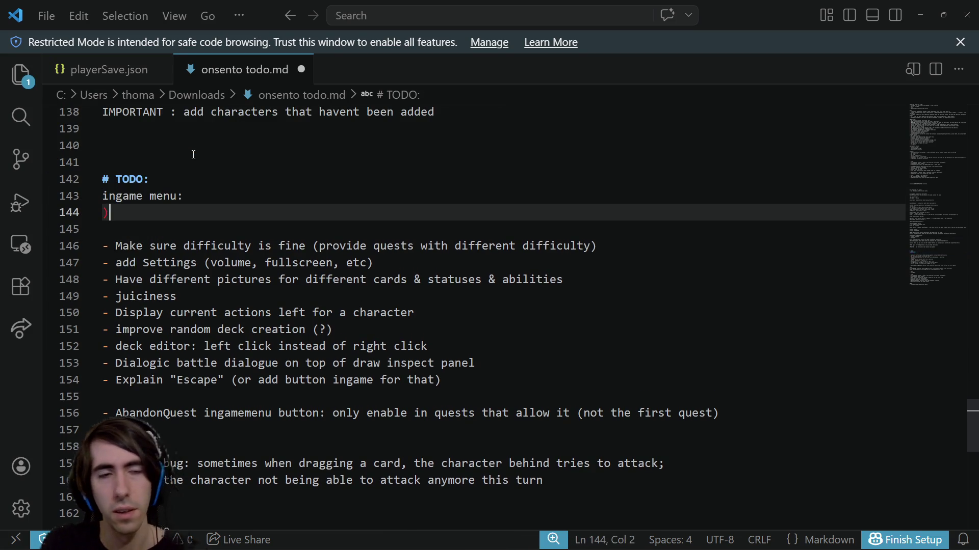
type(" Add Settings")
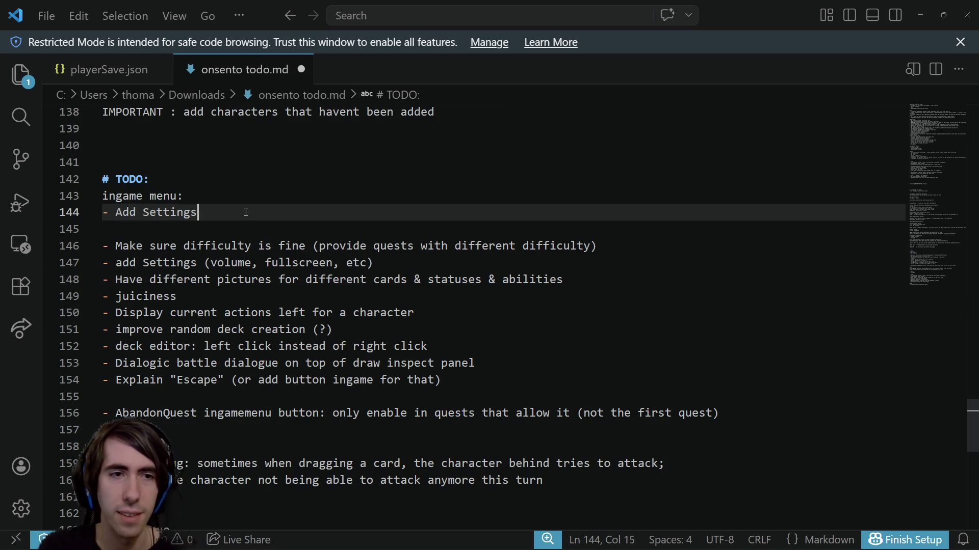
type(" (to inga")
type("me menu and not inga")
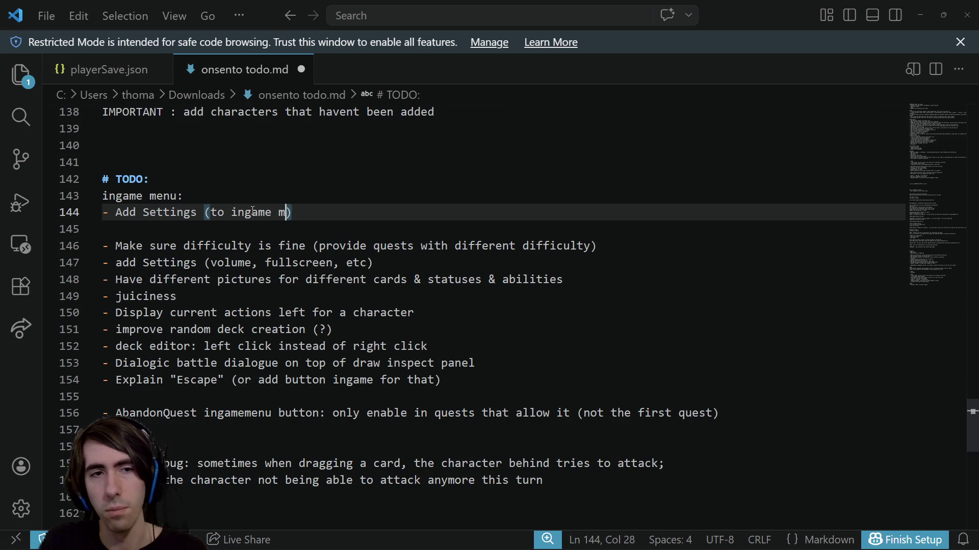
type("me menu")
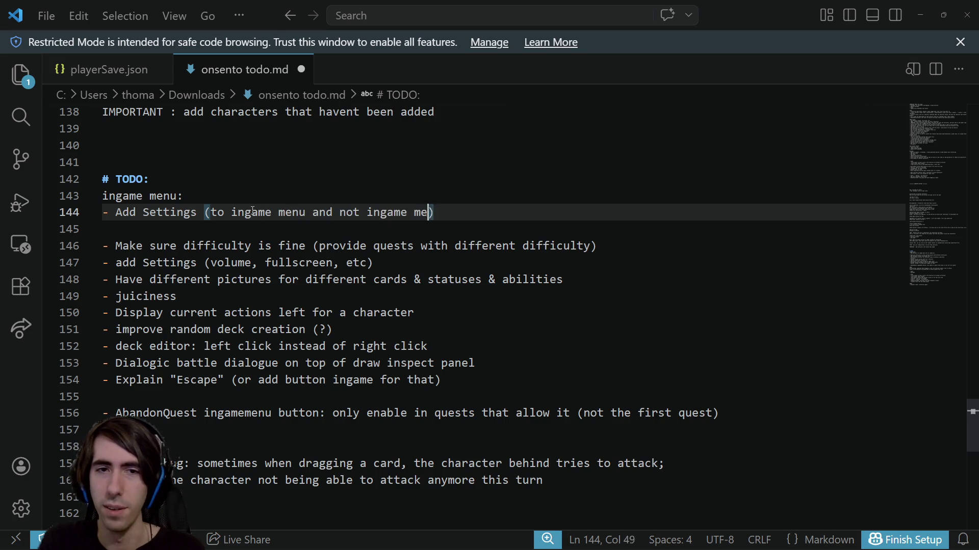
key("Up")
key("shift+Home")
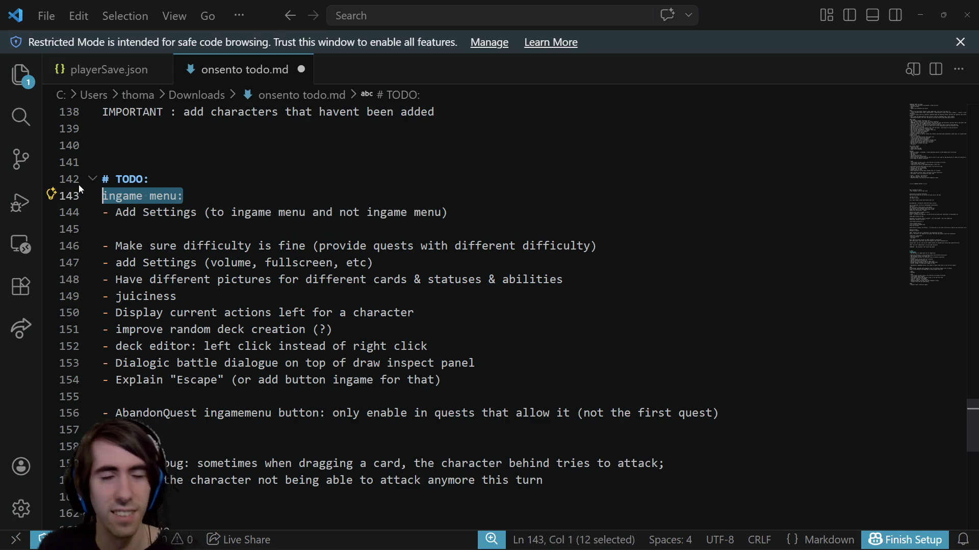
key("BackSpace")
key("BackSpace")
Reword the entry to 'Add Settings (to ingame menu and lobby)'
left_click_drag(463, 206, 103, 210)
key("End")
key("ctrl+shift+Left")
key("ctrl+shift+Left")
key("ctrl+shift+Left")
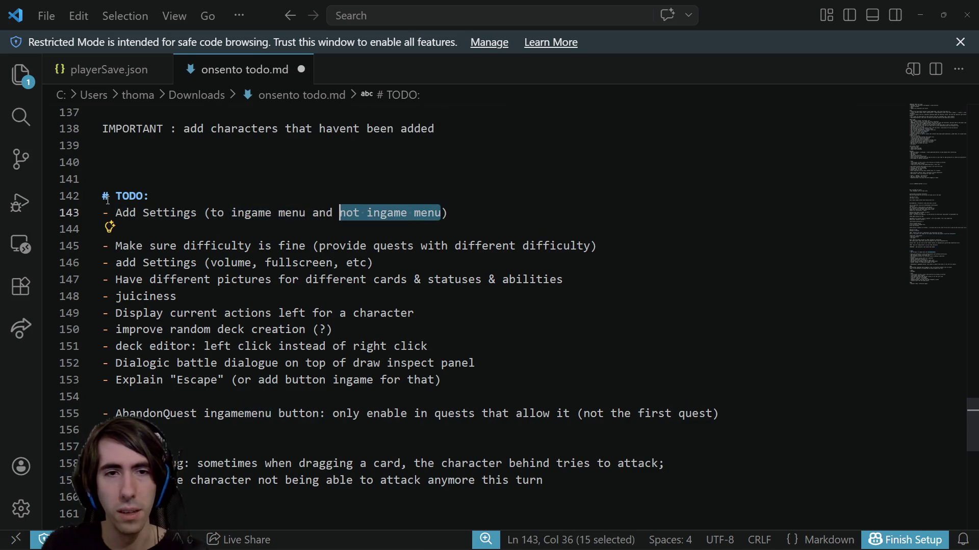
type("lobby")
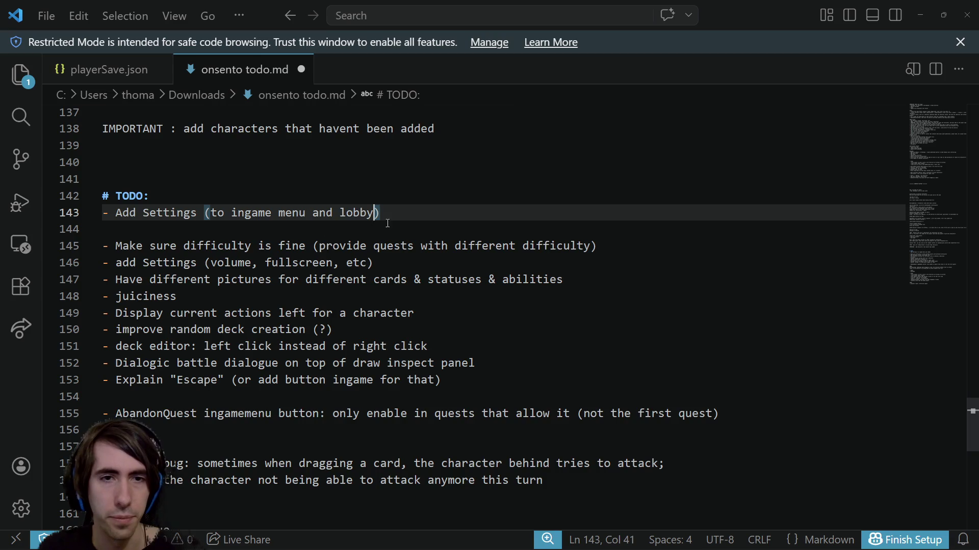
Move the Add Settings line under the TODO heading, below the pictures task
key("shift+Up")
key("shift+Home")
key("shift+Down")
key("ctrl+c")
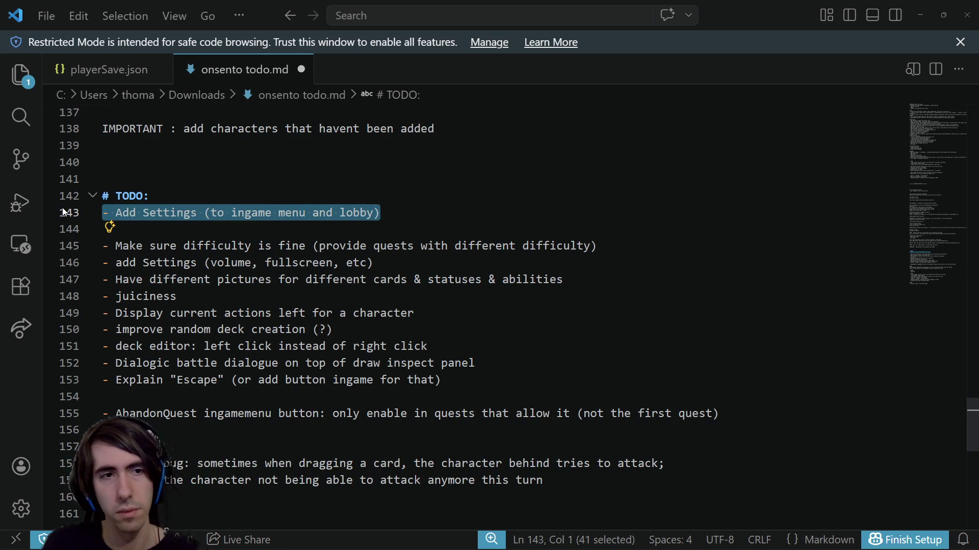
key("BackSpace")
key("BackSpace")
scroll(242, 323, "down", 2)
scroll(242, 323, "up", 3)
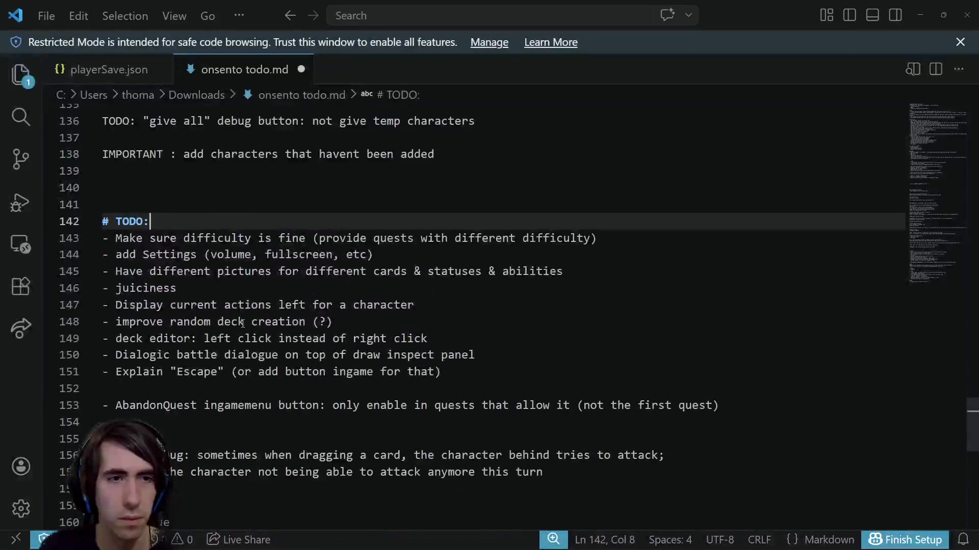
key("Return")
key("ctrl+v")
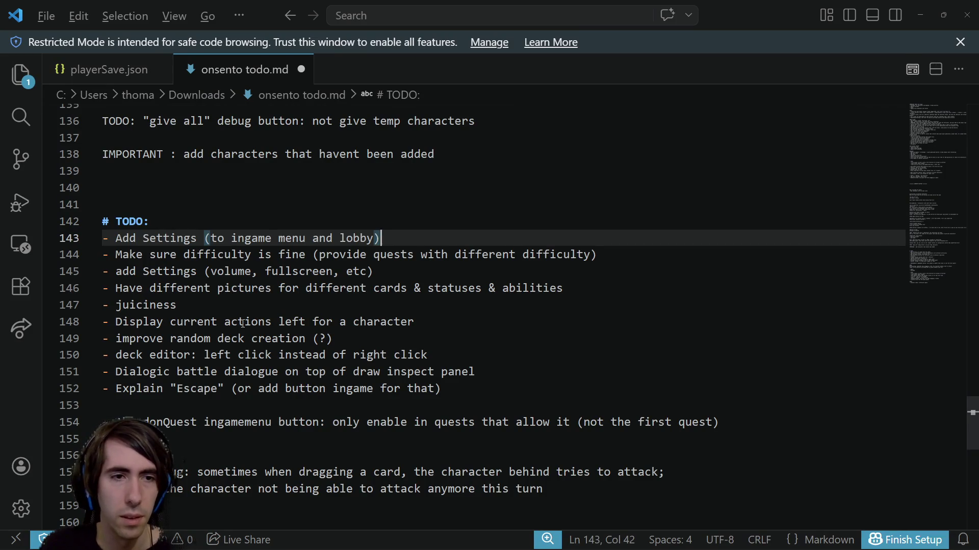
key("alt+Down")
key("alt+Down")
key("alt+Down")
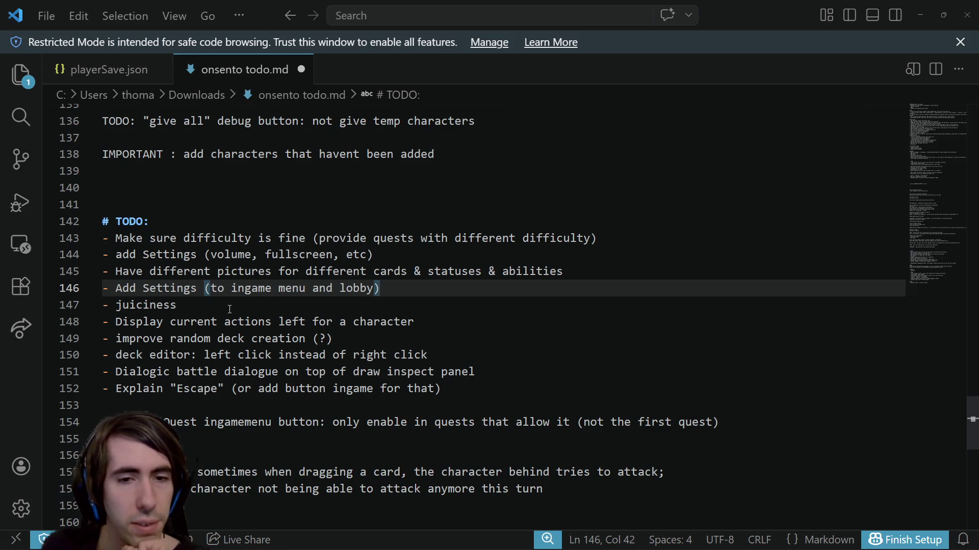
Select the Dialogic battle dialogue task text, then return to Godot
double_click(197, 371)
double_click(251, 371)
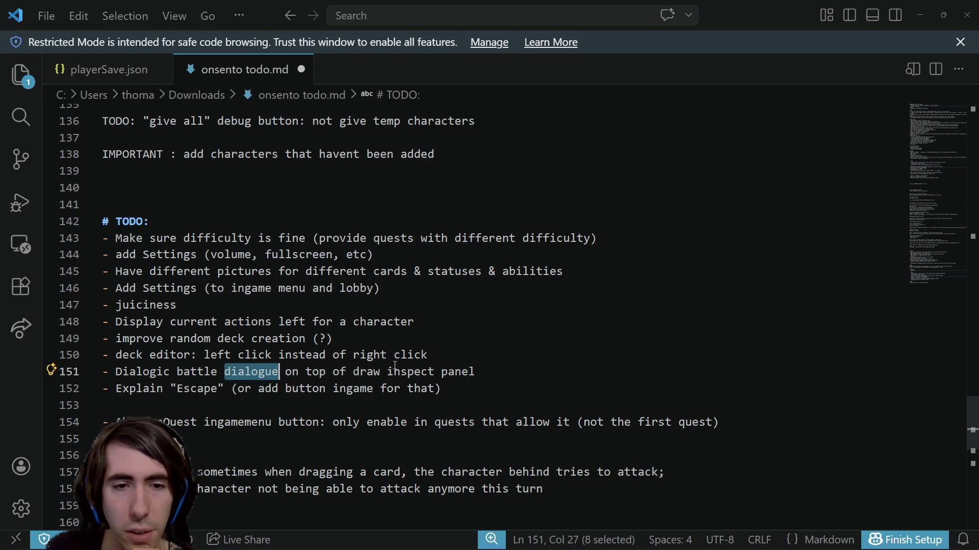
mouse_move(475, 371)
left_mouse_down()
mouse_move(104, 385)
mouse_move(123, 372)
left_mouse_up()
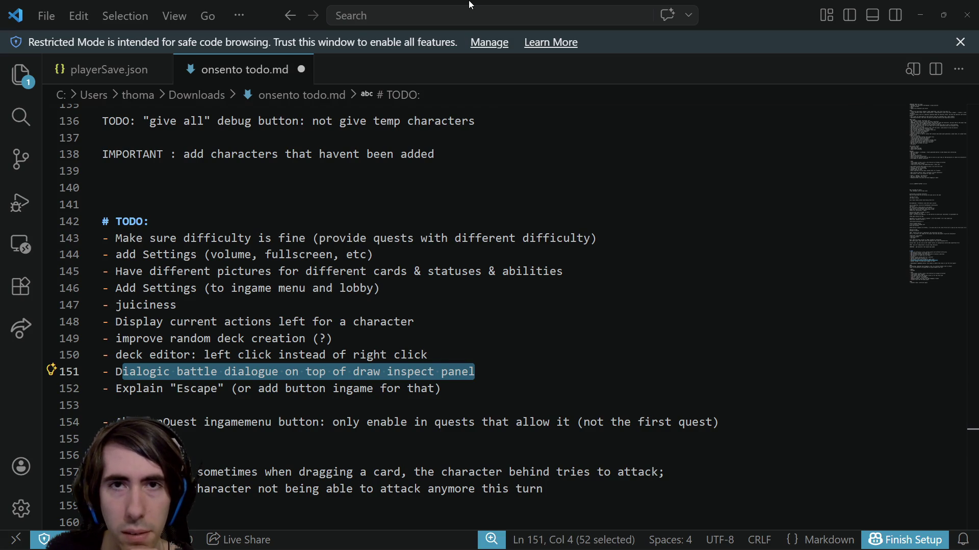
key("alt+Tab")
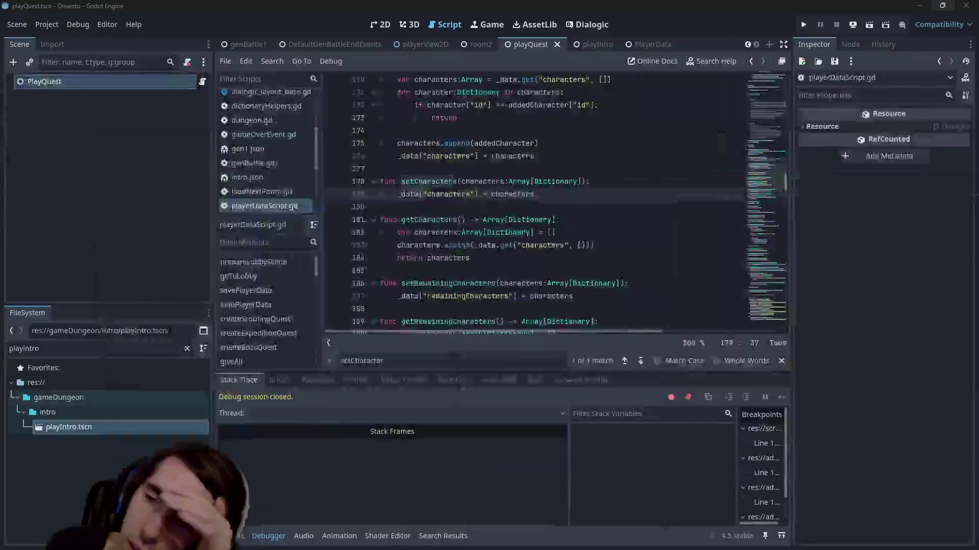
In playerView2D, check the Layer values of SquareVignette_CanvasLayer and CircleVignette_CanvasLayer
left_click(628, 168)
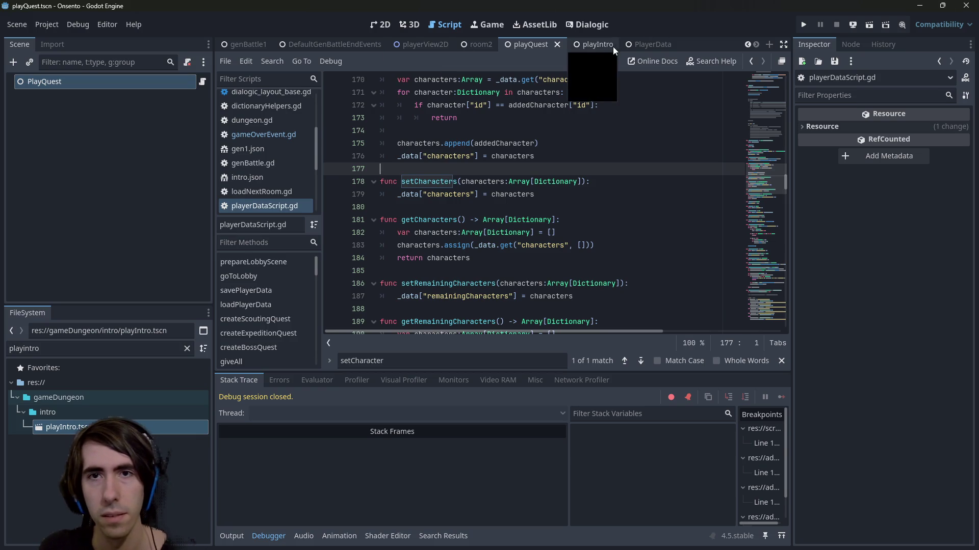
left_click(433, 46)
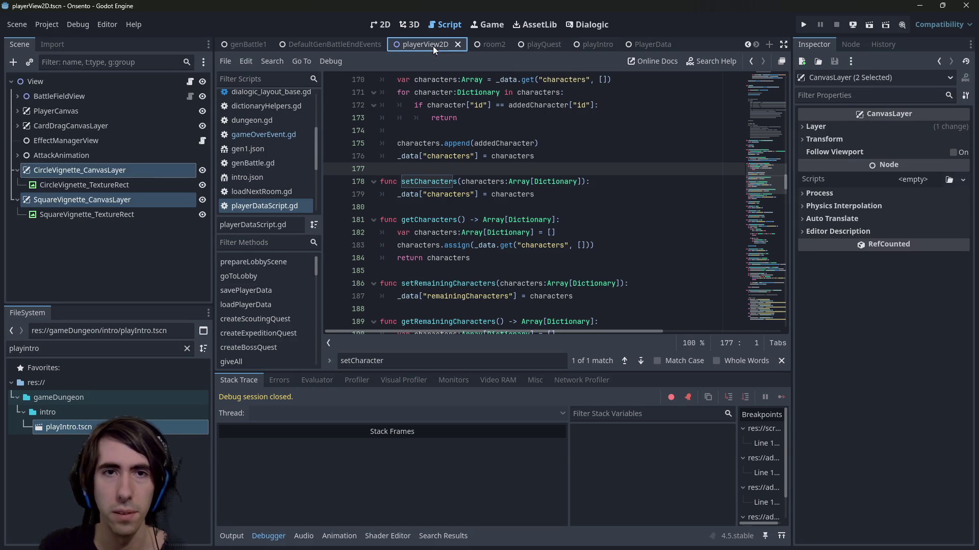
left_click(108, 204)
left_click(872, 127)
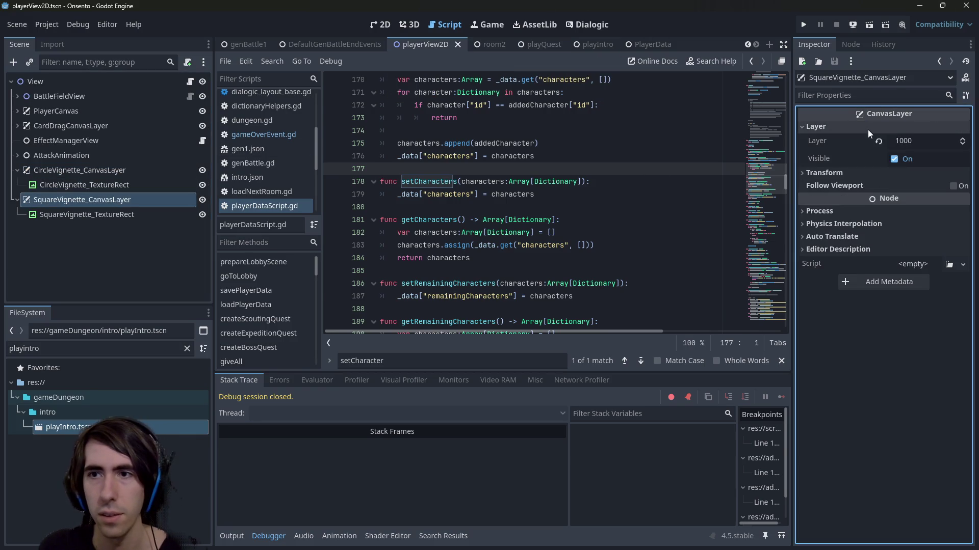
left_click(527, 194)
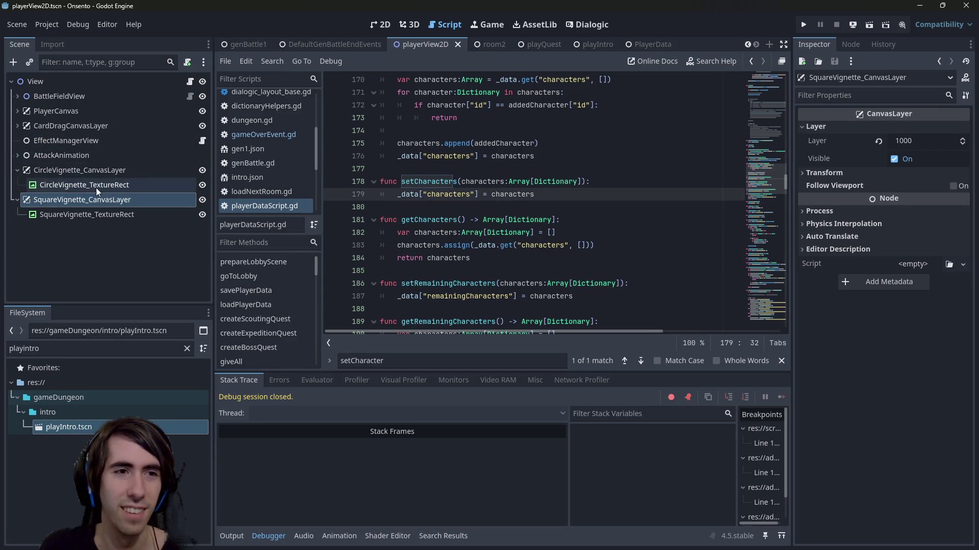
left_click(96, 170)
Show playerView2D on the 2D canvas and select the square vignette texture
left_click(380, 25)
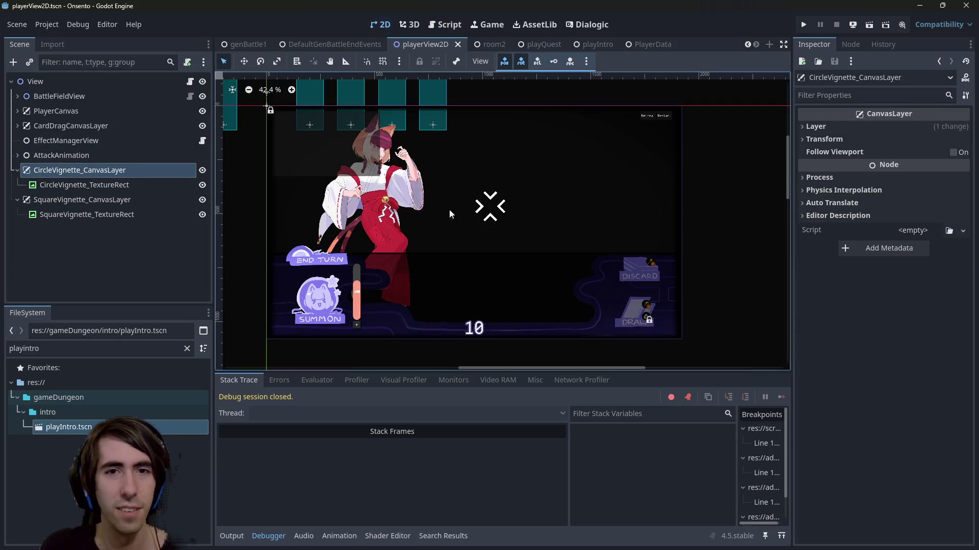
left_click(634, 308)
scroll(634, 308, "up", 2)
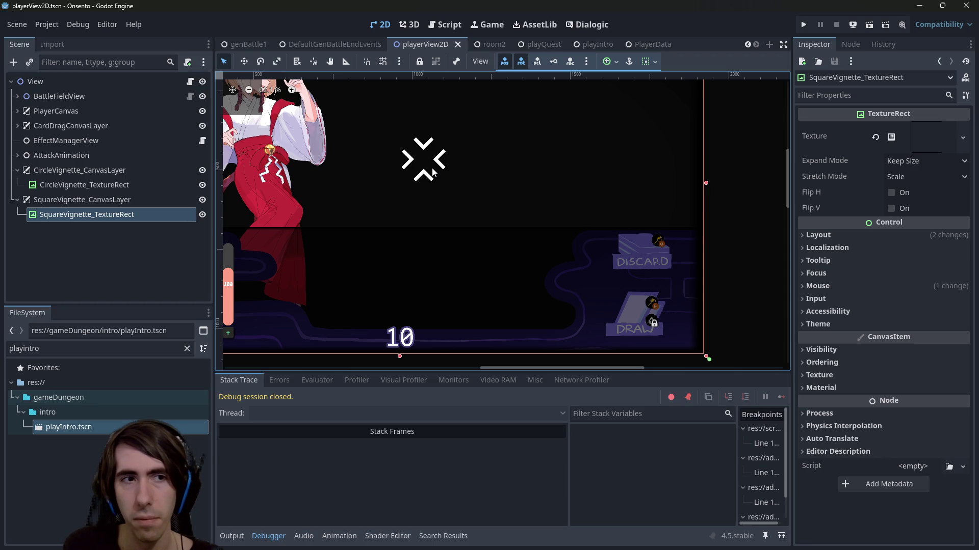
Expand CardDragCanvasLayer and PlayerCanvas in the Scene dock to reveal their child nodes
left_click(20, 130)
left_click(21, 111)
left_click(18, 111)
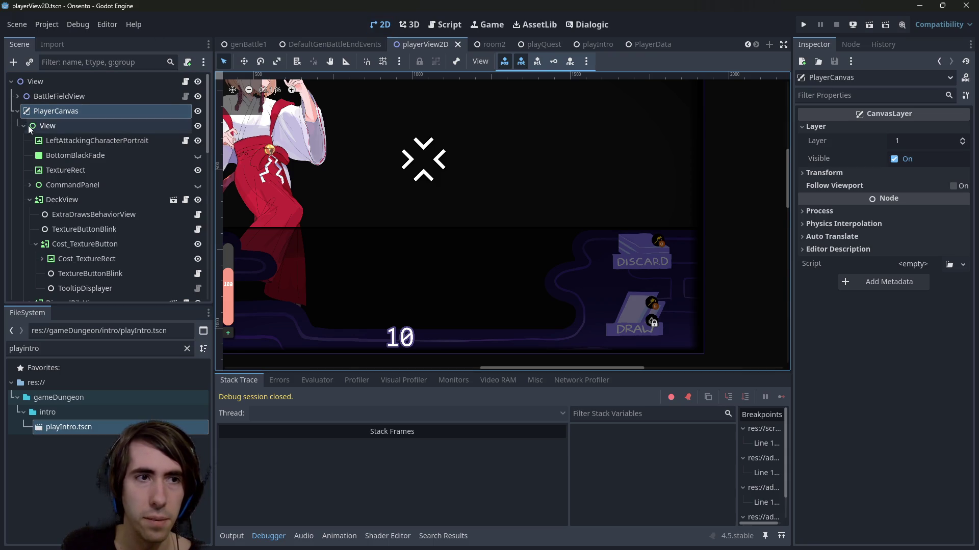
left_click(23, 127)
left_click(23, 126)
scroll(26, 153, "down", 2)
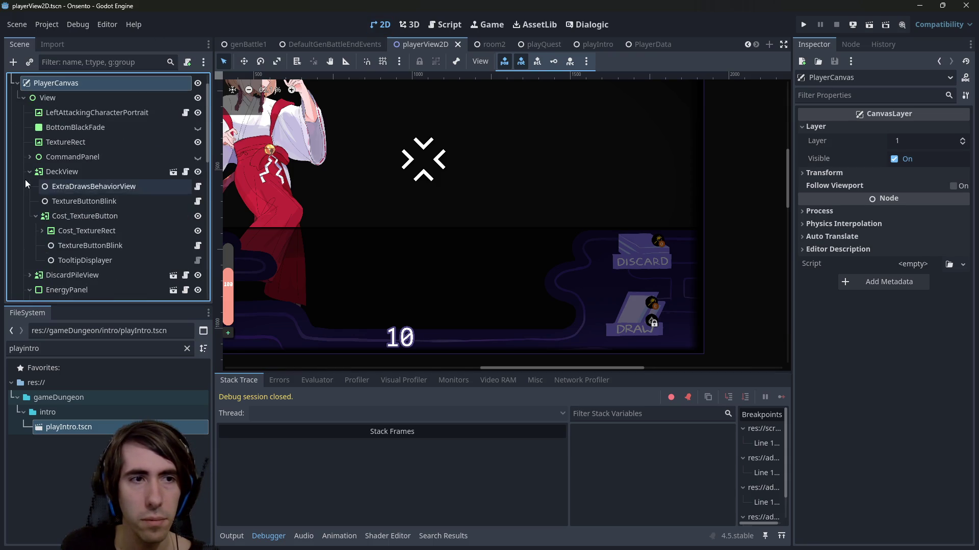
Collapse the EnergyPanel, SummonsPanel and BattleToolbar nodes while browsing the PlayerCanvas children
left_click(29, 201)
left_click(30, 217)
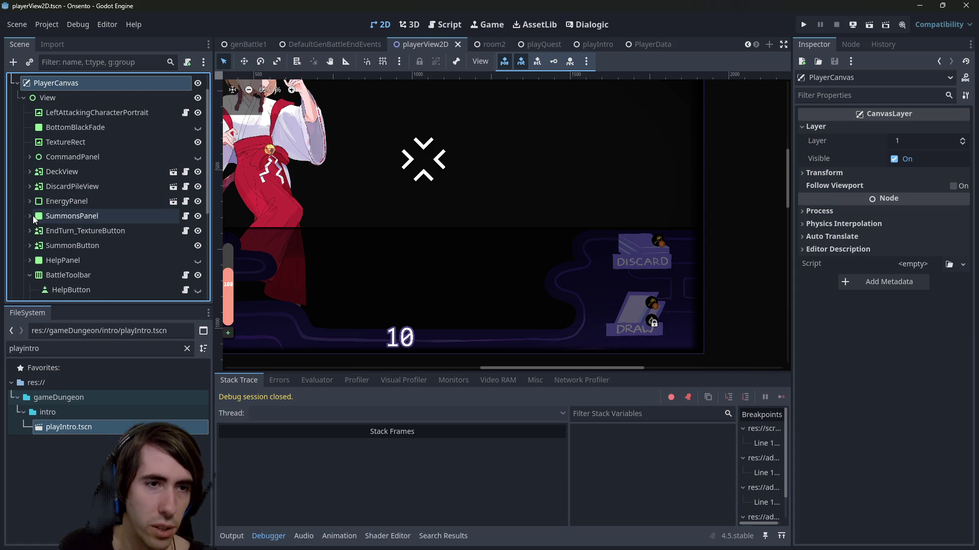
scroll(35, 219, "down", 2)
scroll(31, 214, "down", 3)
left_click(29, 202)
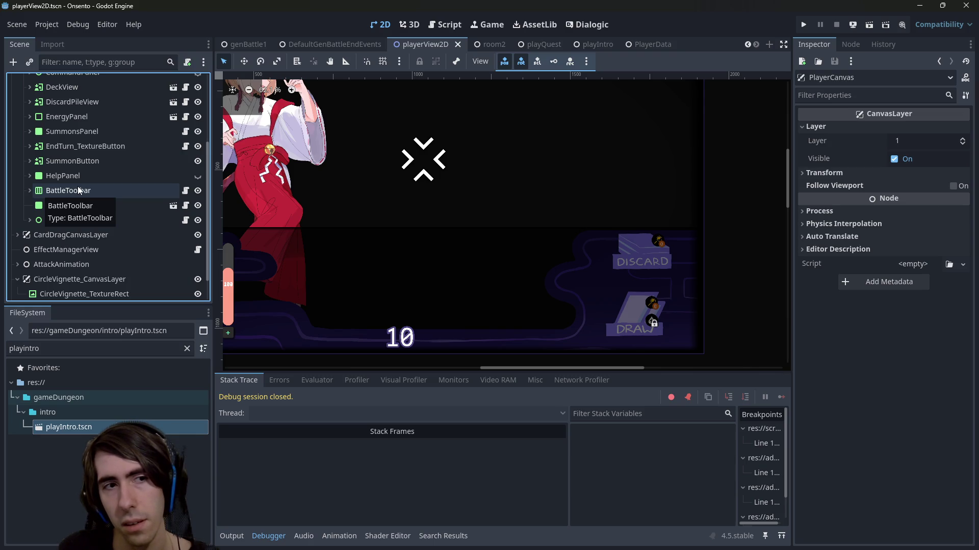
left_click(28, 193)
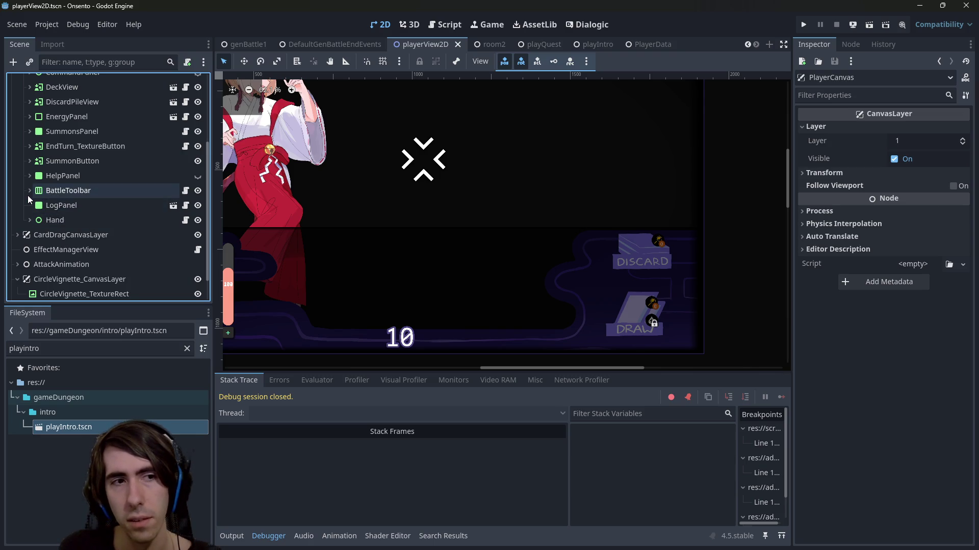
left_click(26, 195)
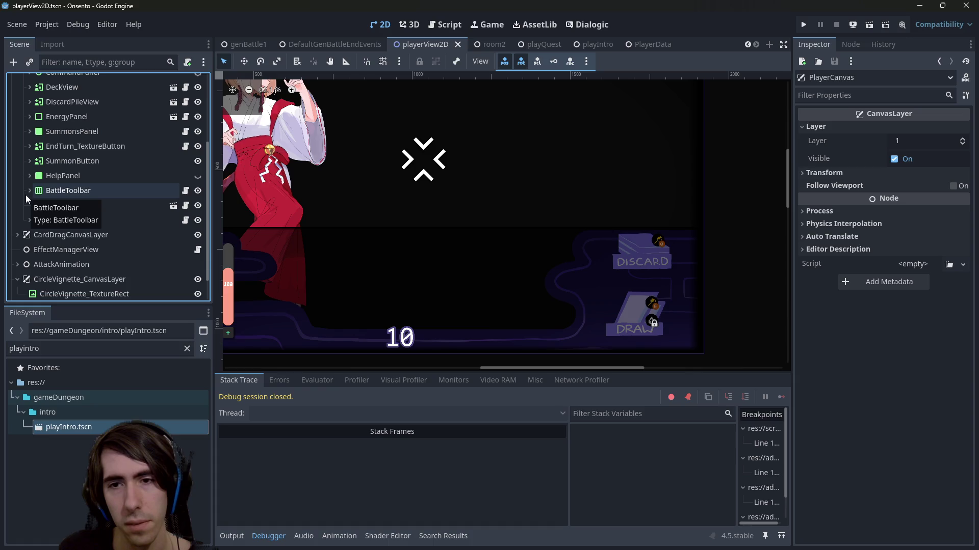
scroll(69, 207, "down", 1)
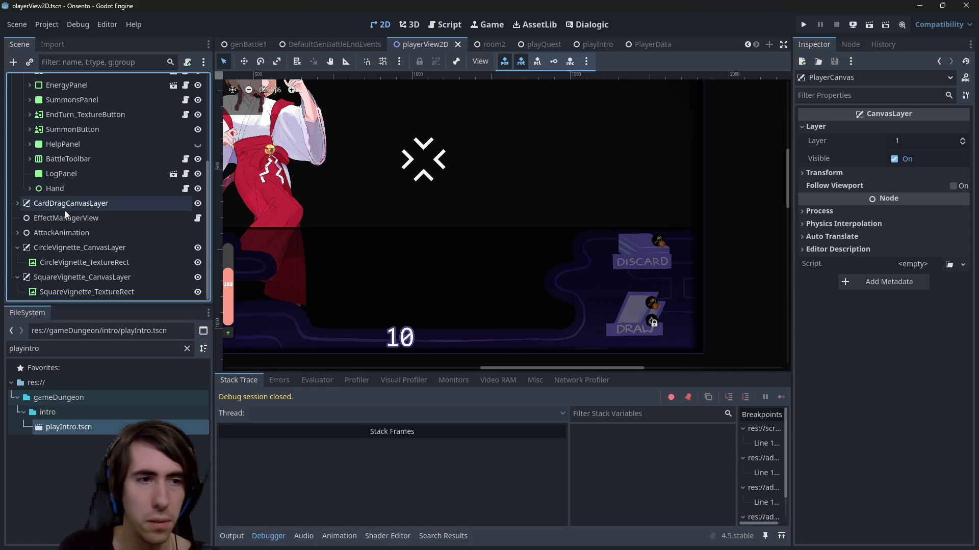
scroll(63, 213, "up", 1)
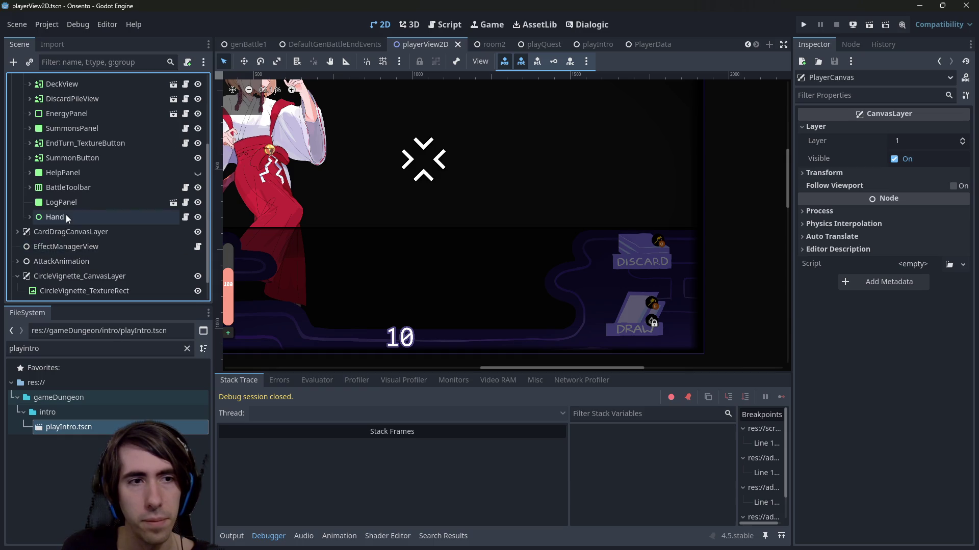
scroll(66, 215, "up", 2)
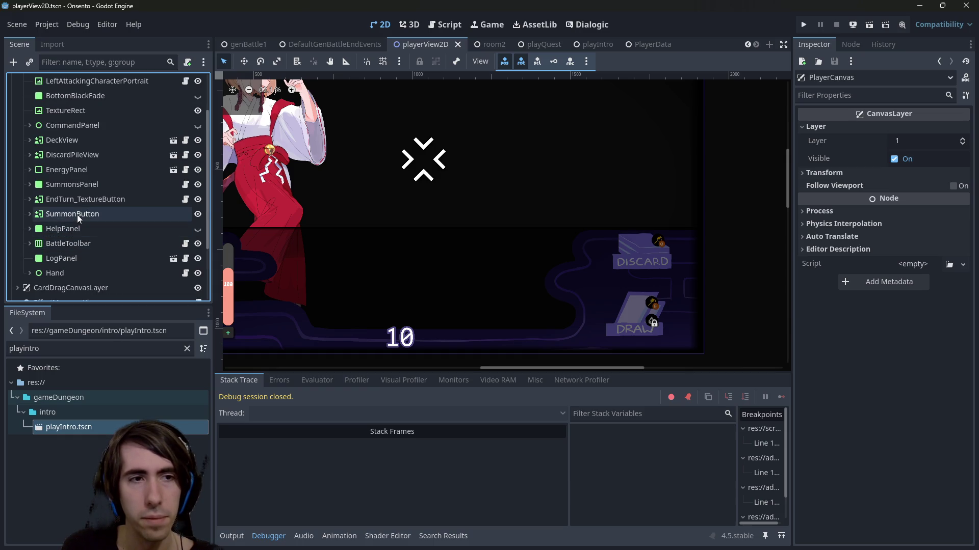
scroll(75, 206, "down", 3)
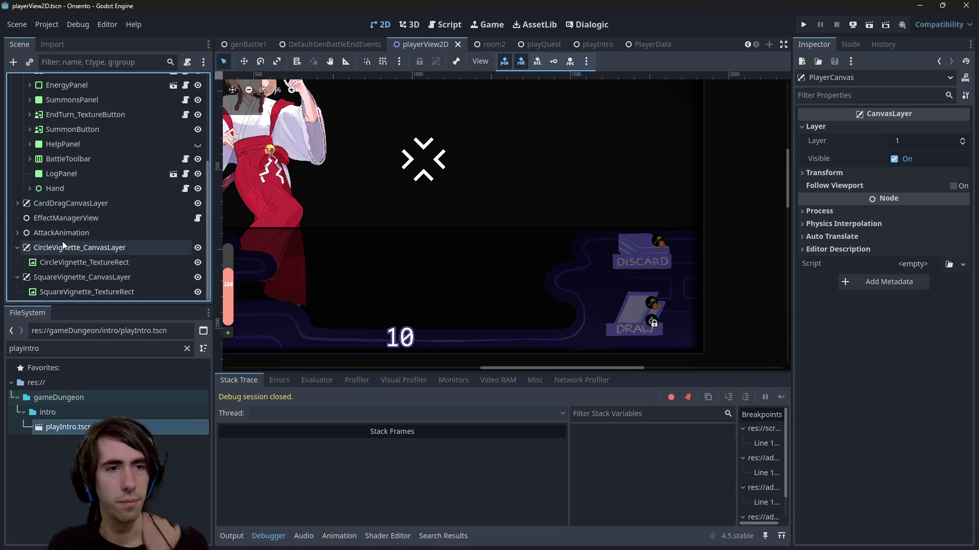
scroll(130, 249, "up", 5)
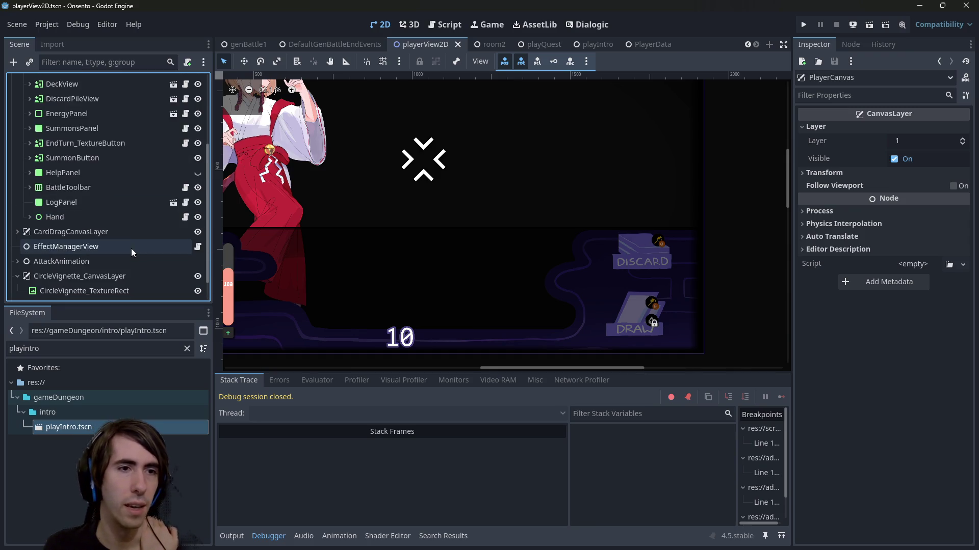
scroll(57, 224, "down", 1)
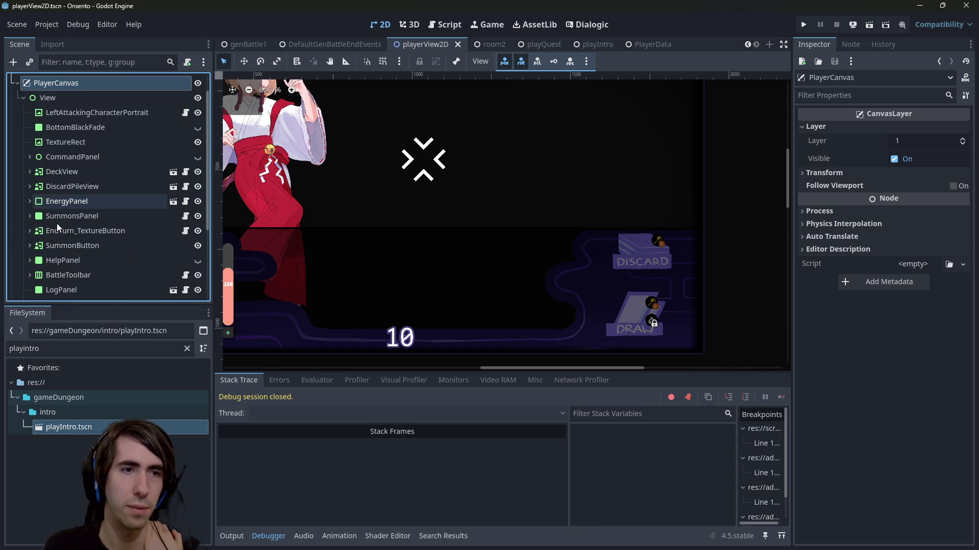
scroll(69, 270, "down", 1)
Inspect LogPanel and expand DiscardPileView, DeckView and Cost_TextureRect in the tree
left_click(76, 260)
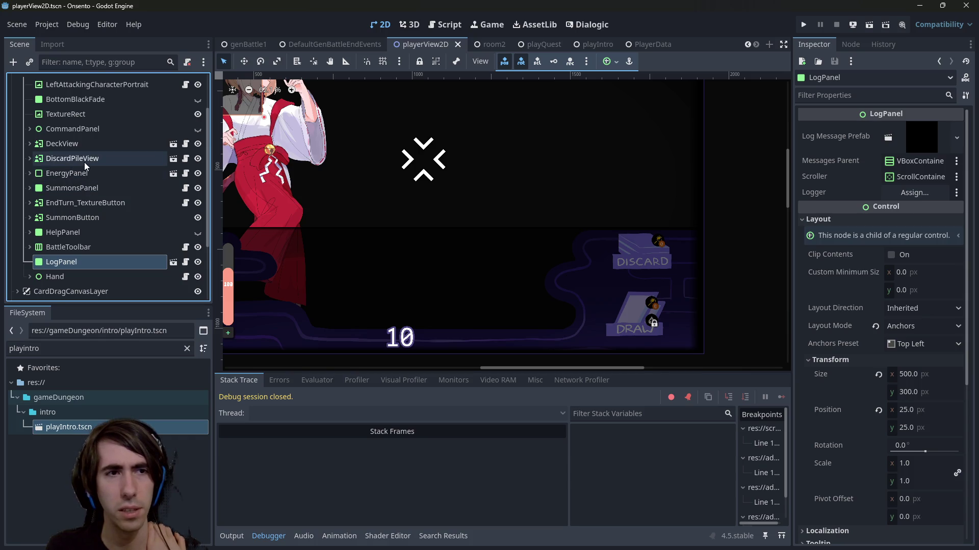
left_click(28, 159)
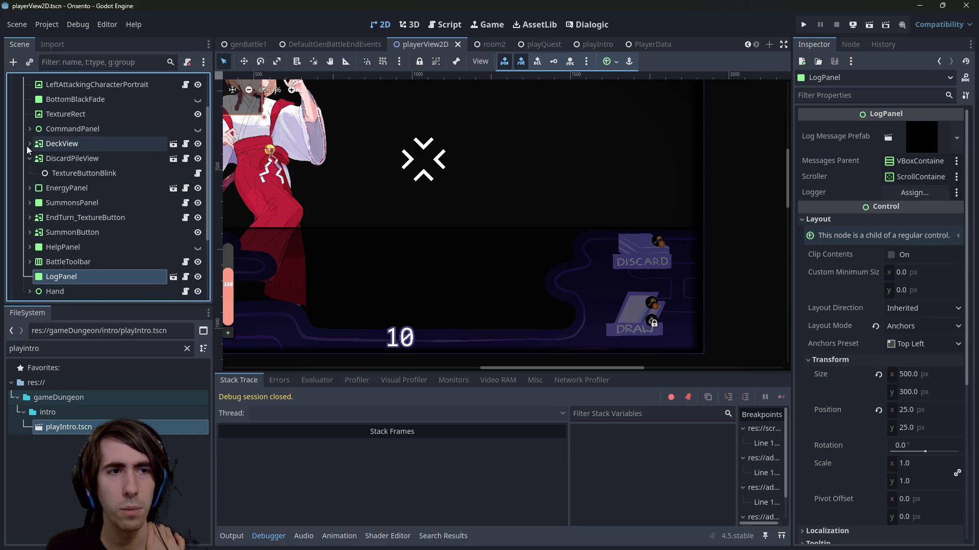
left_click(27, 145)
left_click(40, 202)
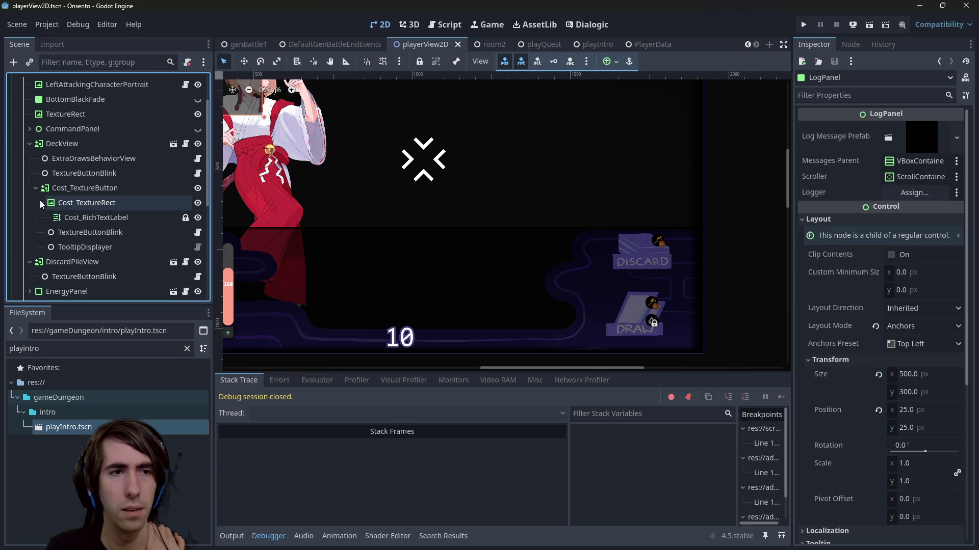
Locate DeckView on the canvas, select it, and open the deckView scene in its own tab
left_click(62, 144)
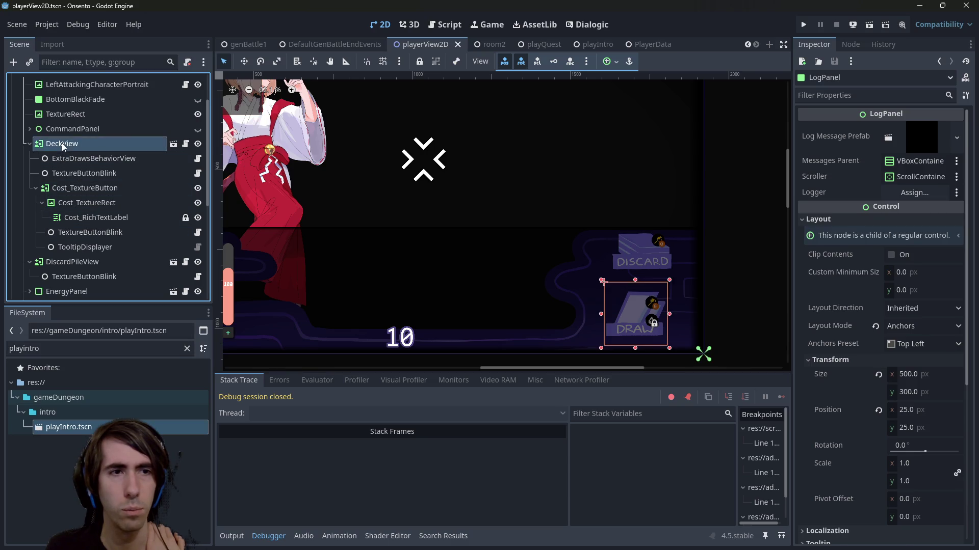
left_click(587, 269)
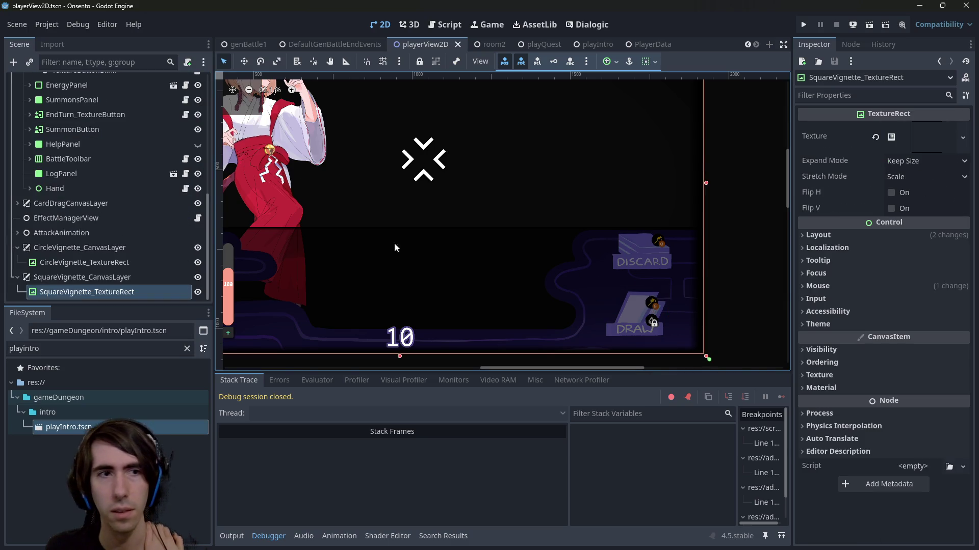
scroll(114, 193, "up", 5)
scroll(113, 192, "up", 2)
left_click(106, 197)
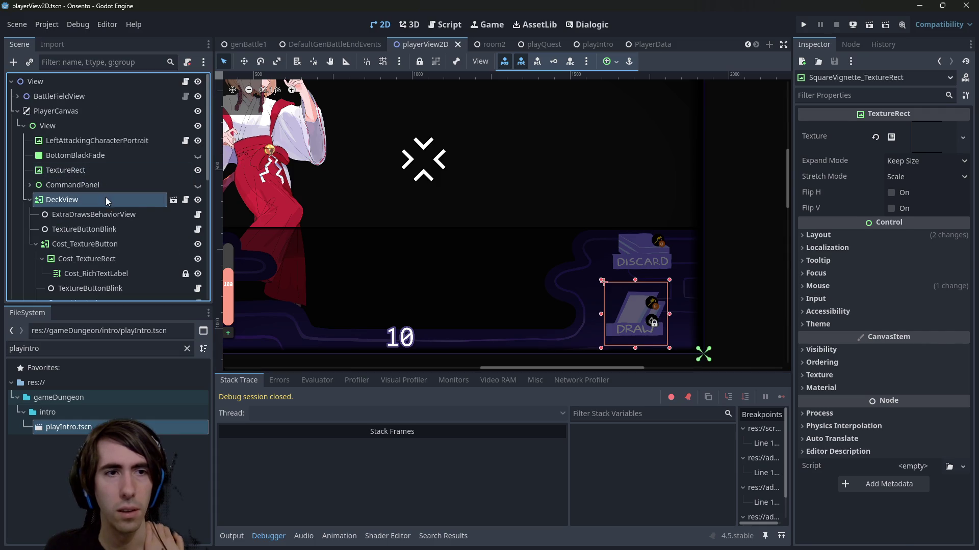
left_click(173, 200)
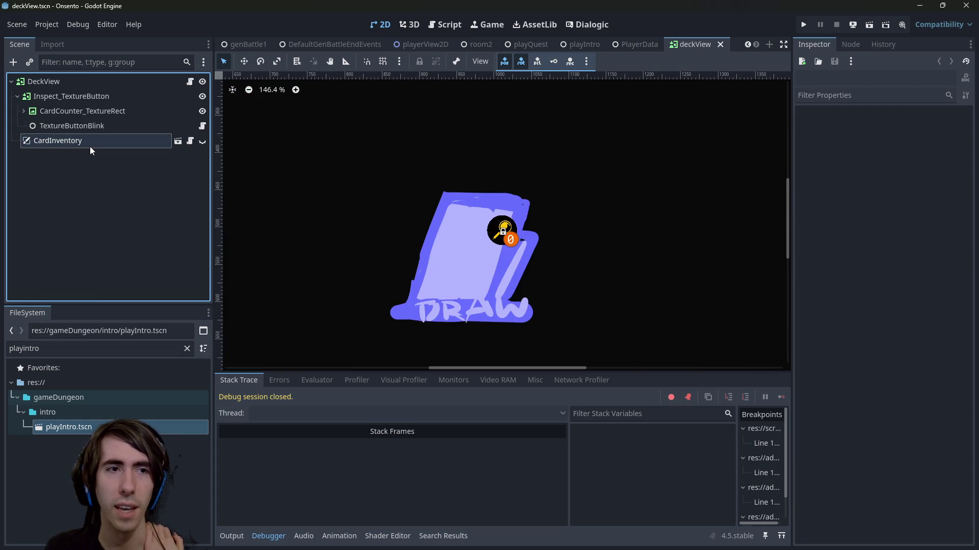
Set CardInventory's canvas Layer to 2 and save deckView.tscn
left_click(910, 261)
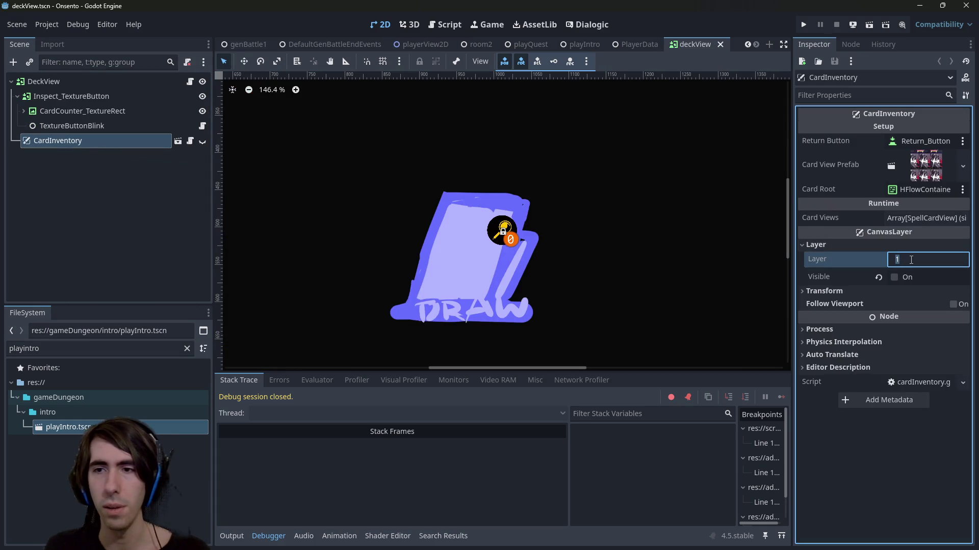
type("2")
key("Return")
key("ctrl+s")
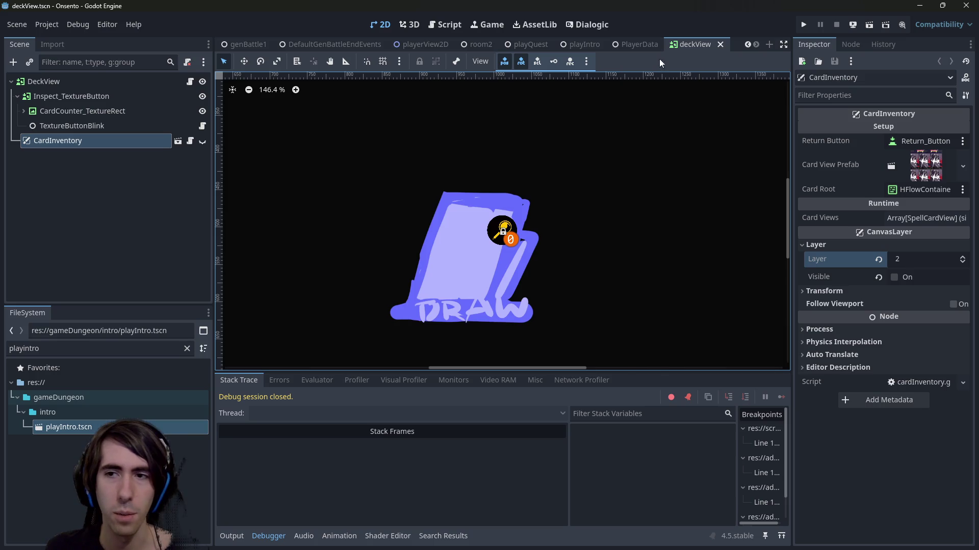
mouse_move(822, 262)
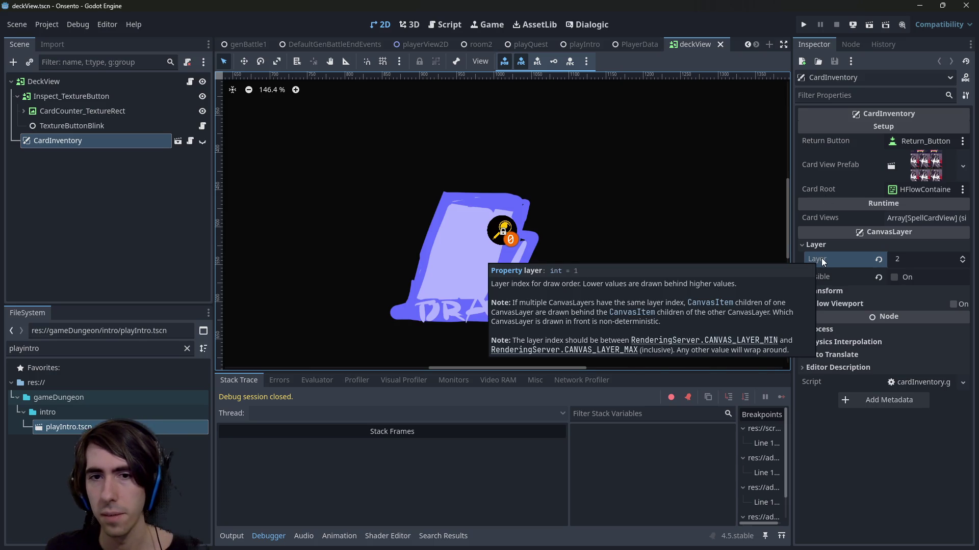
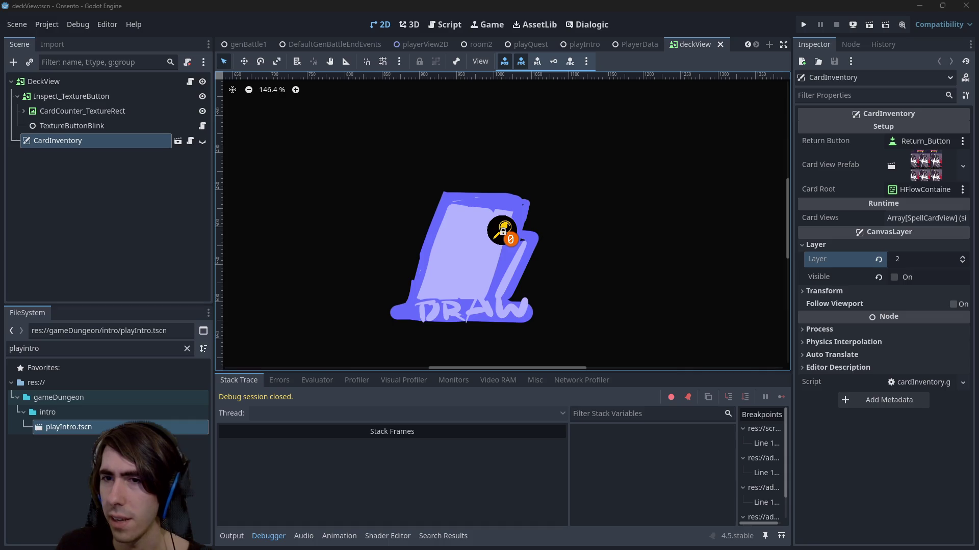
Read the search results and a Reddit thread about z_index and canvas layer ordering
key("alt+Tab")
scroll(440, 230, "down", 2)
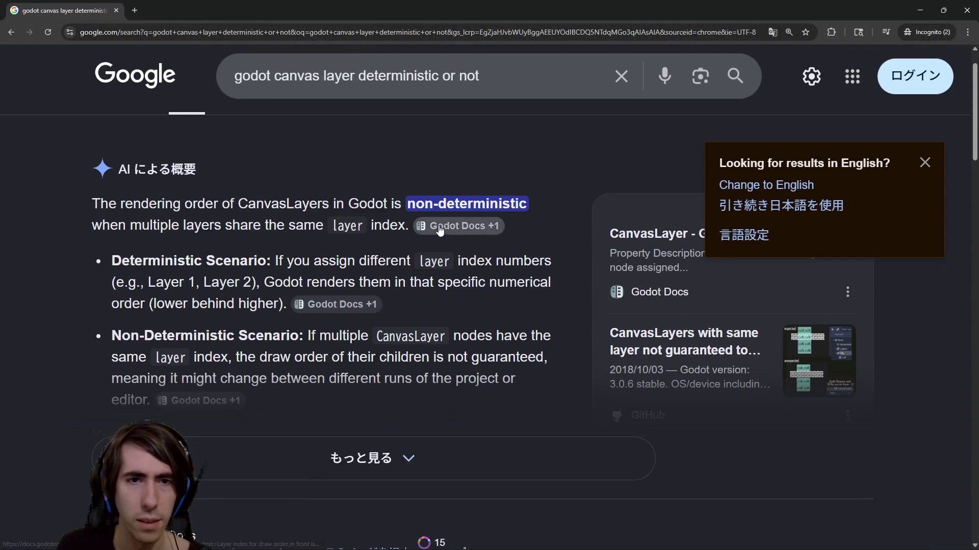
scroll(440, 230, "down", 1)
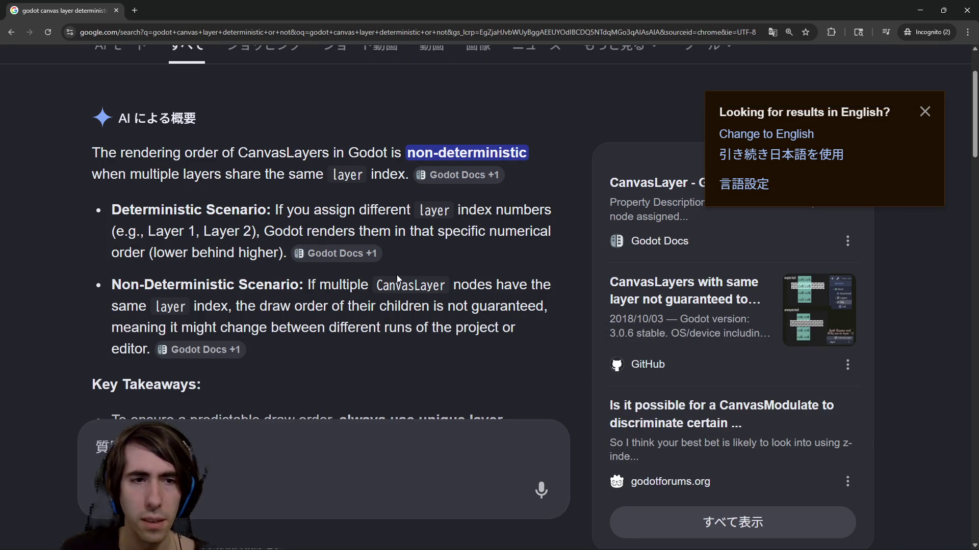
scroll(399, 279, "down", 1)
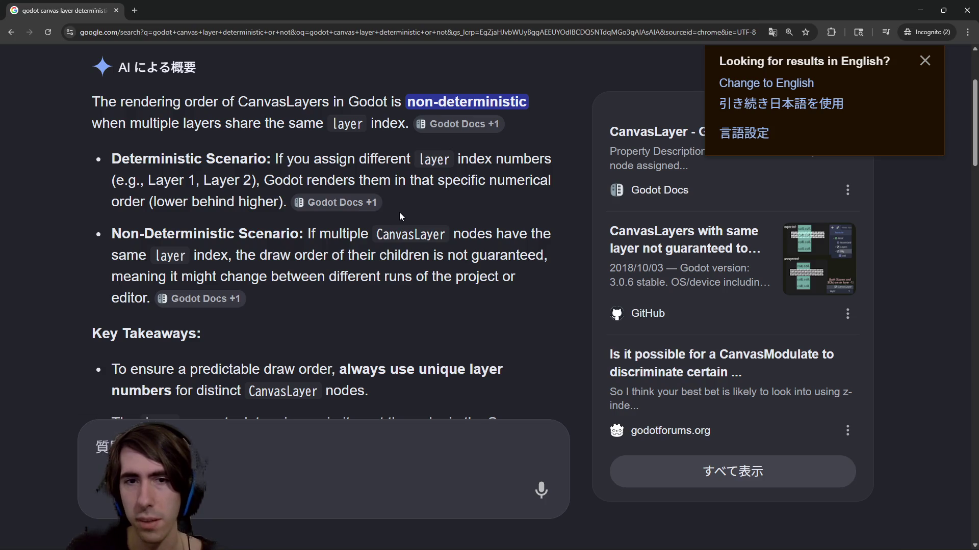
scroll(377, 231, "down", 2)
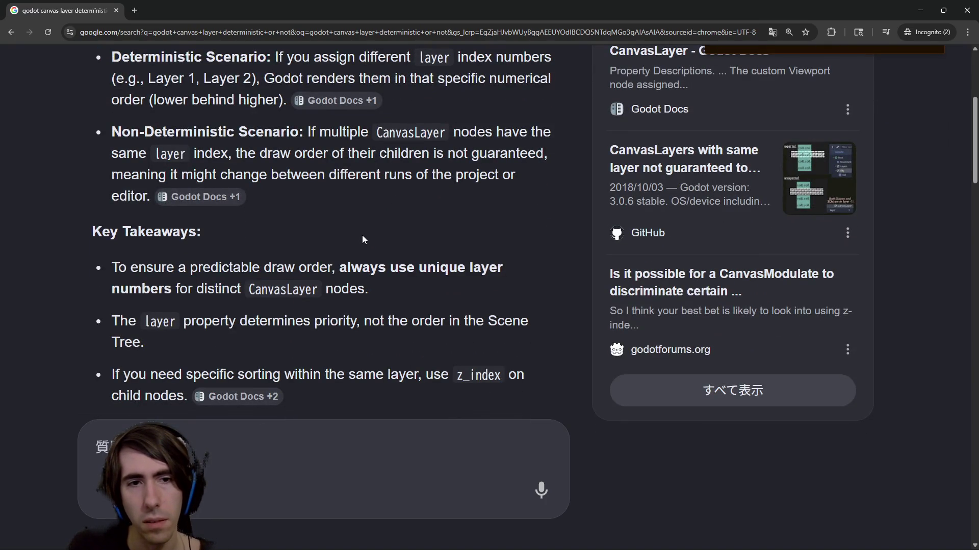
scroll(362, 235, "down", 1)
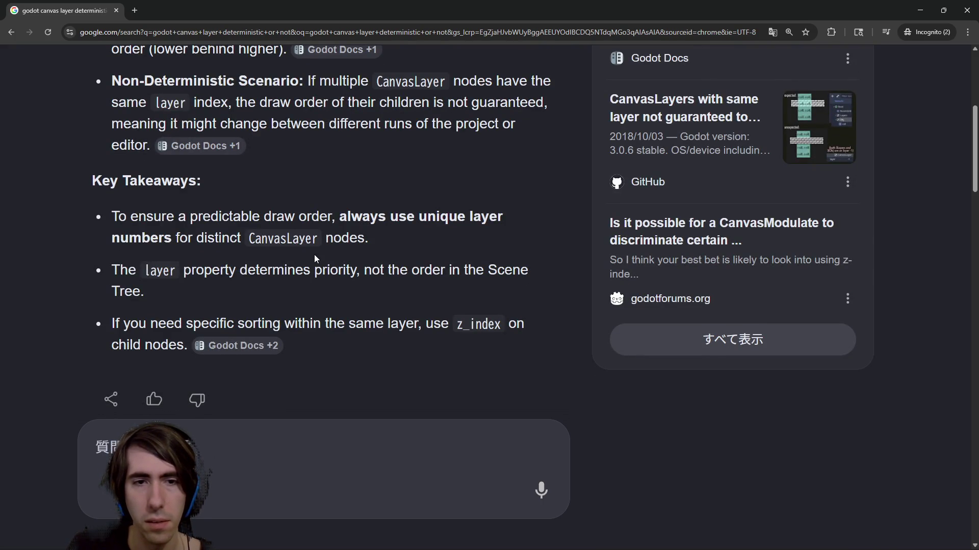
left_click_drag(348, 325, 356, 350)
left_click(359, 331)
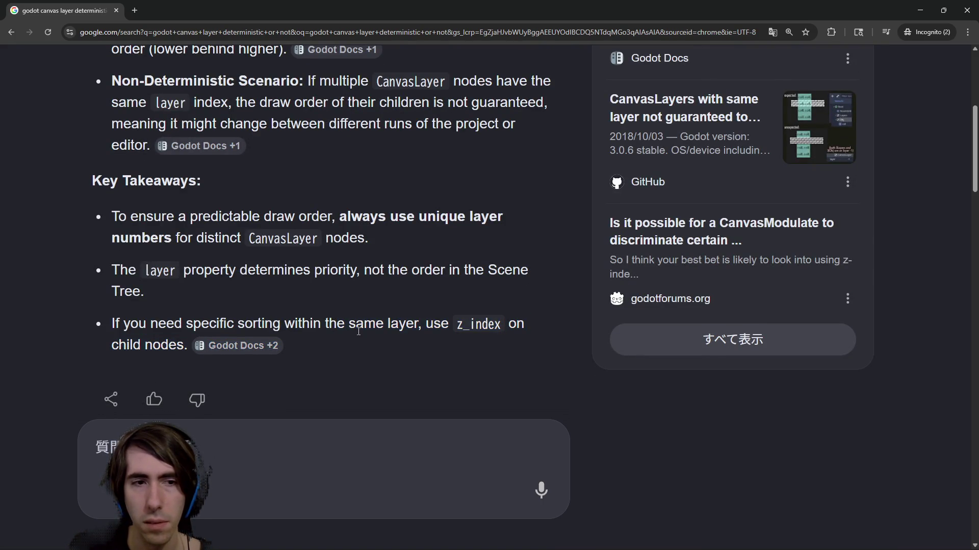
scroll(358, 331, "down", 8)
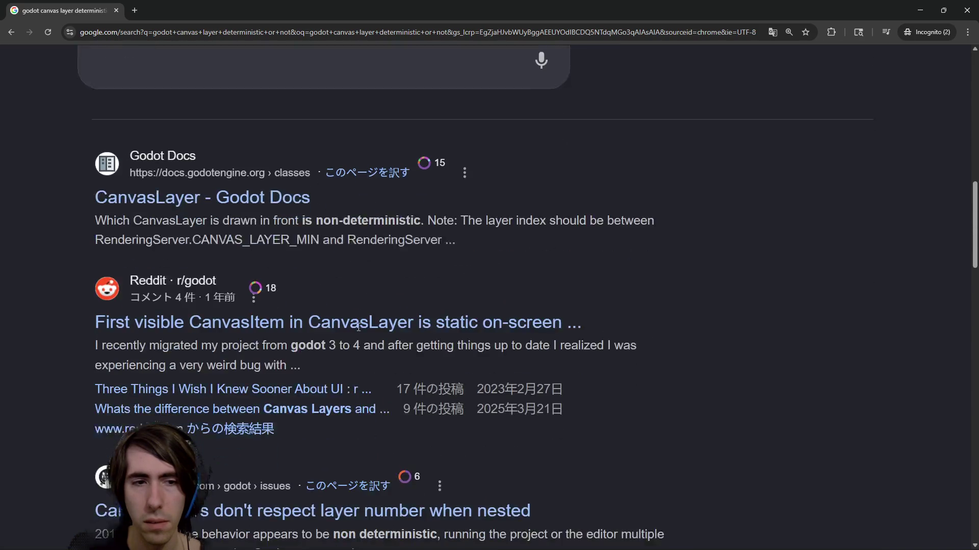
middle_click(372, 308)
left_click(177, 7)
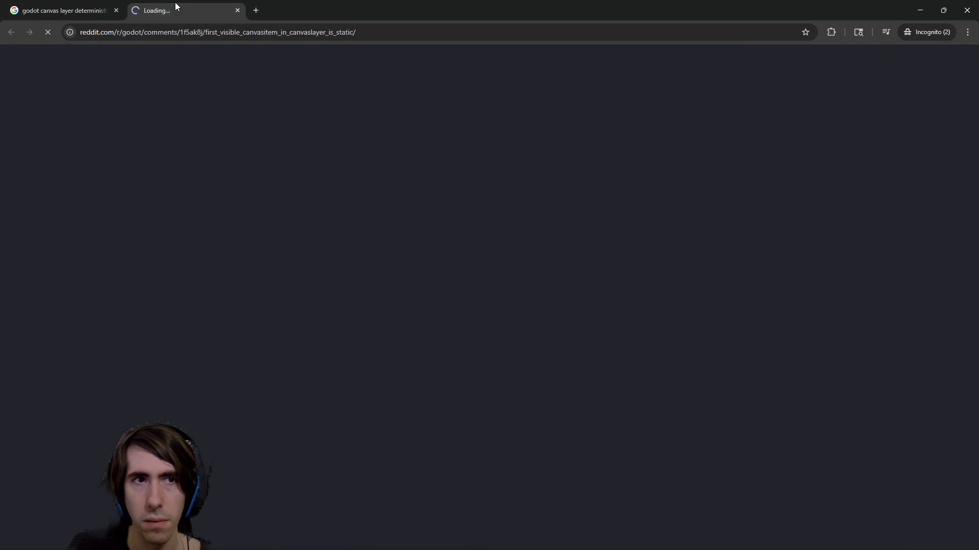
left_click(61, 10)
scroll(289, 223, "down", 1)
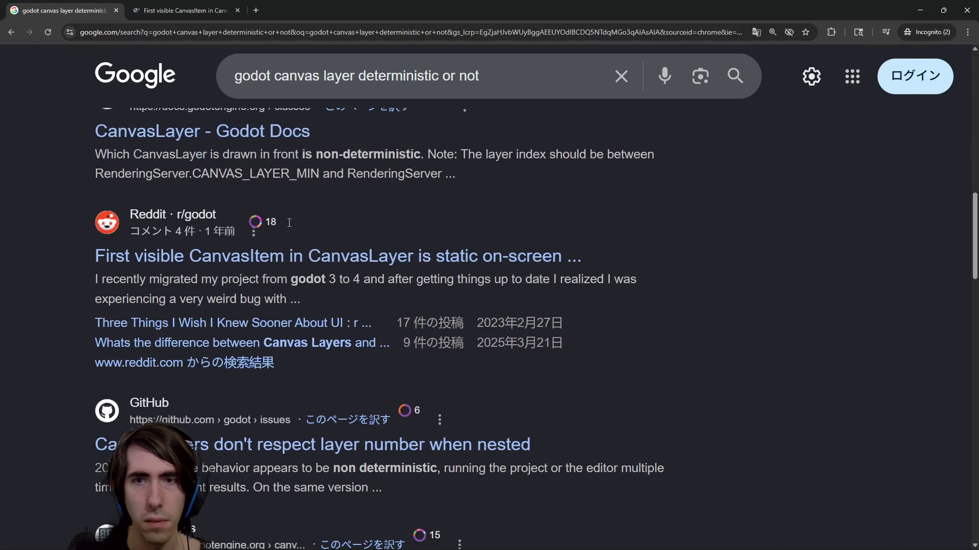
scroll(289, 222, "down", 2)
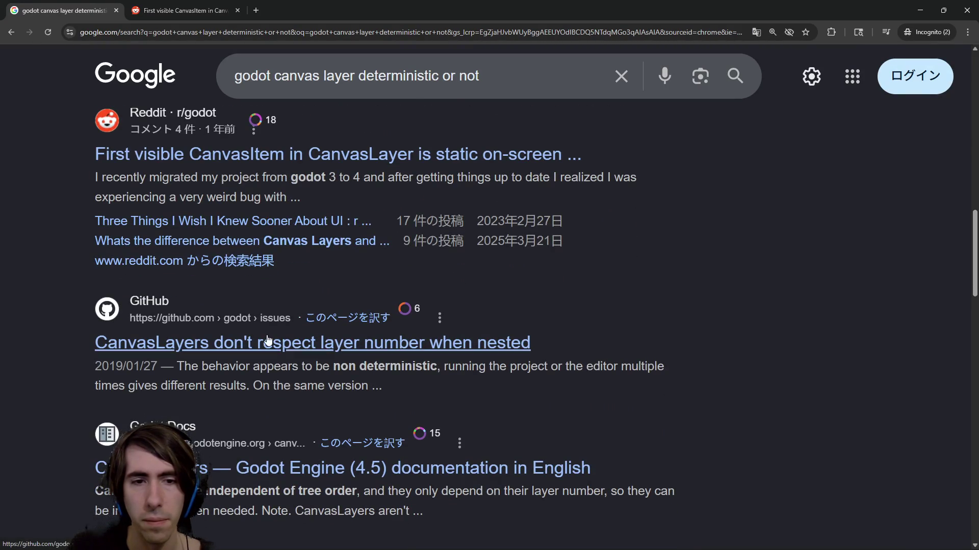
key("alt+Tab")
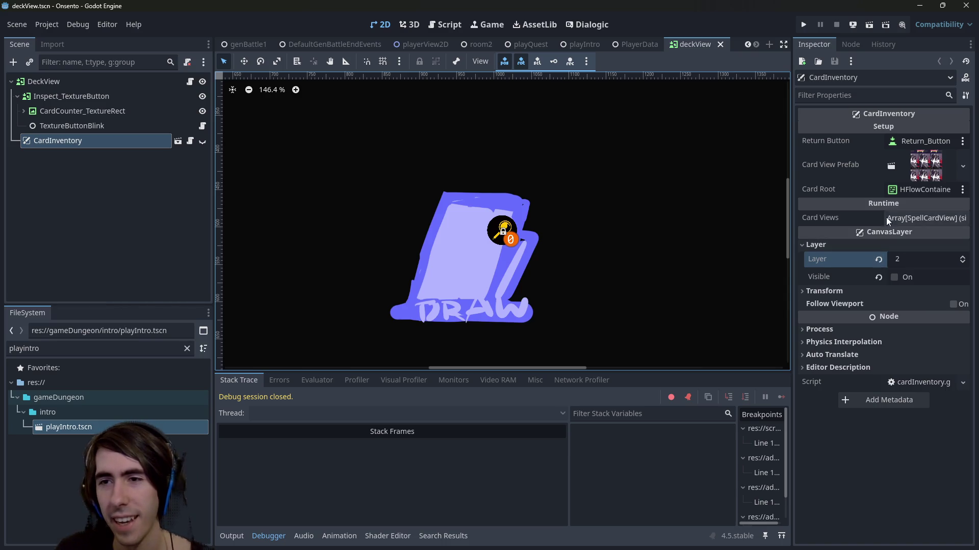
Try a different CardInventory layer, undo it, then open DiscardPileView from playerView2D
left_click(878, 258)
left_click(917, 259)
key("ctrl+z")
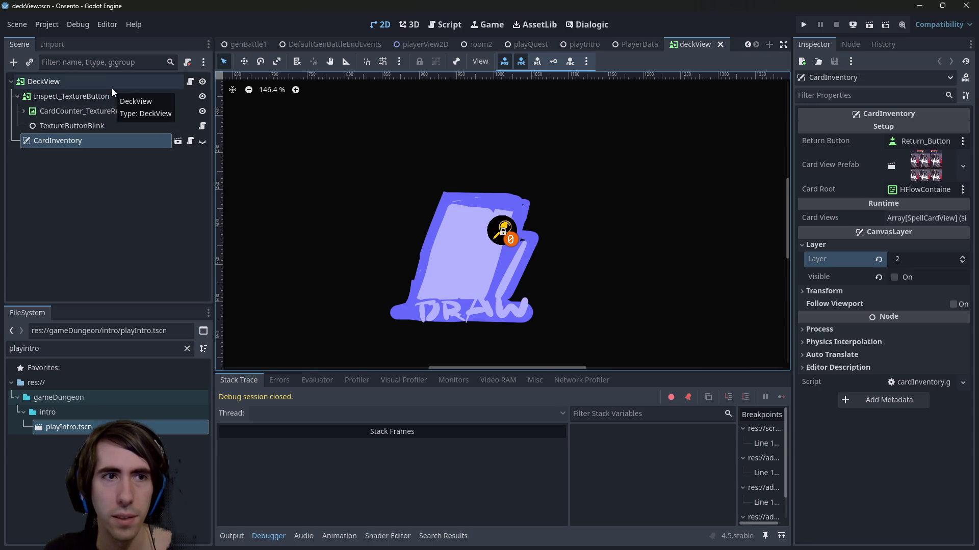
left_click(422, 46)
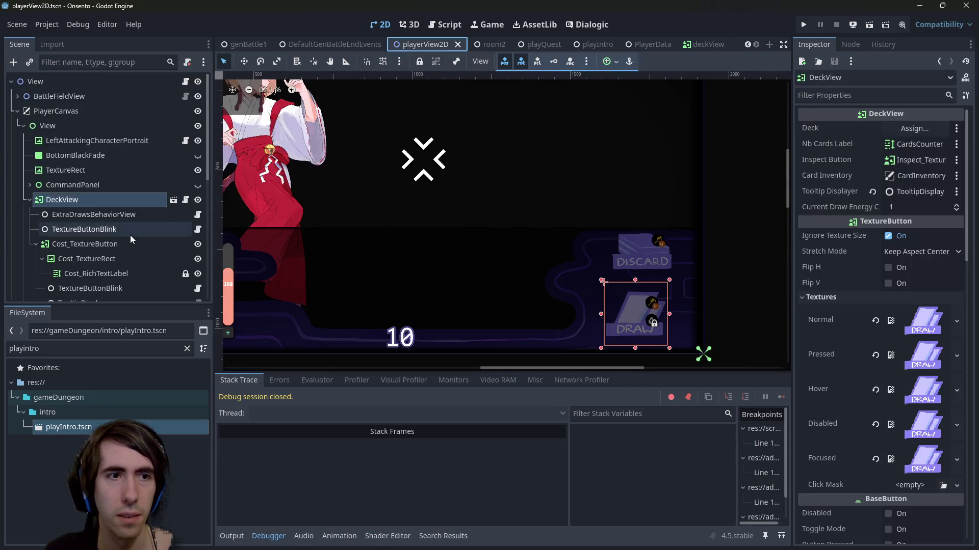
left_click(29, 172)
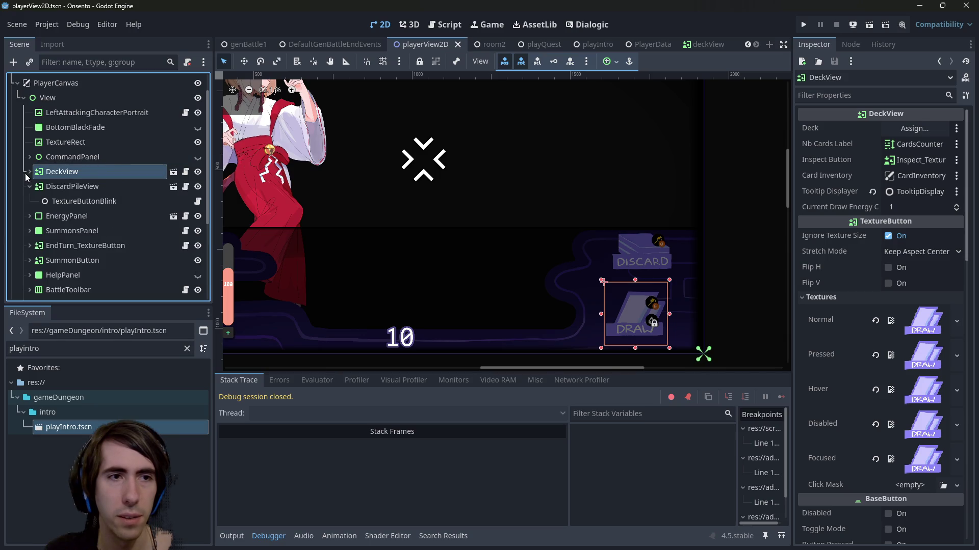
left_click(174, 187)
Set DiscardPileView's CardInventory CanvasLayer layer to 2, save, and return to playerView2D
left_click(71, 159)
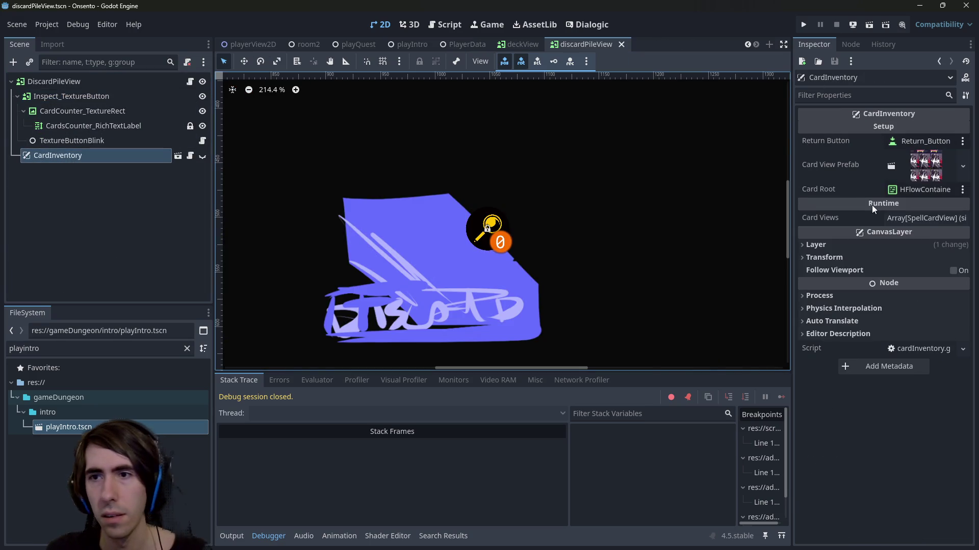
left_click(878, 252)
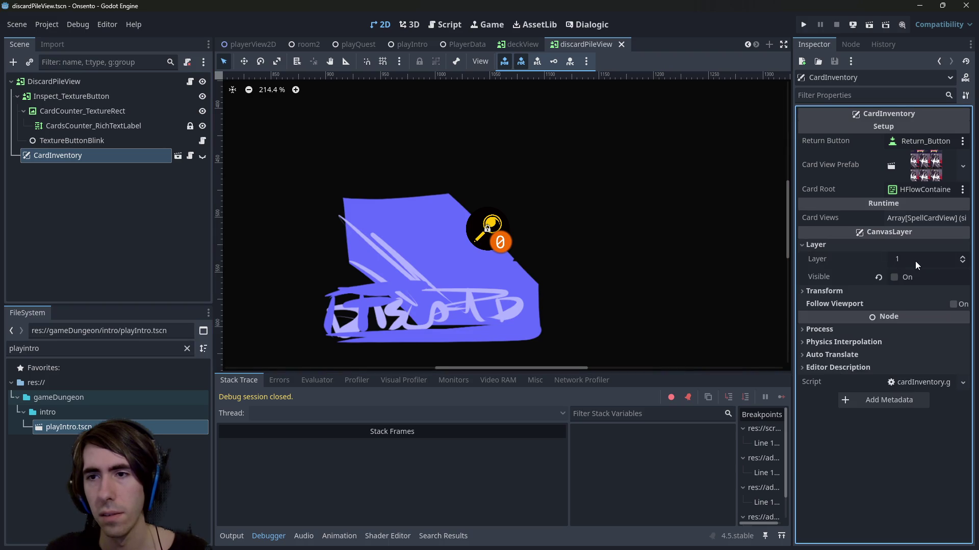
left_click(916, 260)
type("2")
key("Return")
key("ctrl+s")
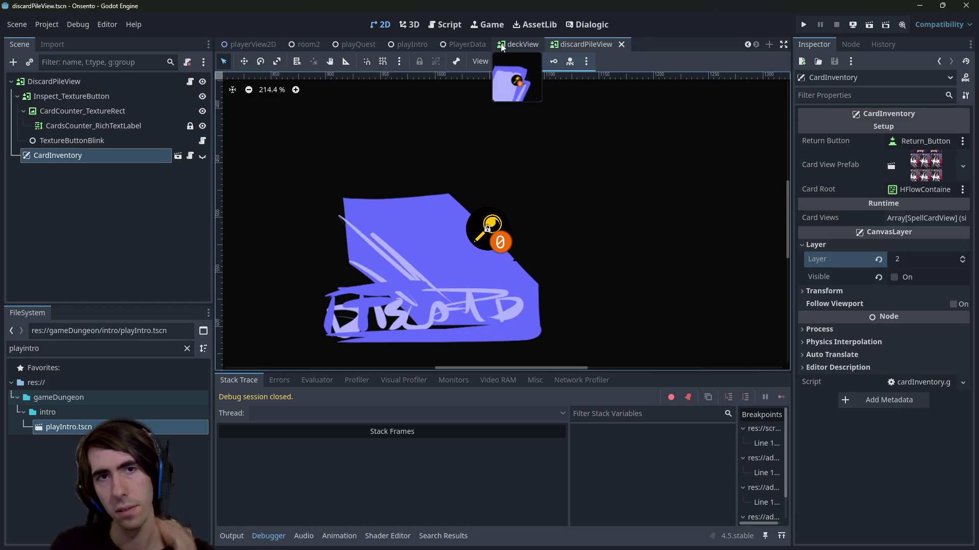
left_click(249, 45)
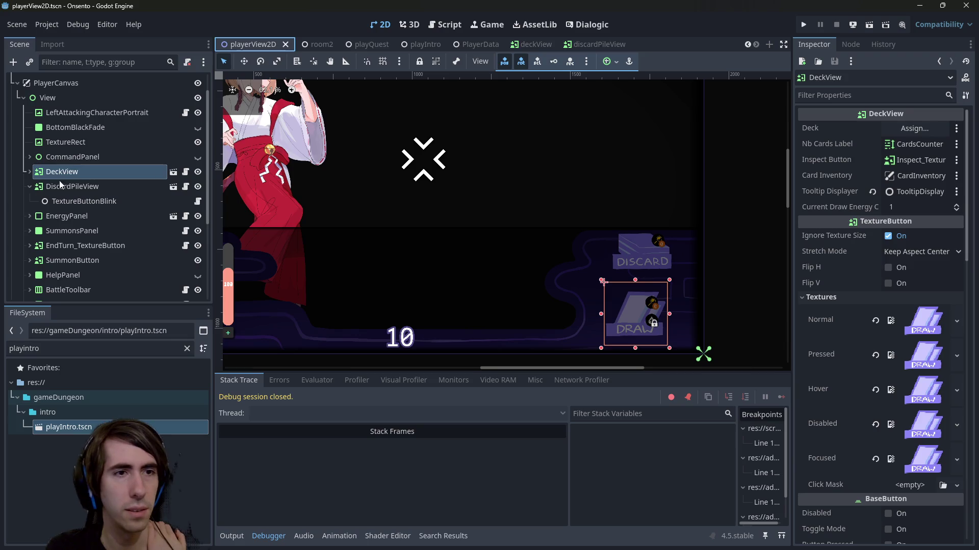
Set the CardDragCanvasLayer's layer to 3 and save playerView2D
left_click(51, 185)
left_click(25, 189)
left_click(85, 201)
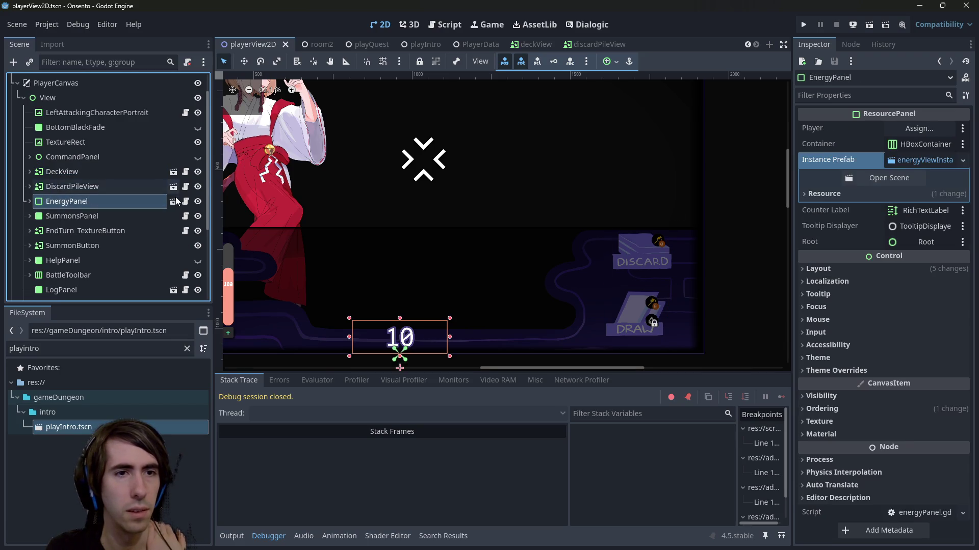
scroll(95, 233, "down", 1)
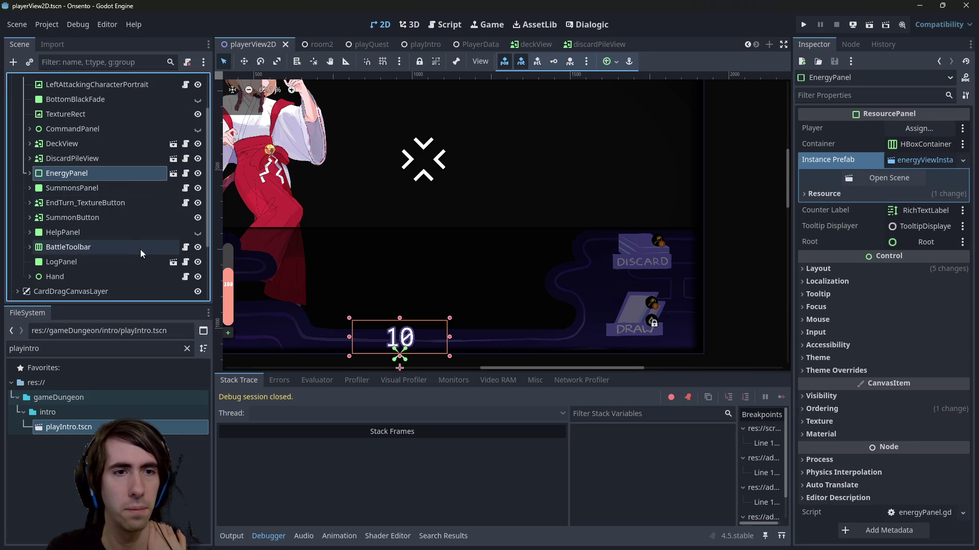
left_click(87, 247)
scroll(86, 252, "down", 1)
left_click(81, 263)
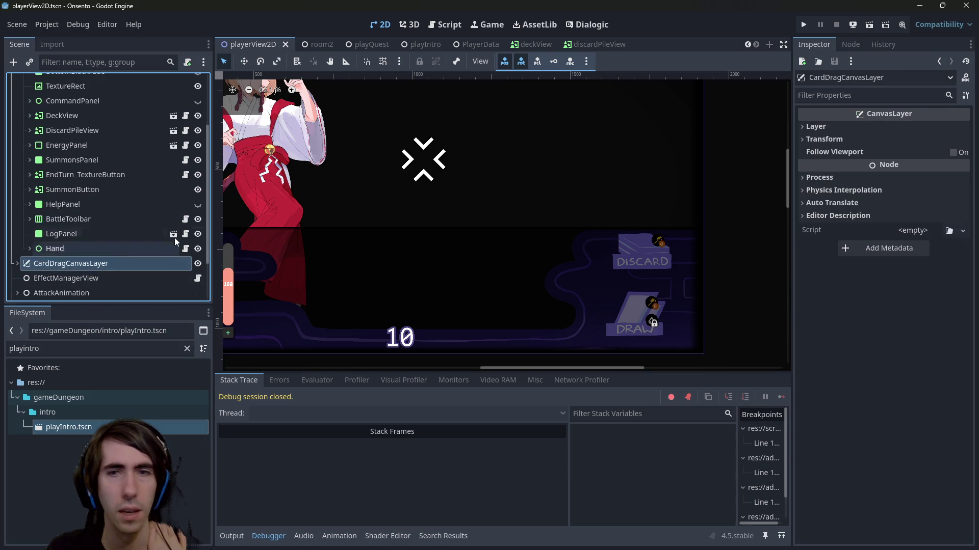
left_click(840, 128)
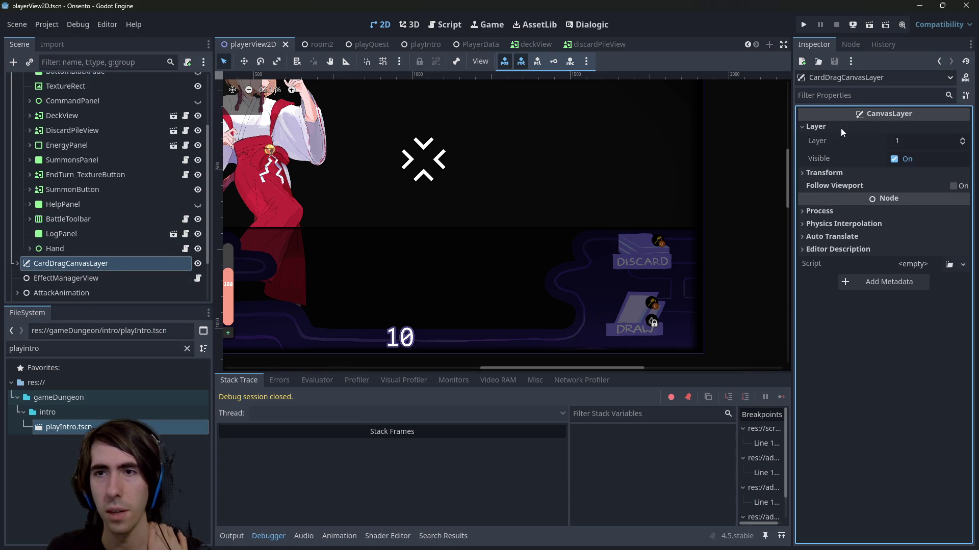
left_click(911, 136)
type("3")
key("Return")
key("ctrl+s")
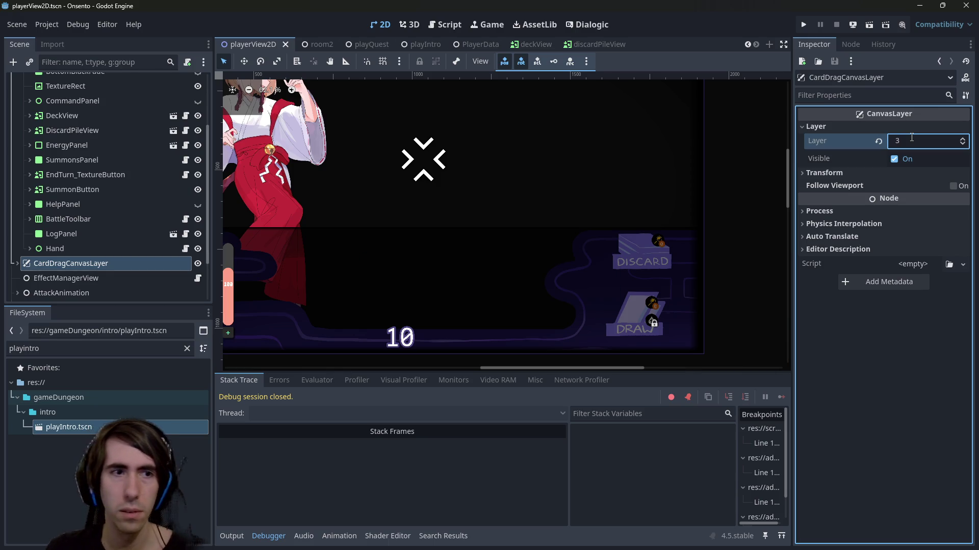
Compare the vignette layers, then hide CircleVignette_CanvasLayer and save
scroll(102, 226, "down", 2)
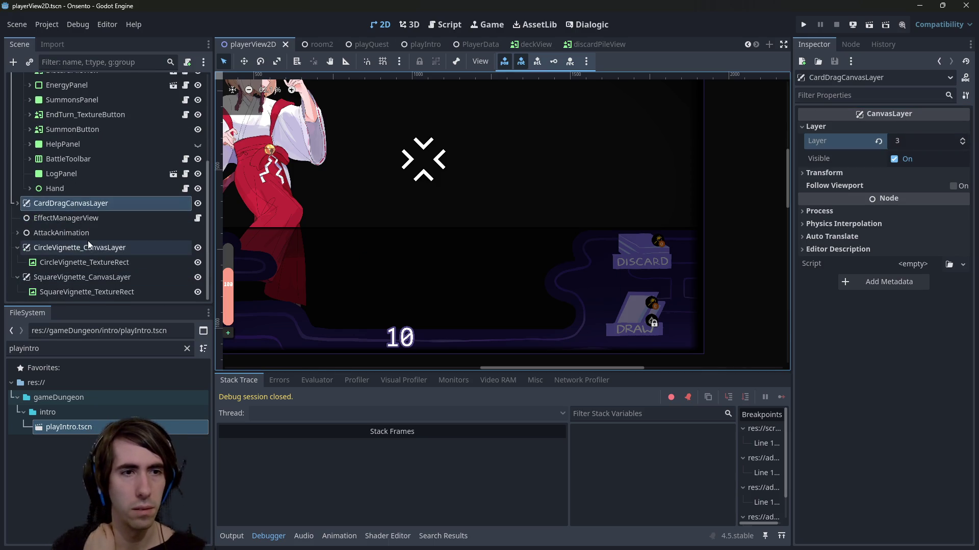
left_click(88, 243)
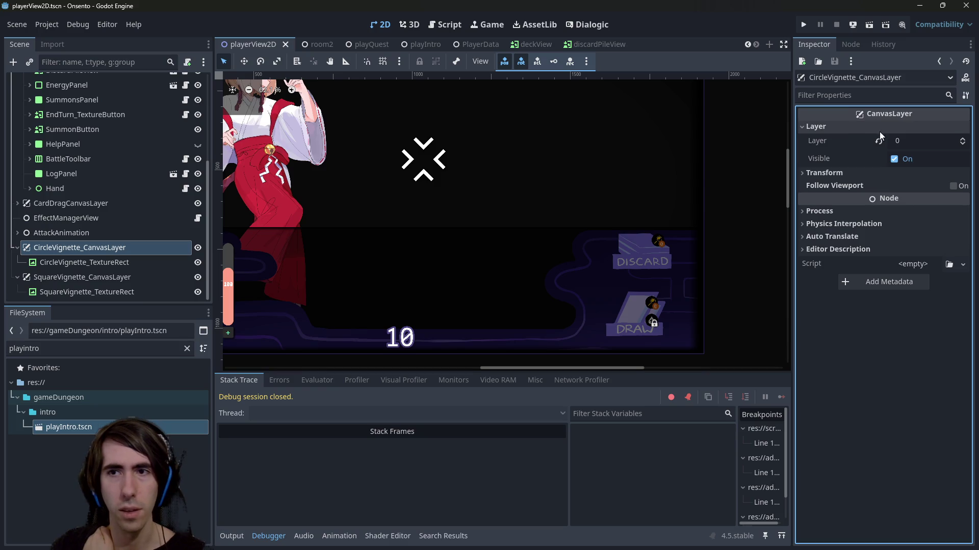
left_click(91, 273)
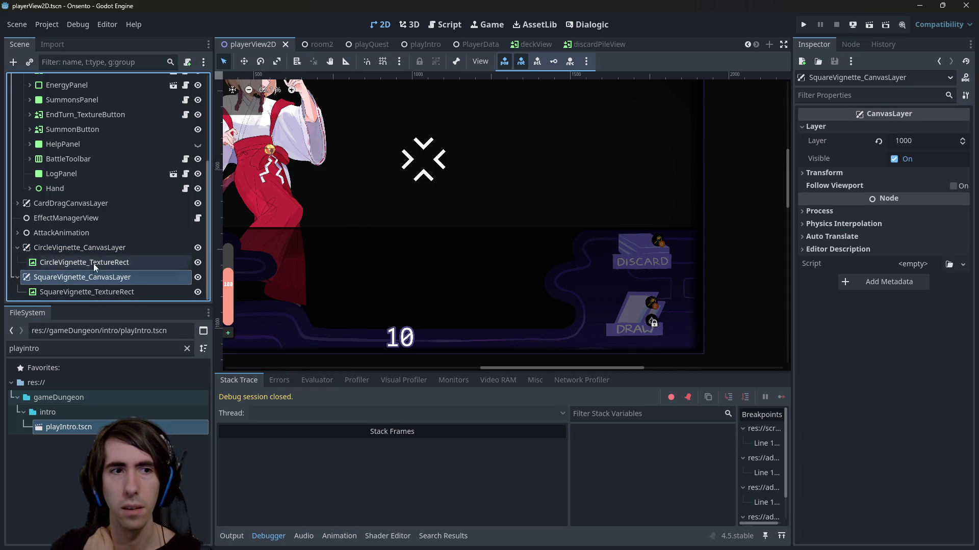
left_click(97, 248)
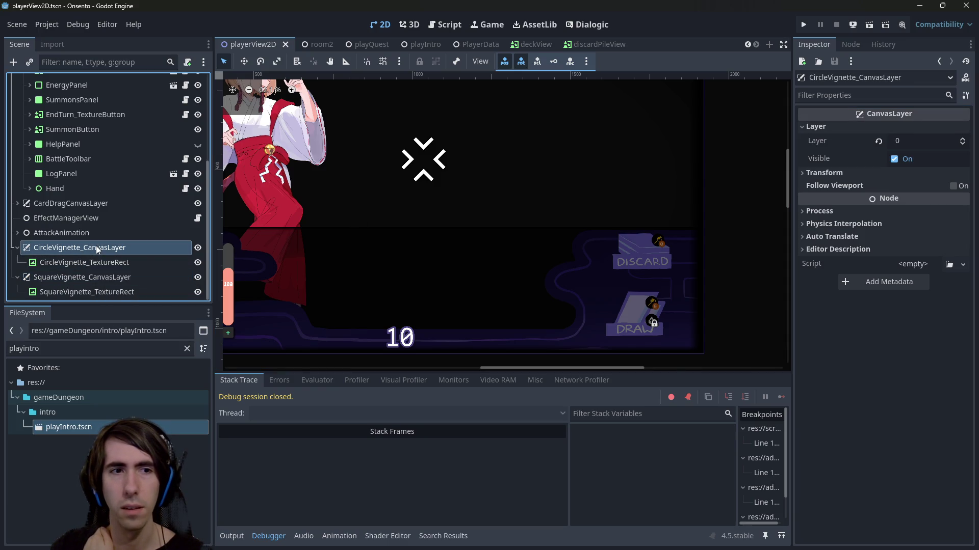
left_click(198, 247)
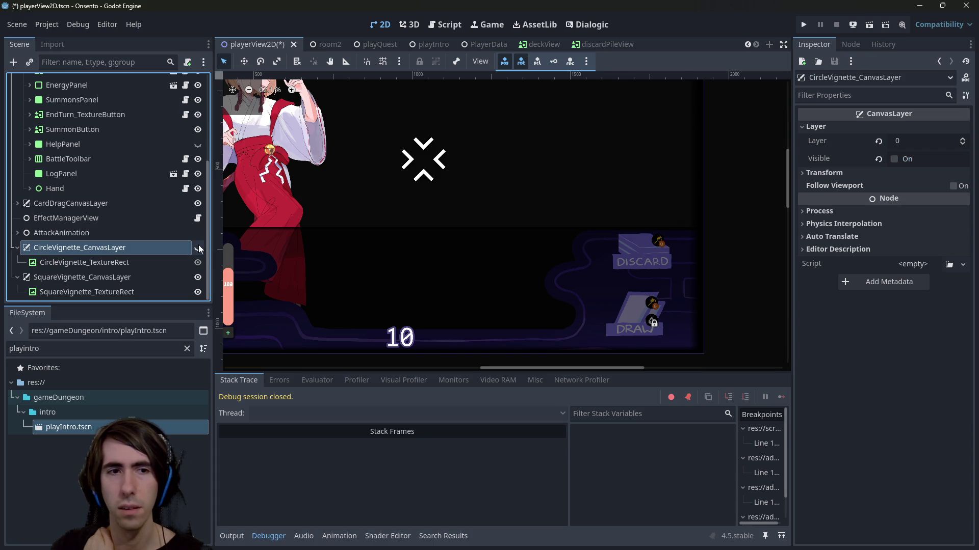
key("ctrl+s")
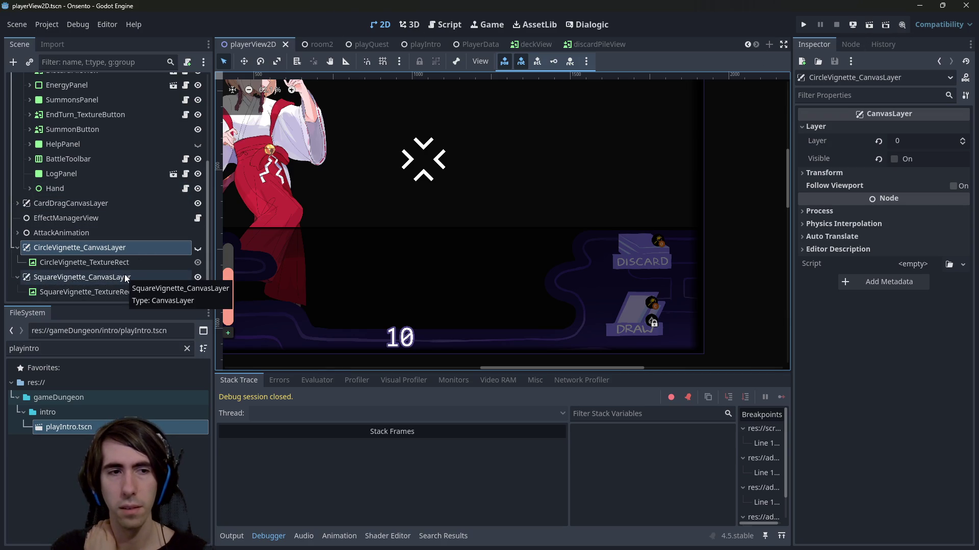
Hide CircleVignette_TextureRect after checking the square vignette's layer, and save
left_click(121, 282)
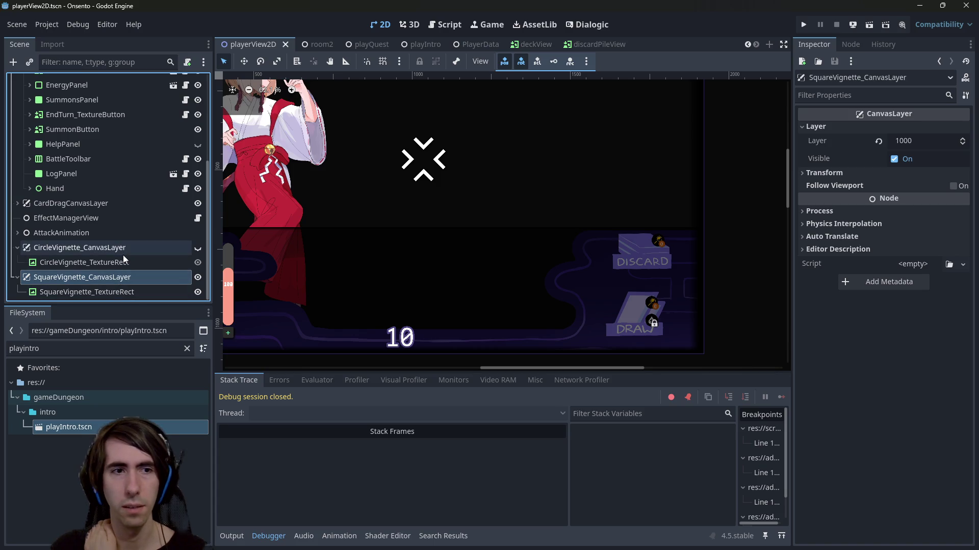
left_click(123, 255)
left_click(127, 262)
left_click(198, 262)
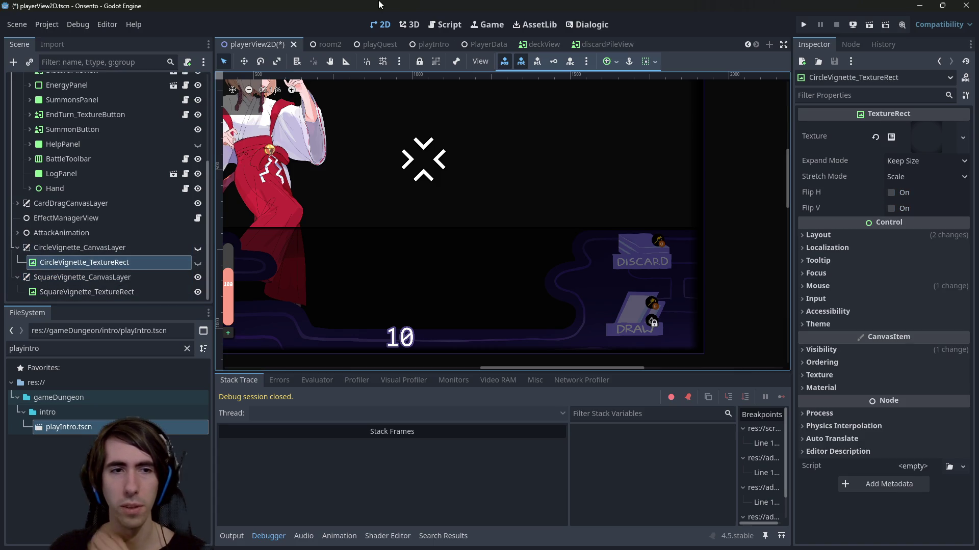
key("ctrl+s")
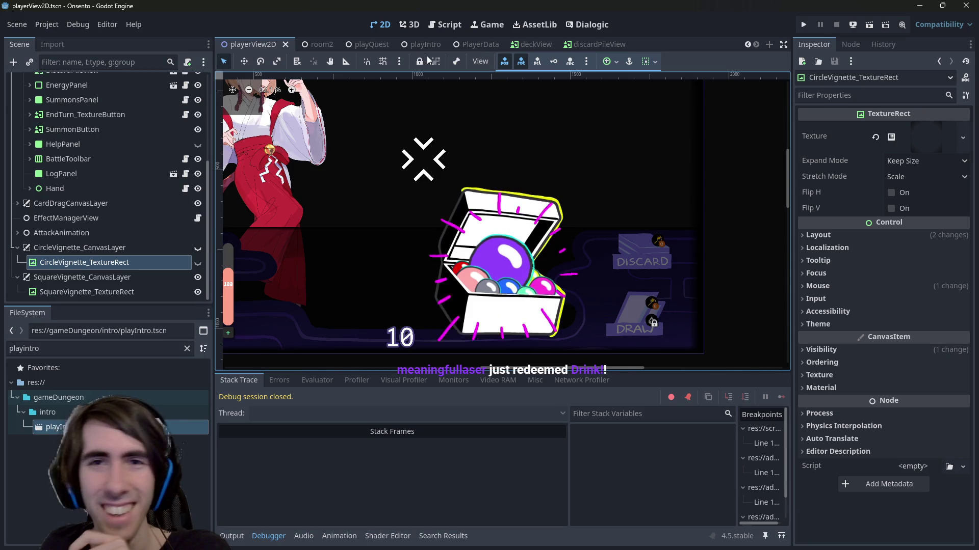
Run the playQuest scene with F6 to test the game
left_click(389, 39)
key("F6")
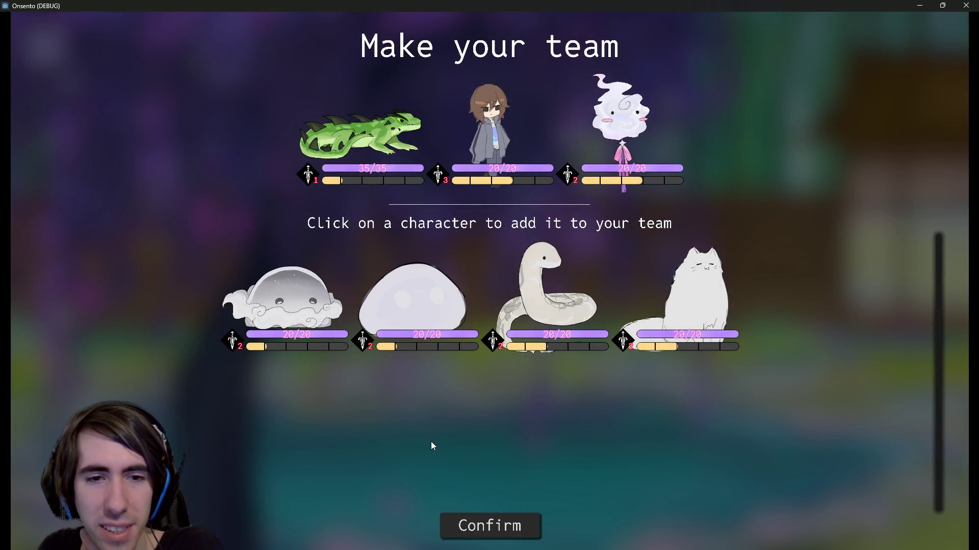
Confirm the team, place the green lizard in the battle line, and close the game
left_click(503, 521)
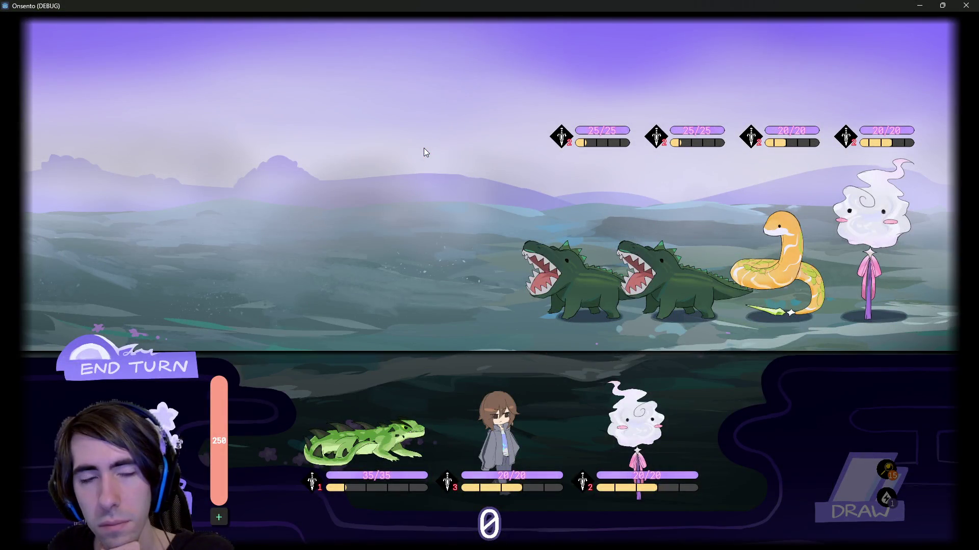
left_click(365, 443)
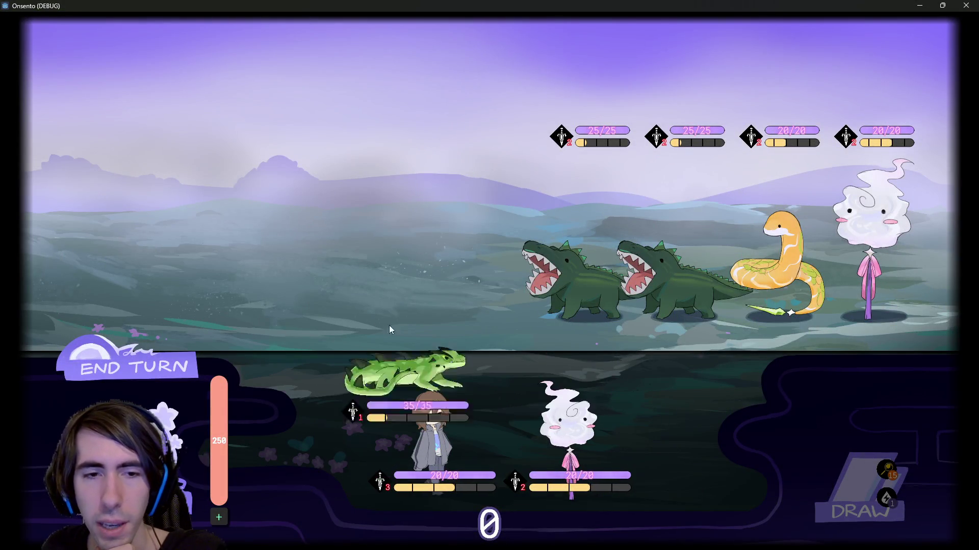
left_click(966, 5)
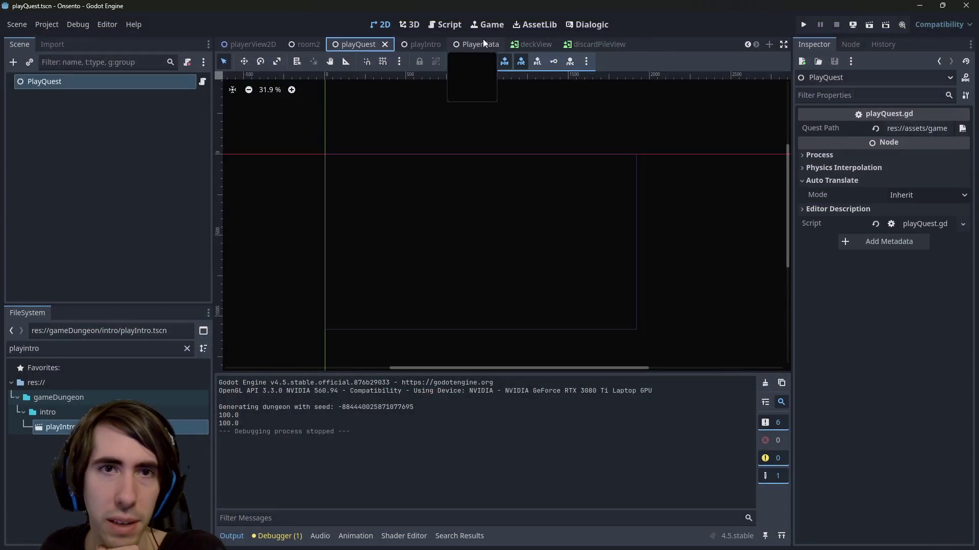
Run and stop the playIntro scene, then switch to the room2 scene
left_click(442, 48)
left_click(869, 24)
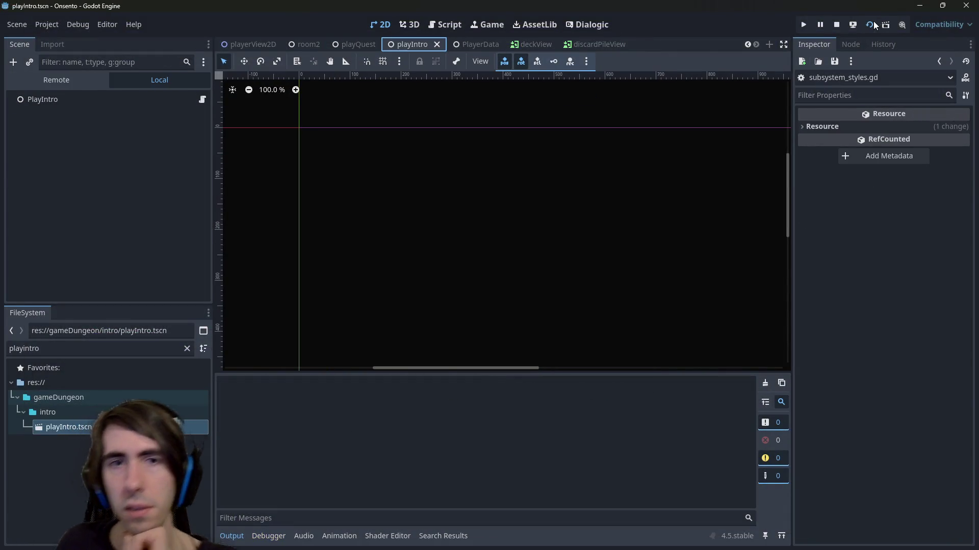
left_click(460, 152)
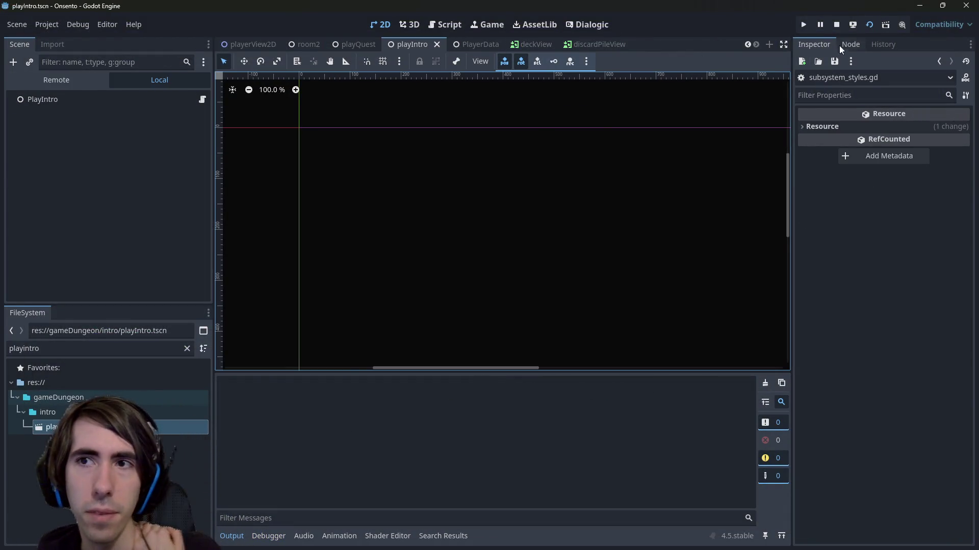
left_click(836, 24)
left_click(309, 45)
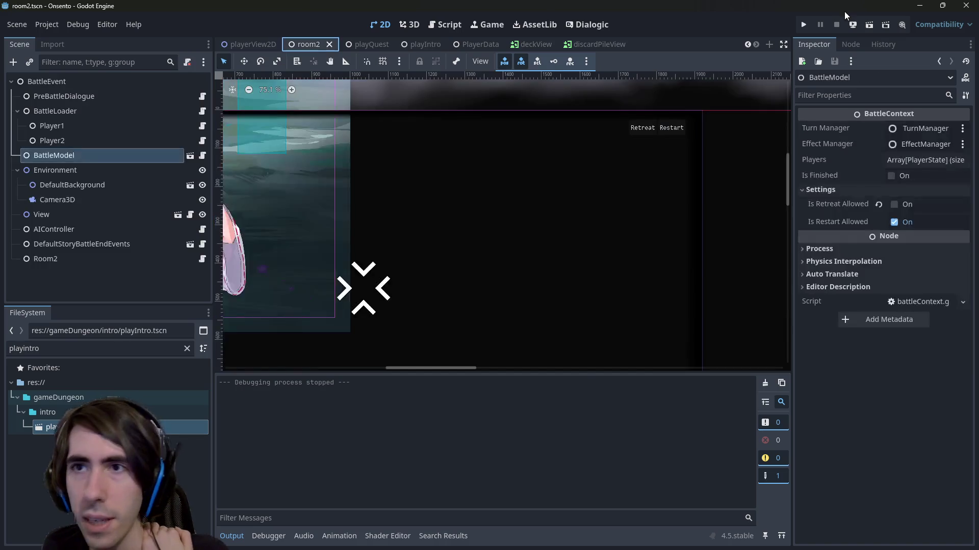
Run room2 and open and close the draw pile view four times to check its cards
left_click(869, 25)
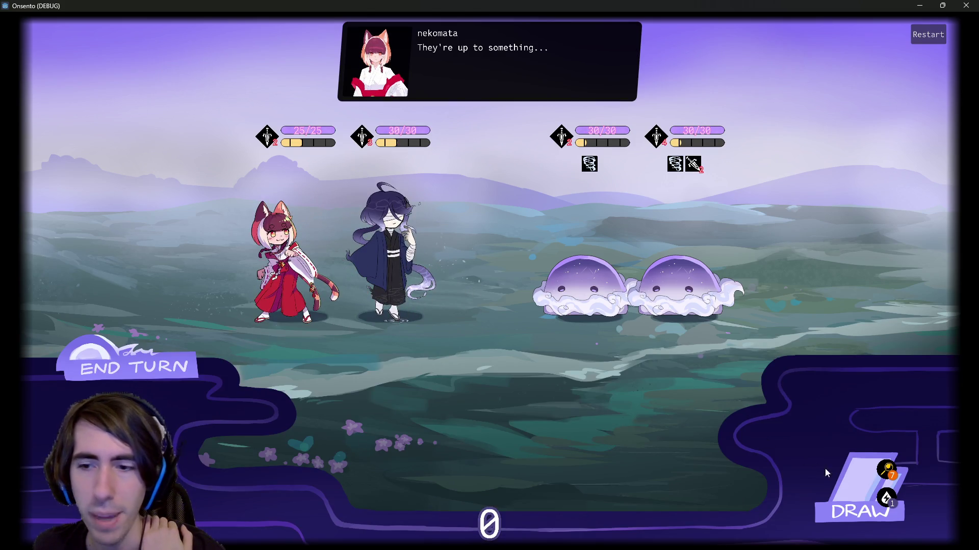
left_click(886, 471)
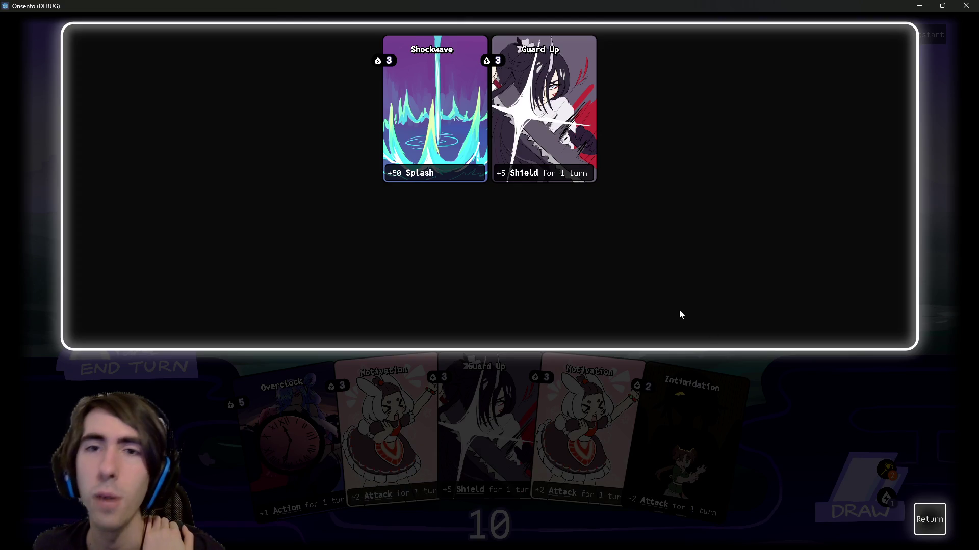
left_click(930, 520)
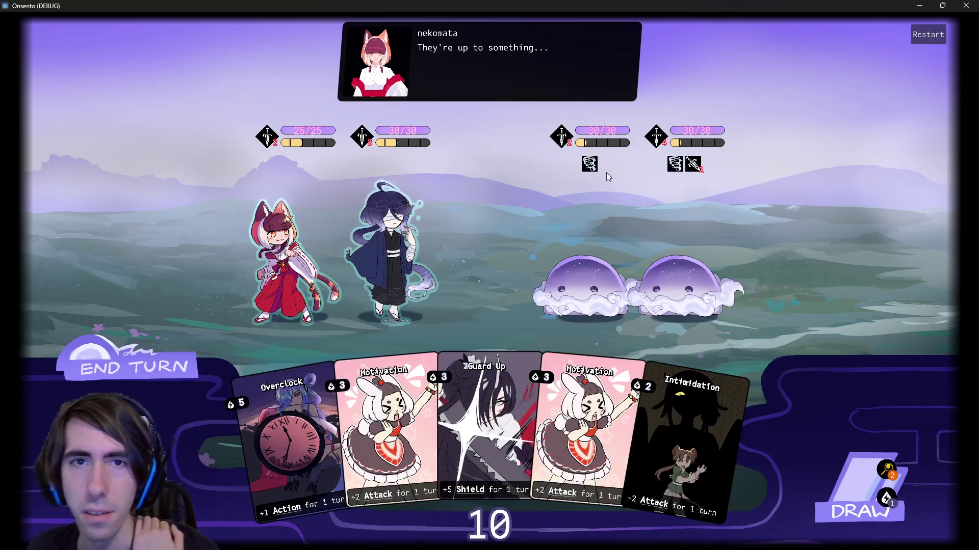
left_click(886, 474)
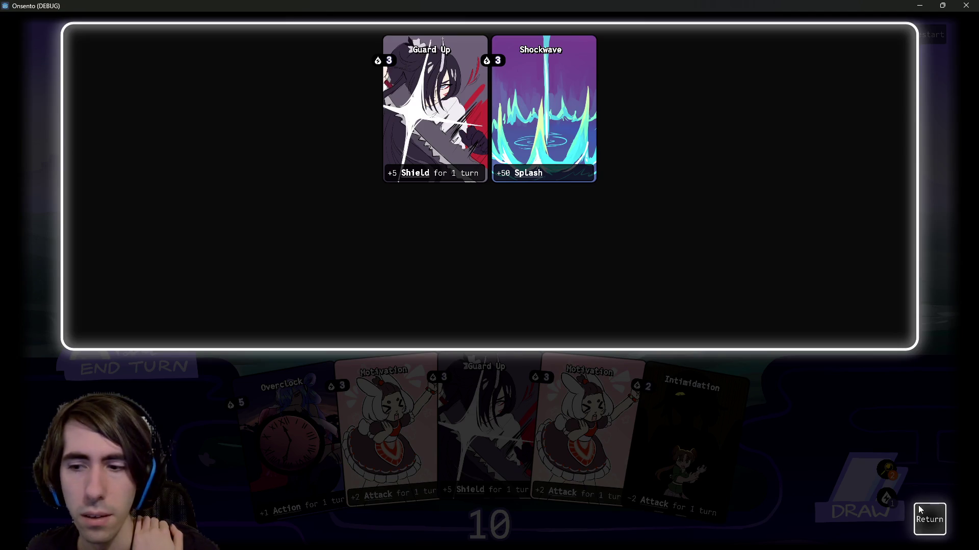
left_click(922, 514)
left_click(885, 472)
left_click(930, 519)
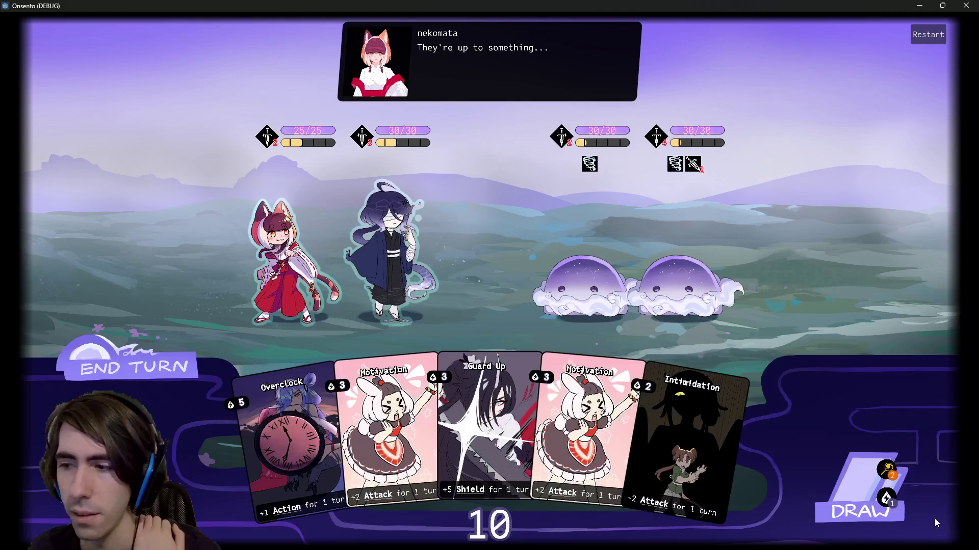
left_click(887, 470)
left_click(926, 517)
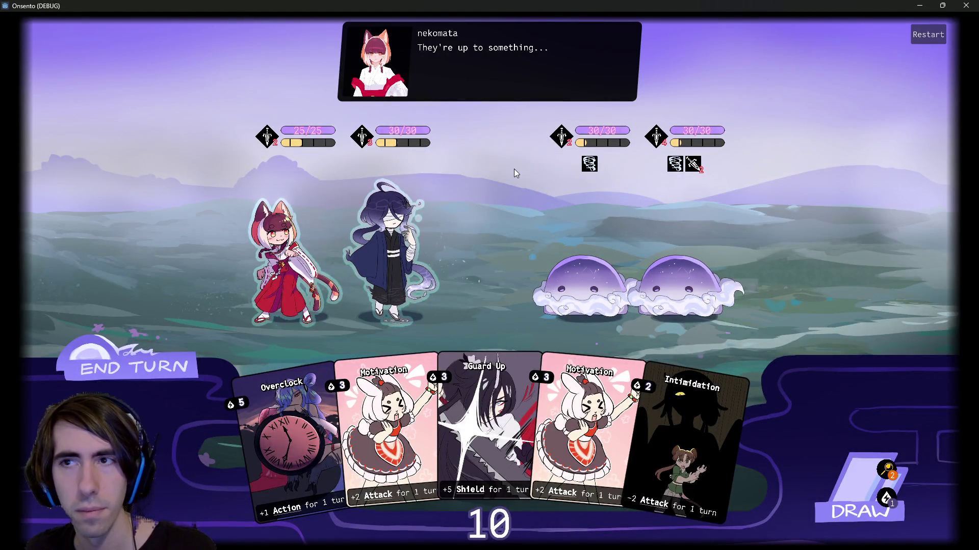
Restart the battle, play it through, then close the game window
left_click(931, 35)
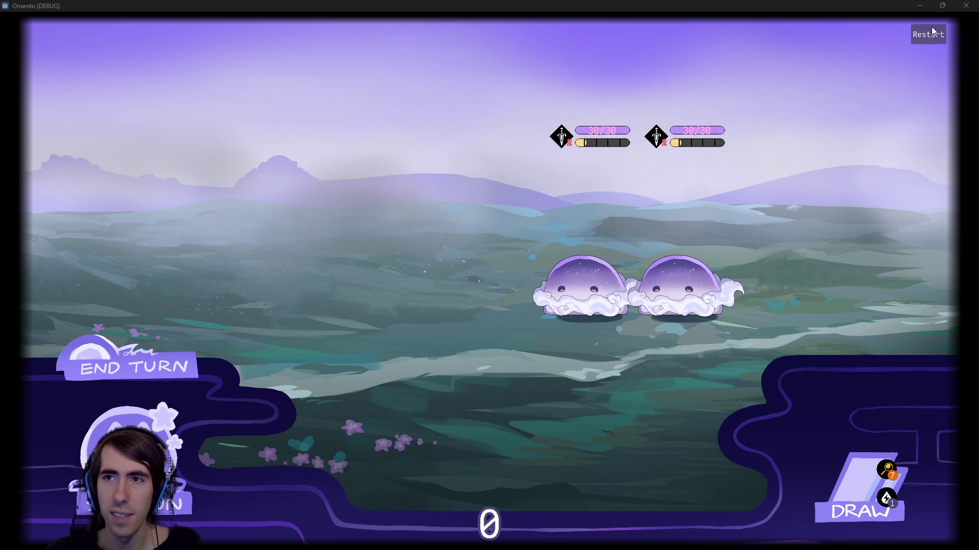
left_click(957, 10)
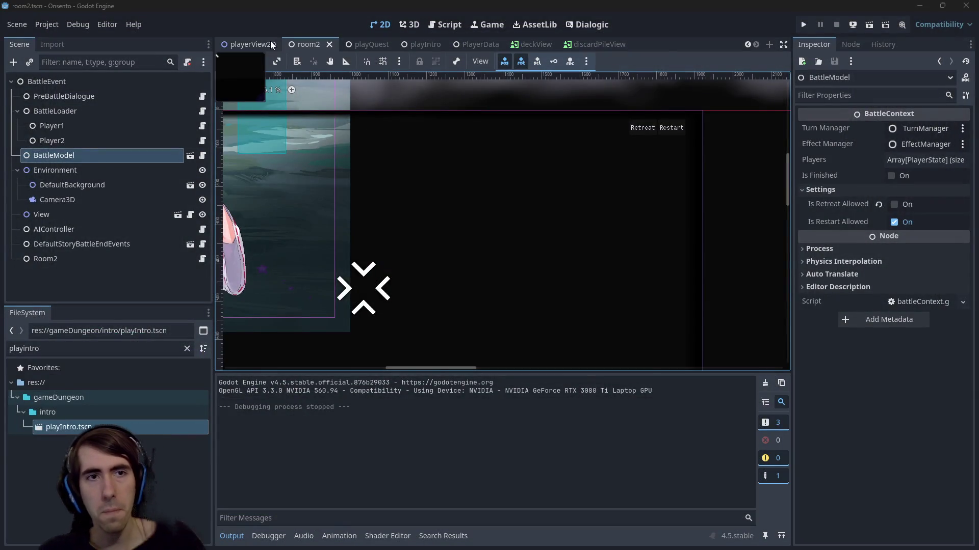
left_click(271, 45)
scroll(512, 203, "up", 2)
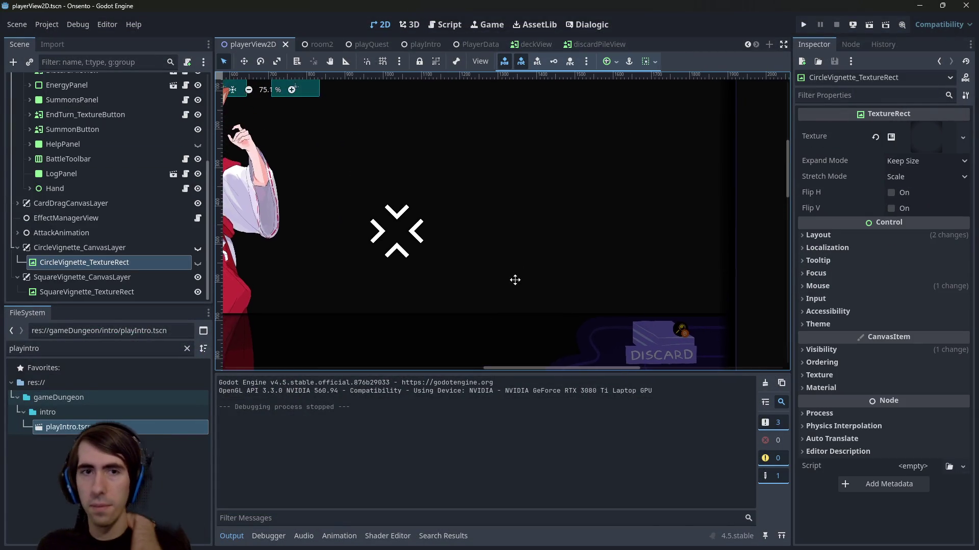
scroll(515, 280, "up", 3)
left_click(653, 182)
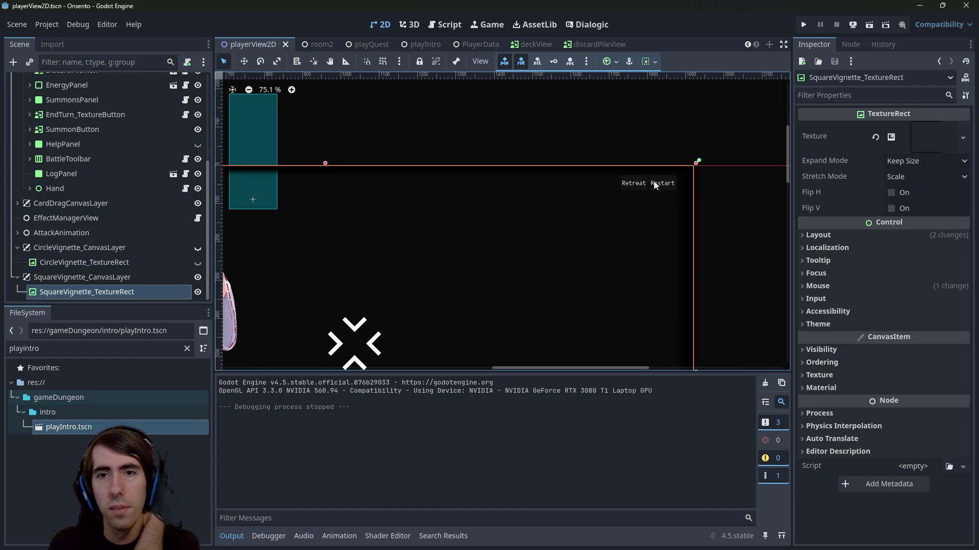
scroll(107, 244, "up", 5)
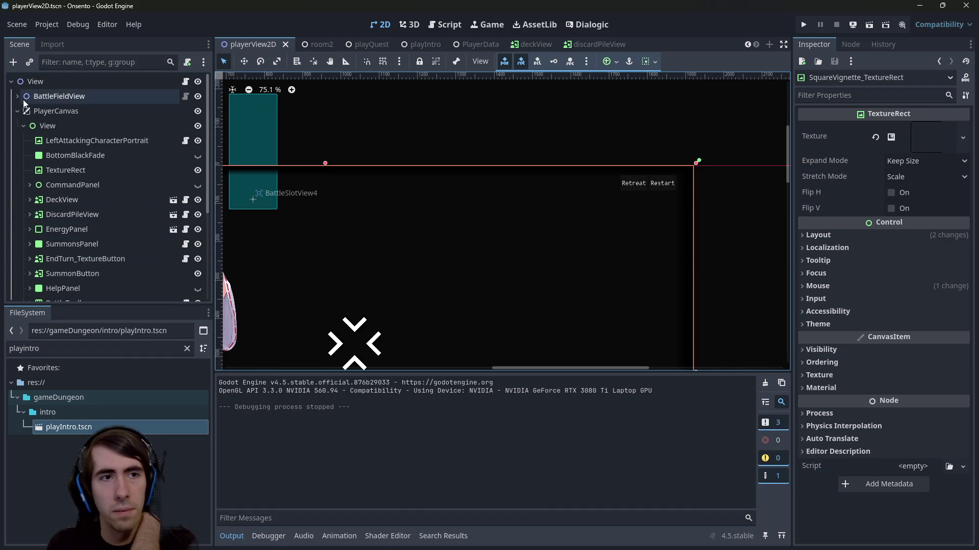
left_click(16, 112)
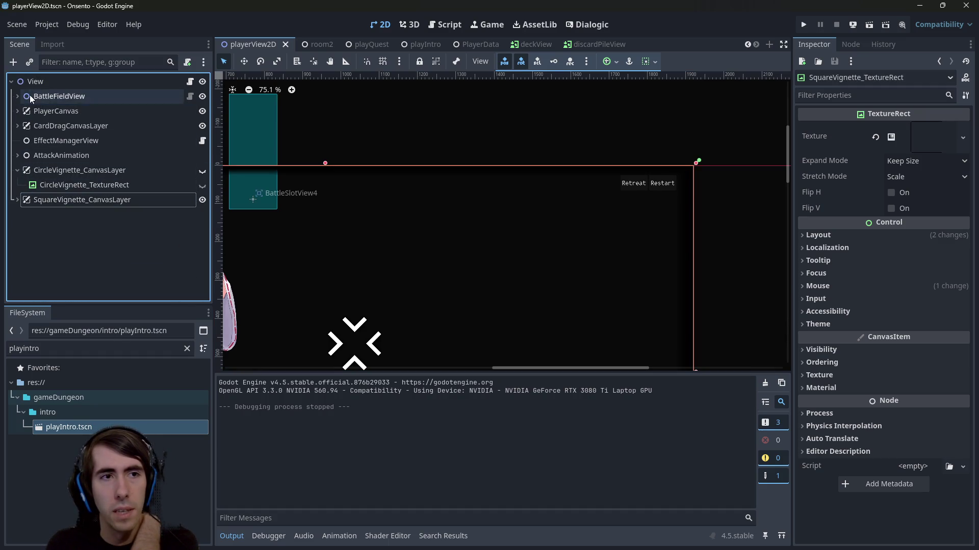
left_click(85, 81)
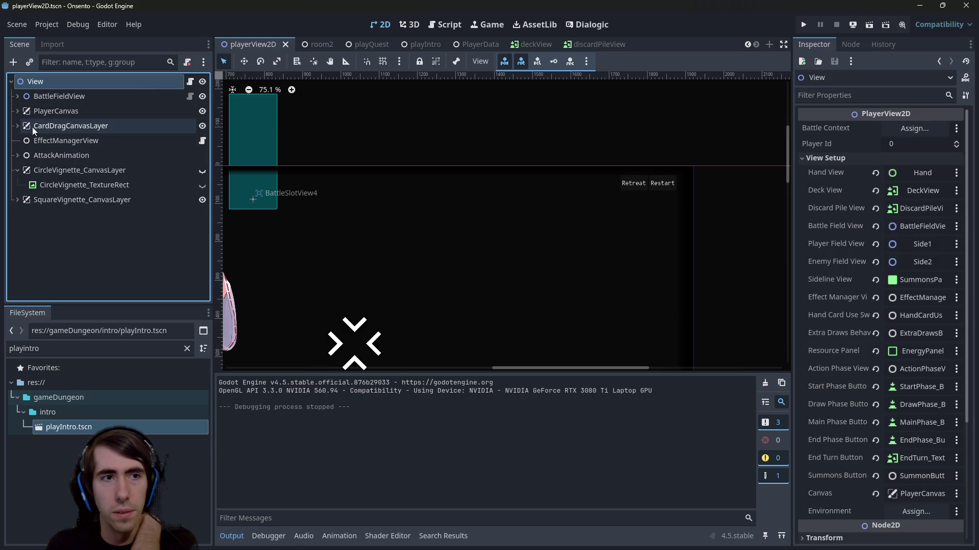
left_click(18, 126)
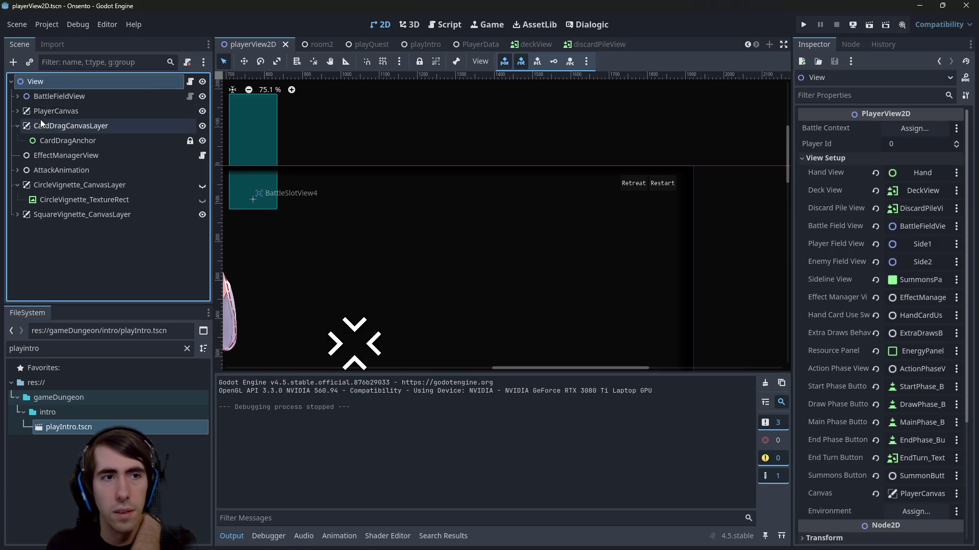
left_click(62, 126)
left_click(61, 110)
left_click(57, 127)
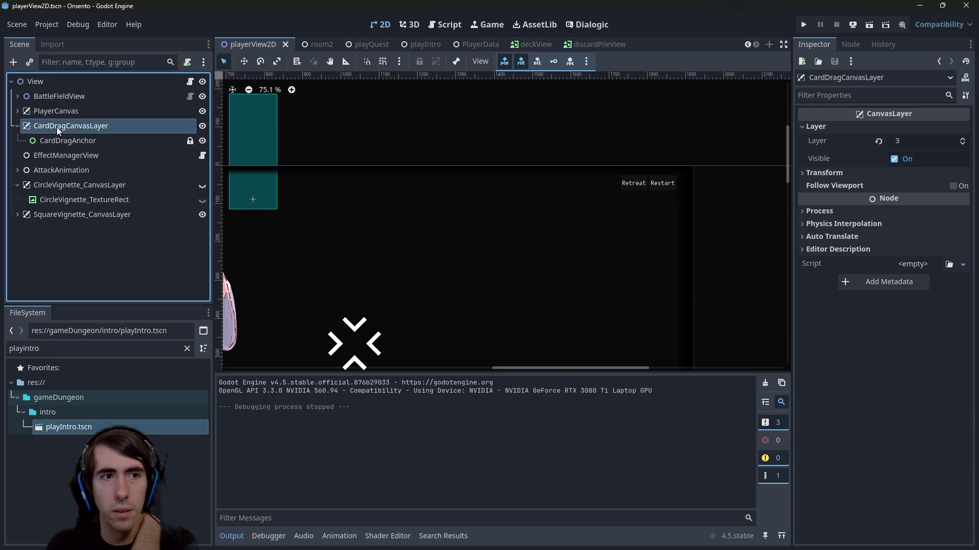
left_click(53, 187)
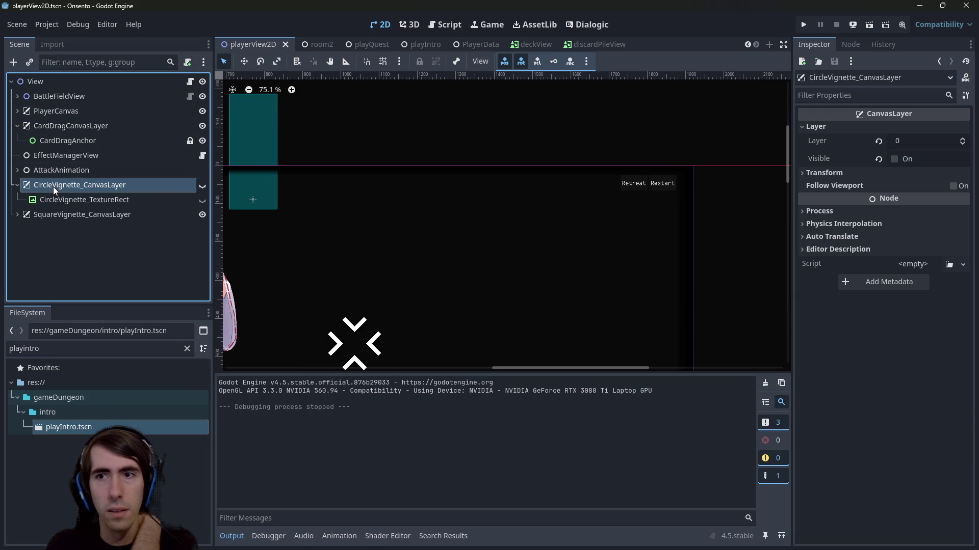
left_click(17, 111)
left_click(17, 111)
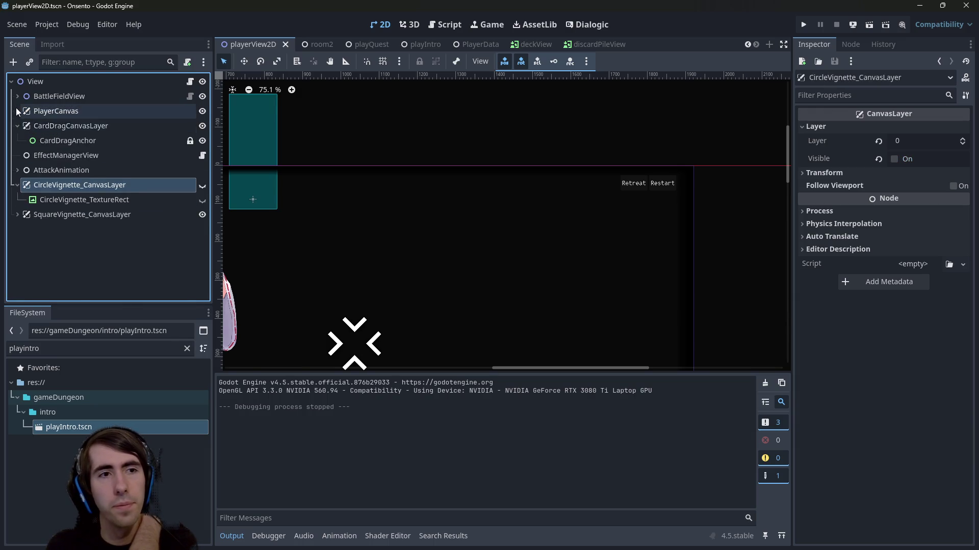
left_click(17, 111)
left_click(26, 126)
left_click(23, 126)
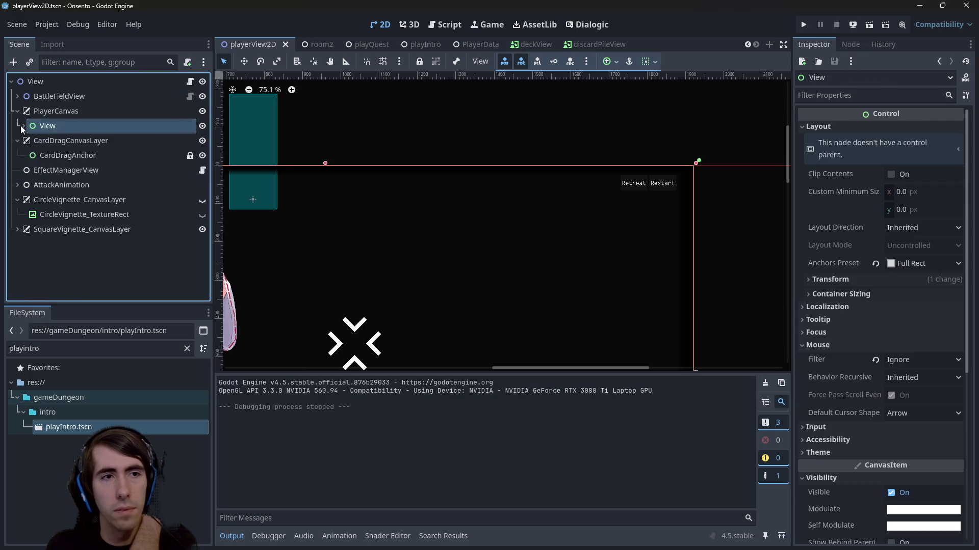
left_click(23, 126)
scroll(50, 194, "down", 5)
scroll(56, 176, "up", 2)
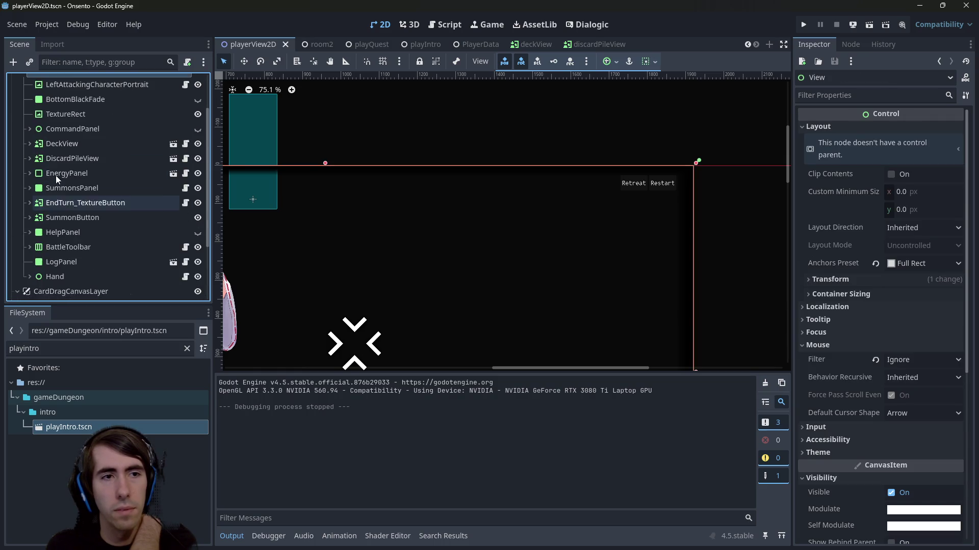
left_click(69, 221)
left_click(69, 231)
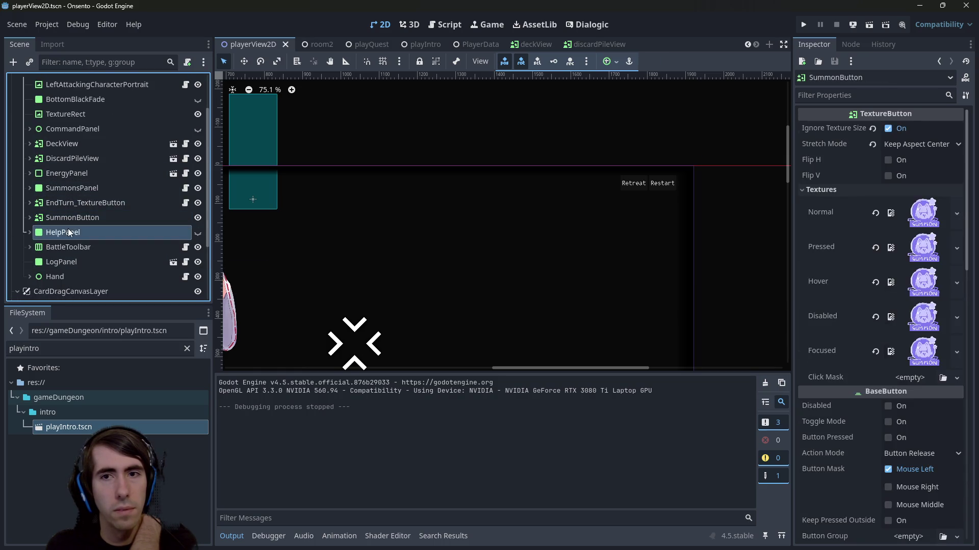
left_click(72, 218)
left_click(73, 202)
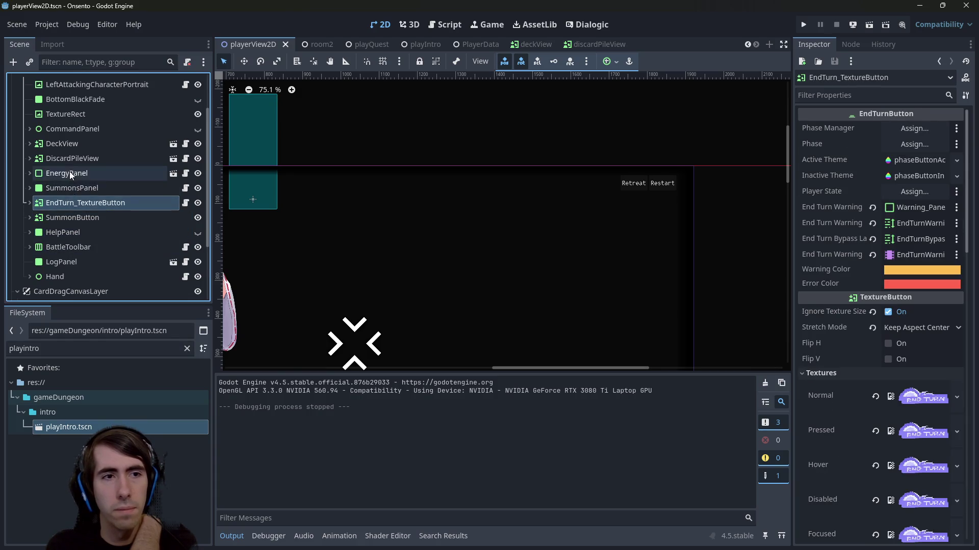
scroll(67, 158, "up", 4)
scroll(68, 158, "down", 2)
scroll(67, 158, "down", 2)
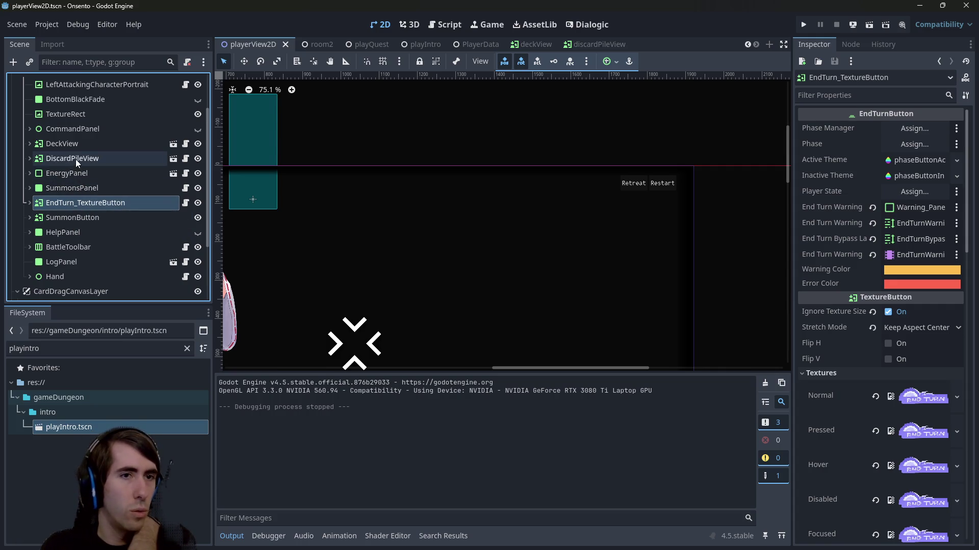
left_click(576, 211)
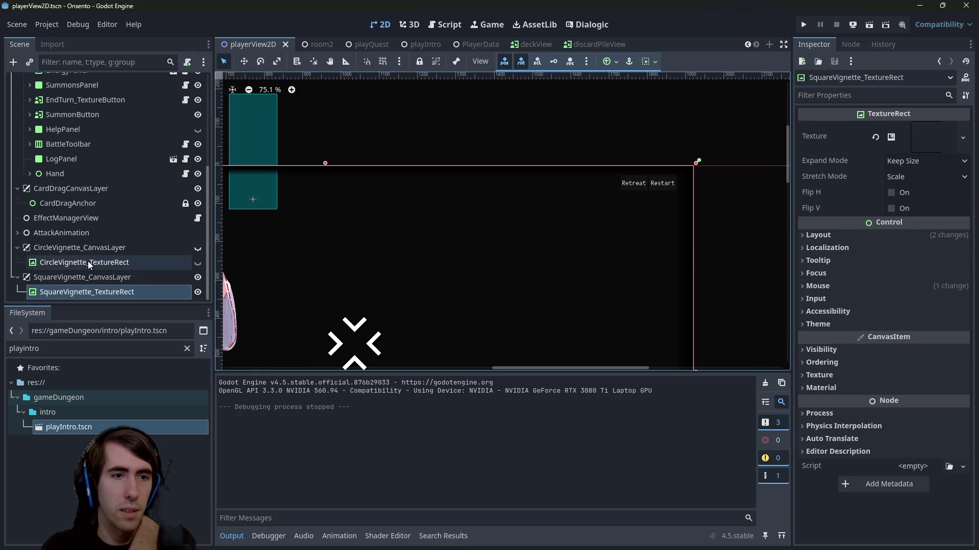
left_click(172, 281)
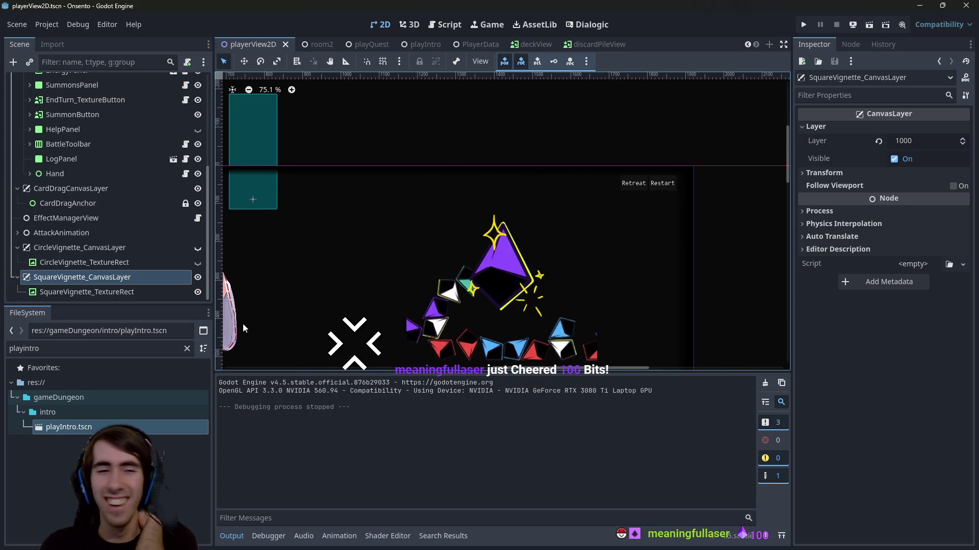
left_click(203, 65)
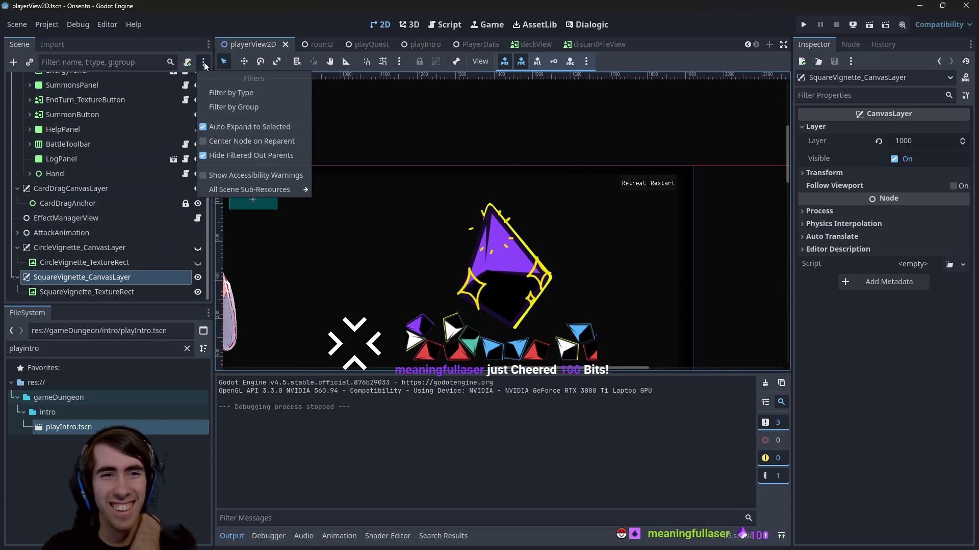
left_click(97, 274)
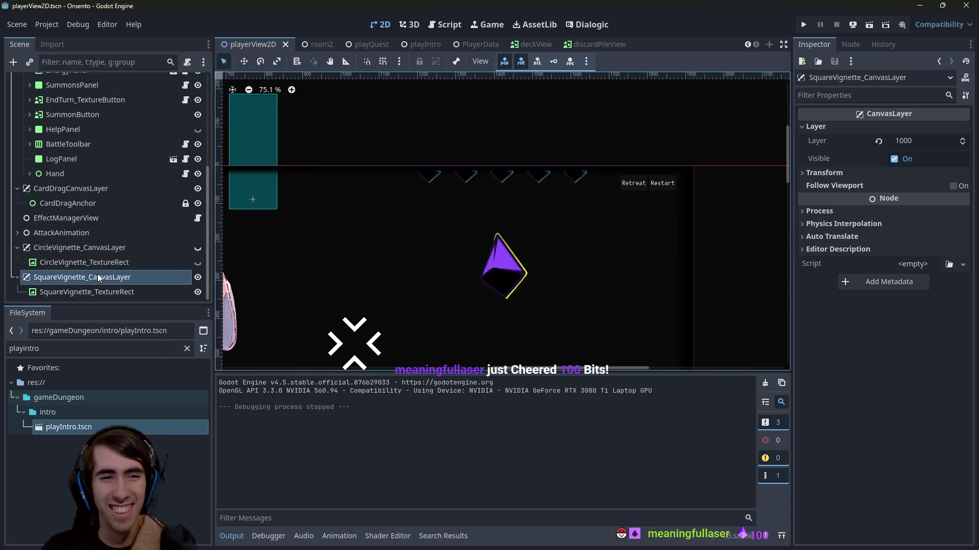
left_click(586, 61)
left_click(647, 48)
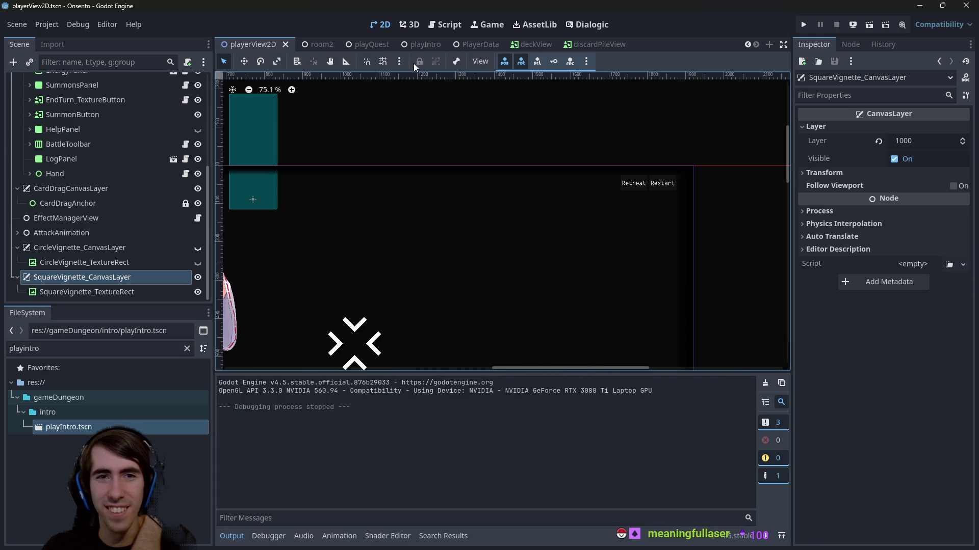
left_click(144, 290)
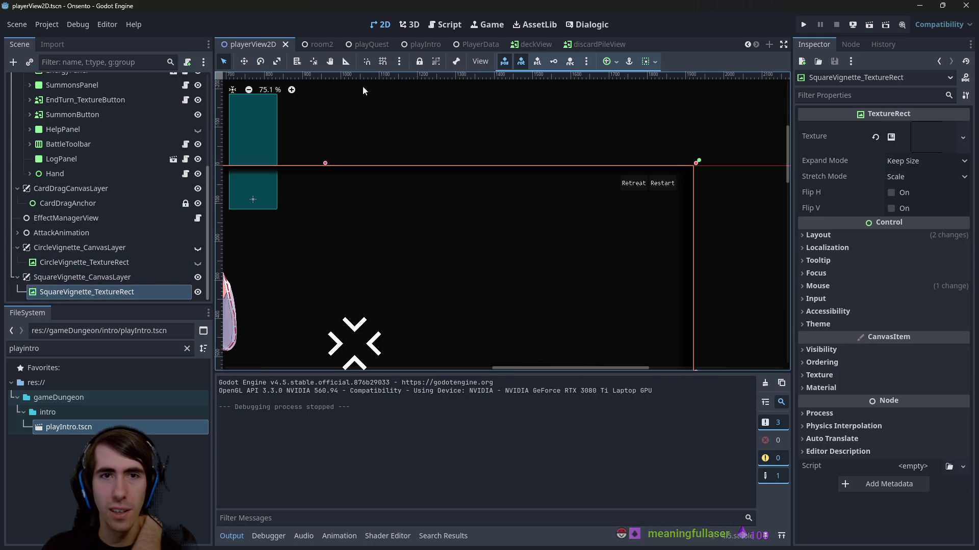
Lock the square vignette overlay and pick the Retreat button directly on the canvas
left_click(419, 61)
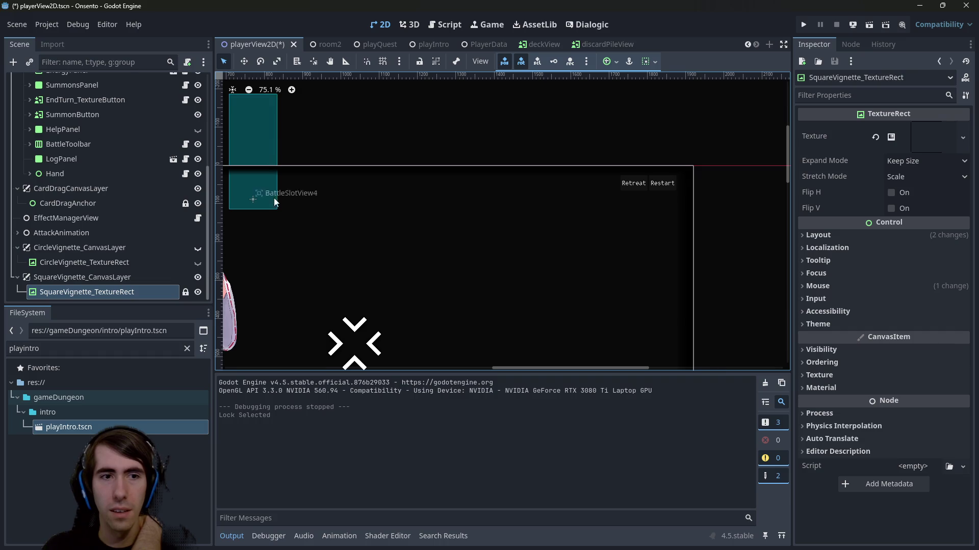
left_click(528, 223)
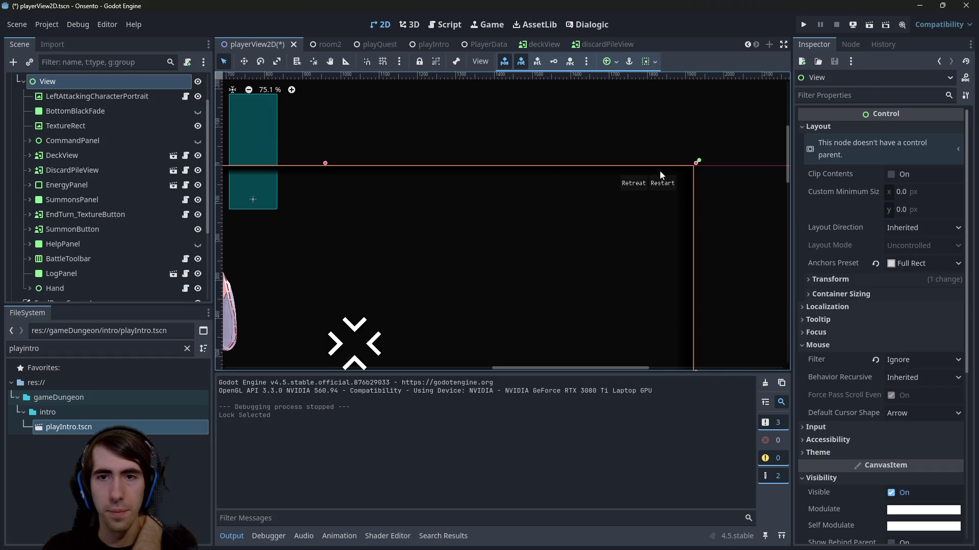
left_click(645, 184)
scroll(140, 234, "down", 3)
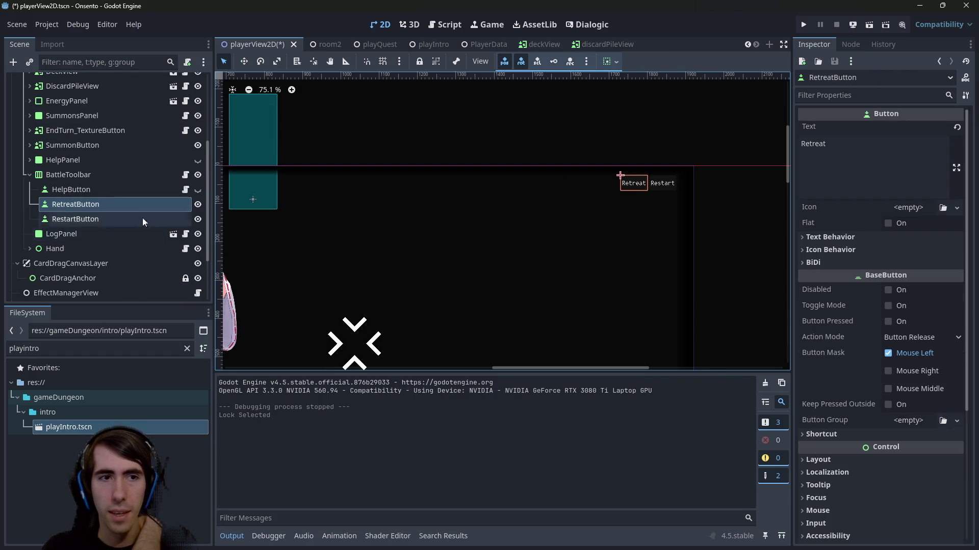
Compare BattleToolbar's HelpButton, RetreatButton and RestartButton nodes, ending on BattleToolbar
left_click(120, 184)
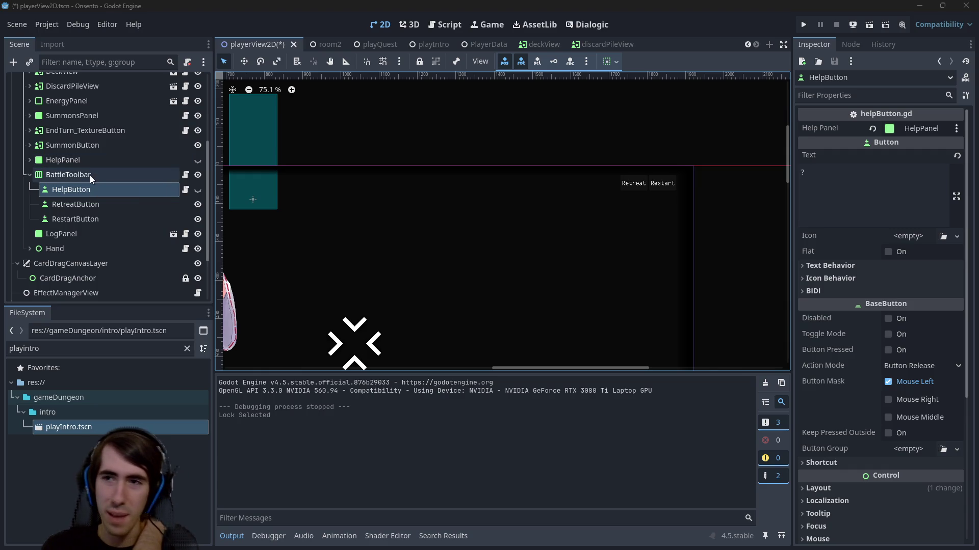
left_click(126, 176)
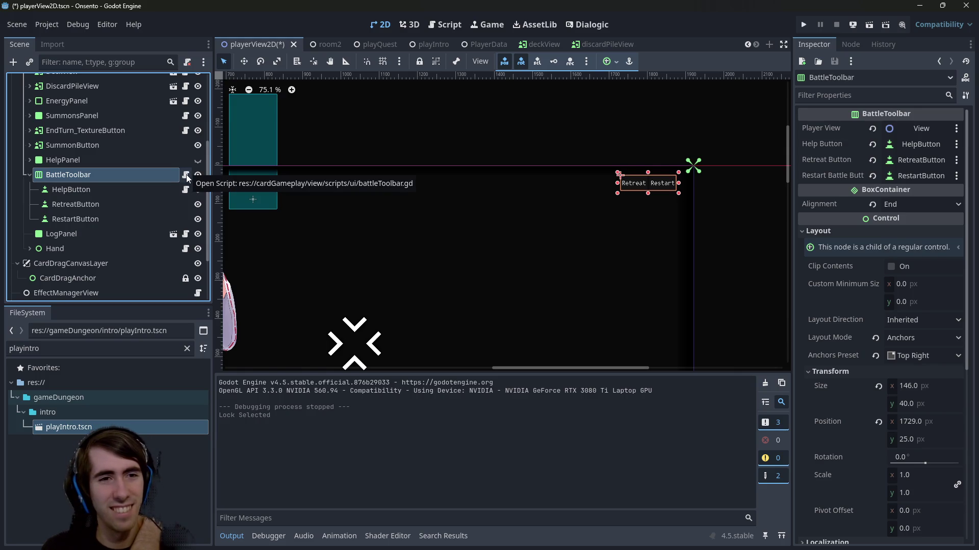
left_click(138, 188)
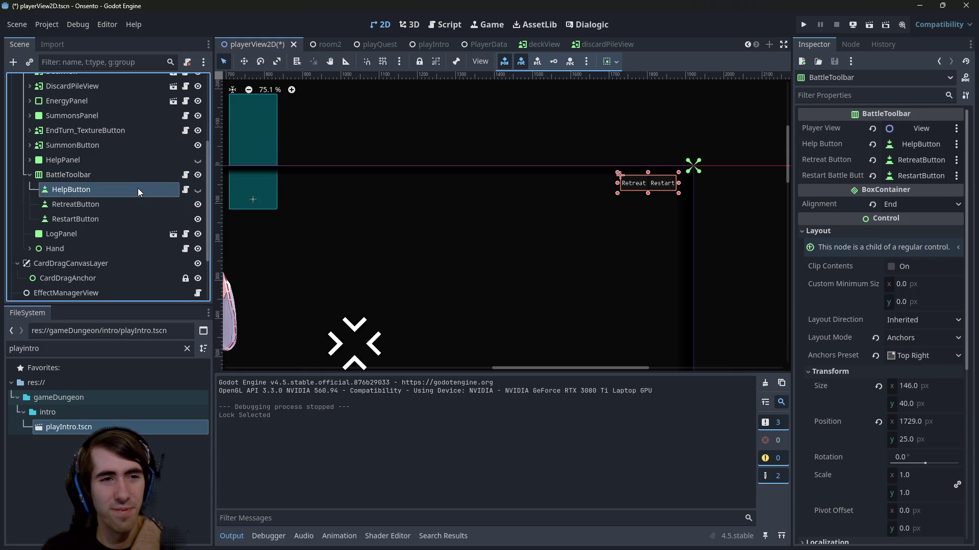
left_click(130, 200)
left_click(115, 220)
left_click(104, 209)
left_click(109, 179)
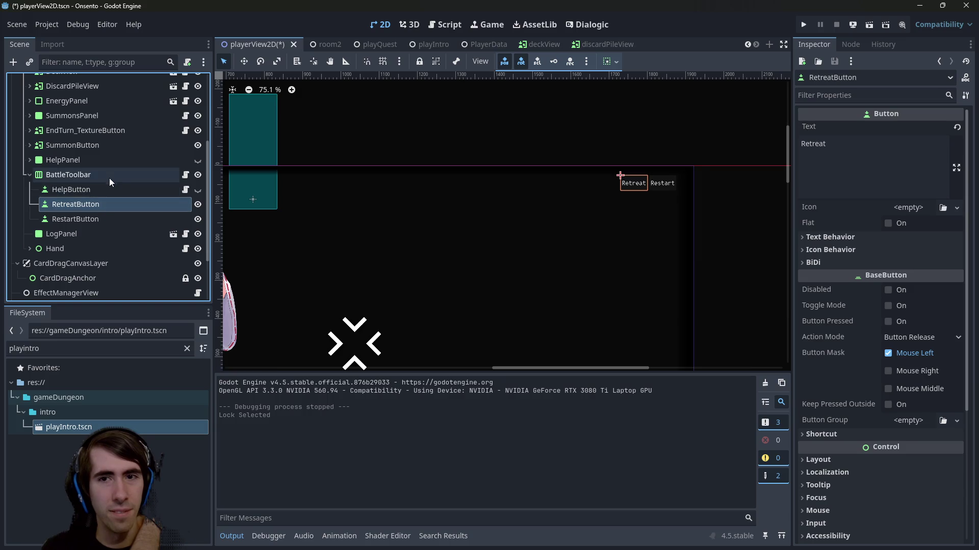
Try adding a Button child and duplicating RestartButton under BattleToolbar, undoing both
right_click(111, 176)
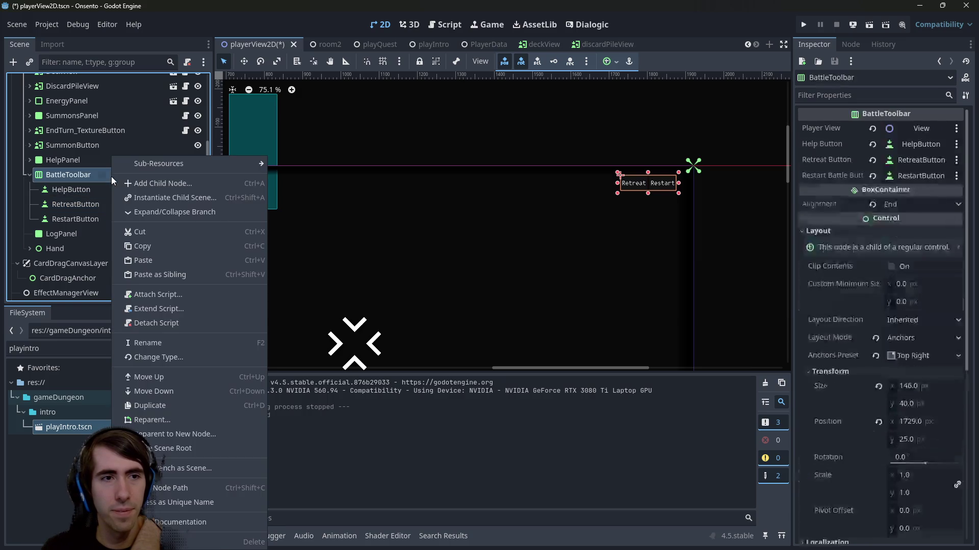
left_click(138, 183)
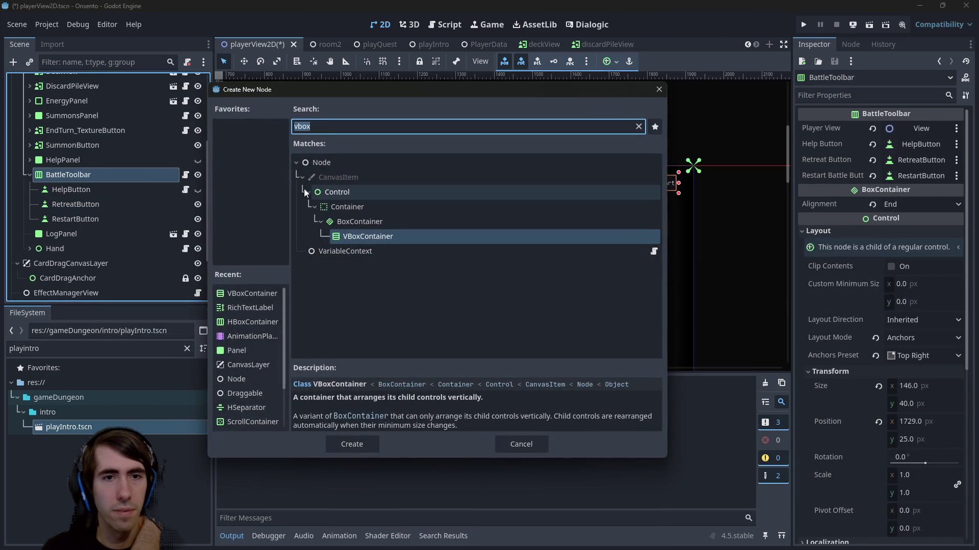
type("button")
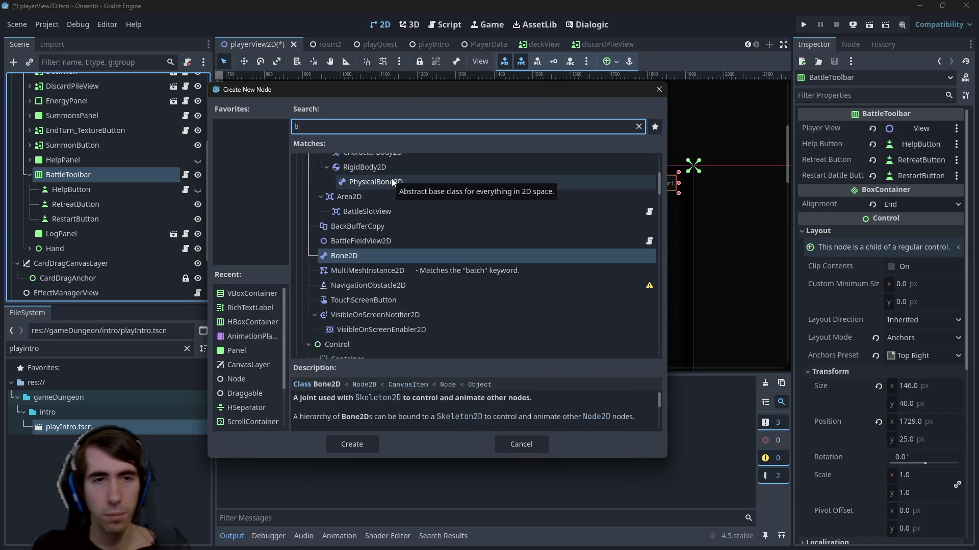
key("Return")
key("ctrl+z")
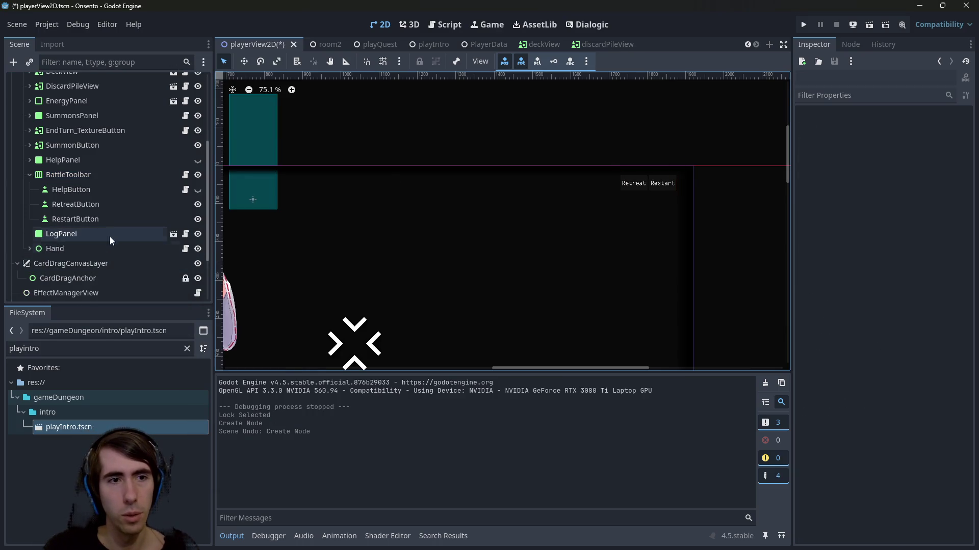
left_click(111, 219)
key("ctrl+d")
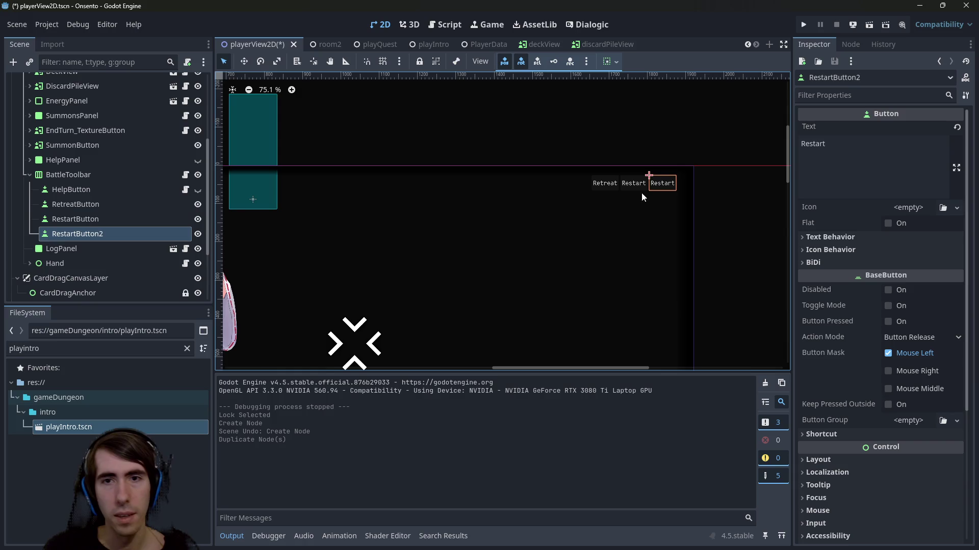
scroll(857, 305, "down", 5)
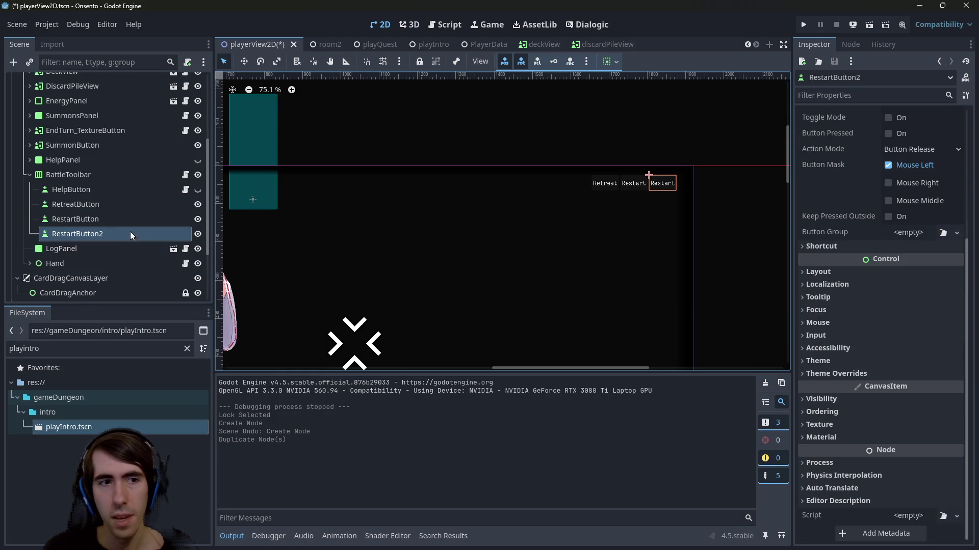
key("ctrl+z")
Add a TextureButton child to BattleToolbar by searching 'texturebu'
right_click(124, 178)
key("ctrl+a")
type("texturebu")
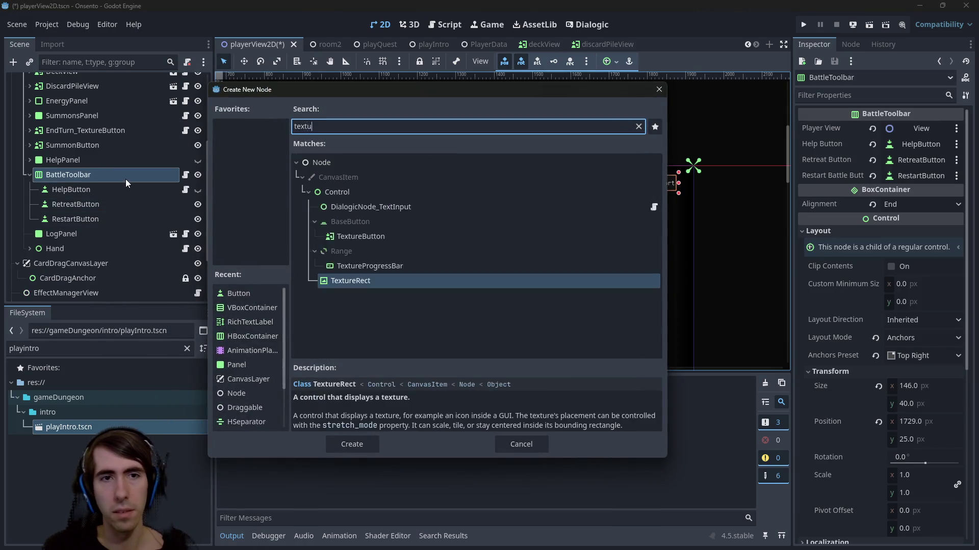
key("Return")
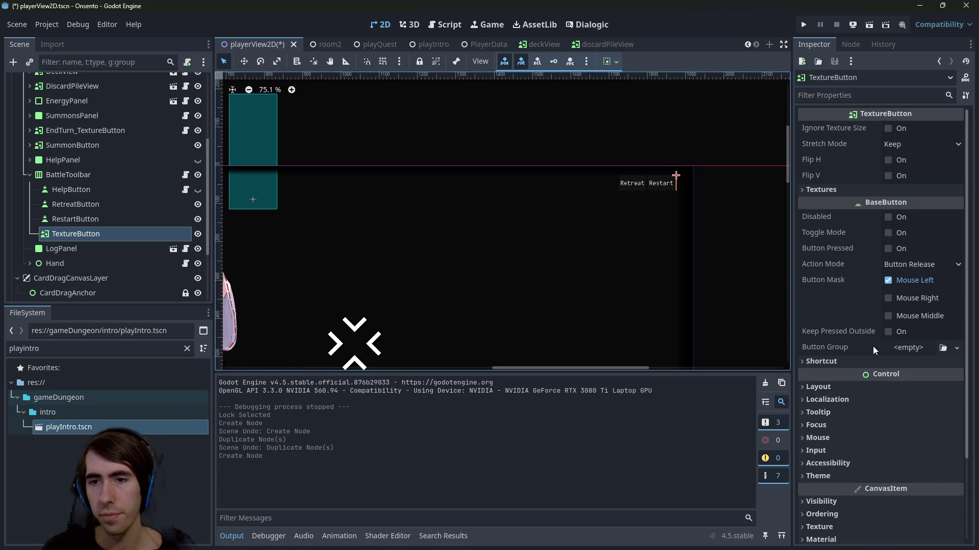
scroll(842, 383, "down", 3)
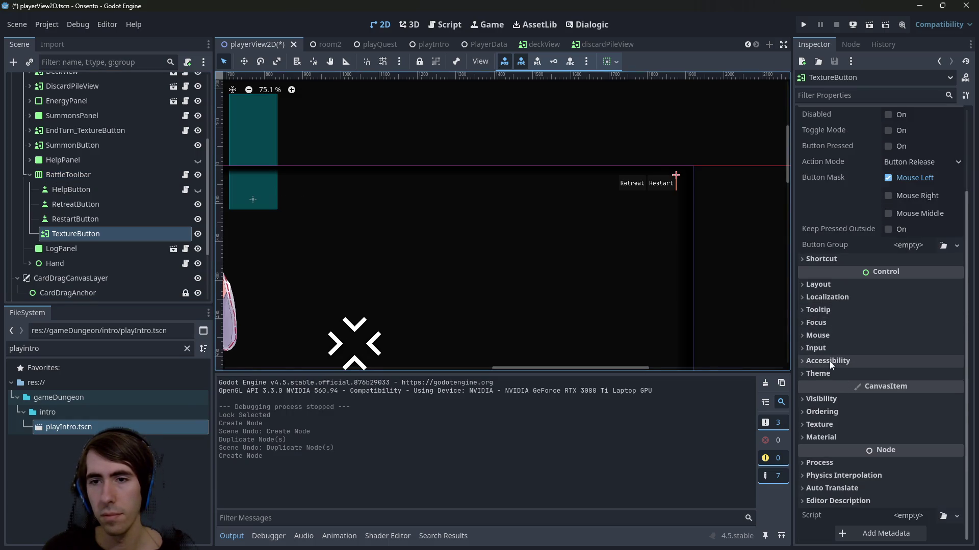
Quick Load theme.tres as the TextureButton's theme and save the scene
left_click(826, 373)
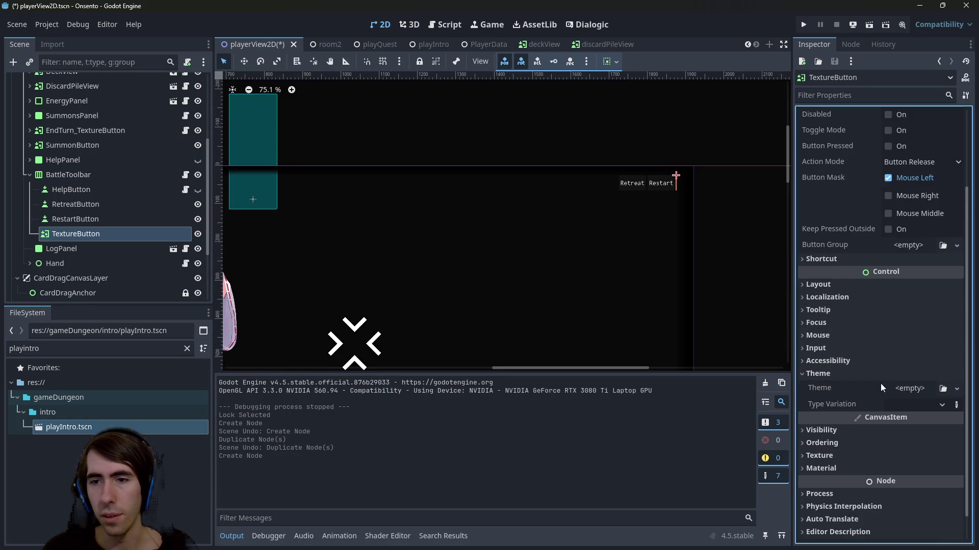
left_click(909, 389)
left_click(933, 439)
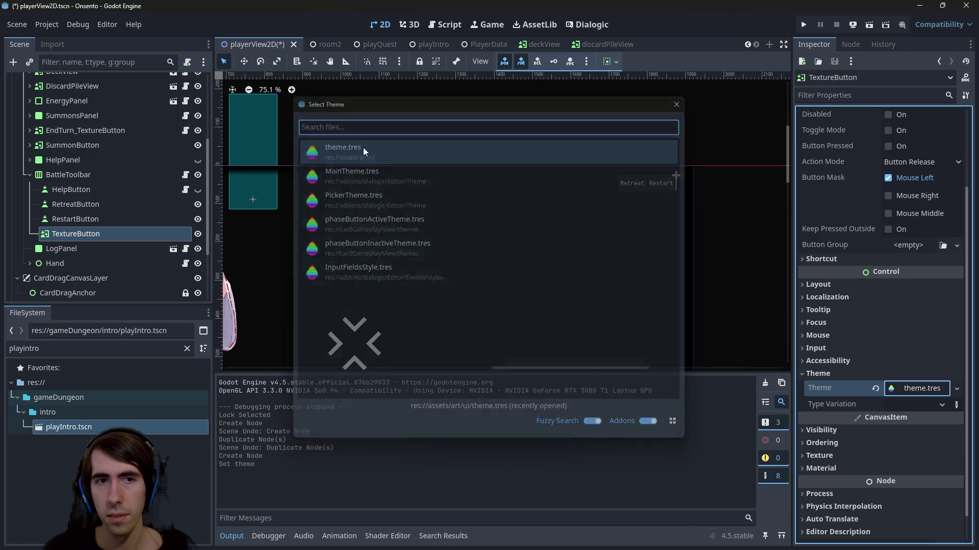
double_click(363, 148)
scroll(690, 206, "up", 4)
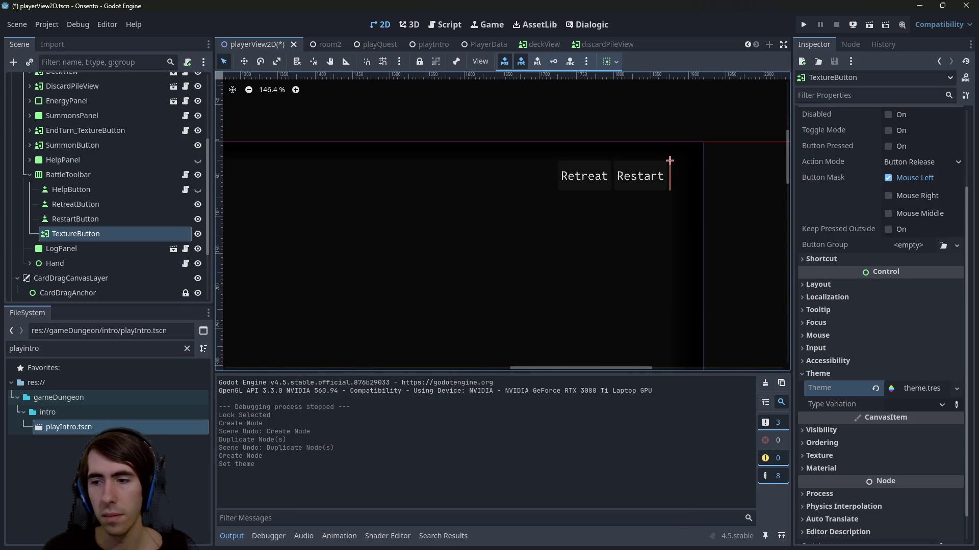
scroll(681, 163, "up", 3)
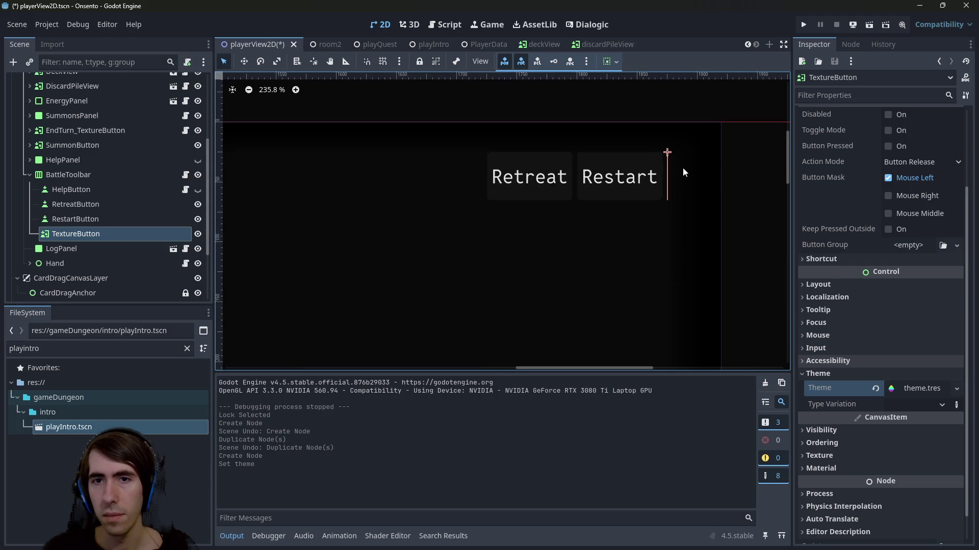
key("ctrl+s")
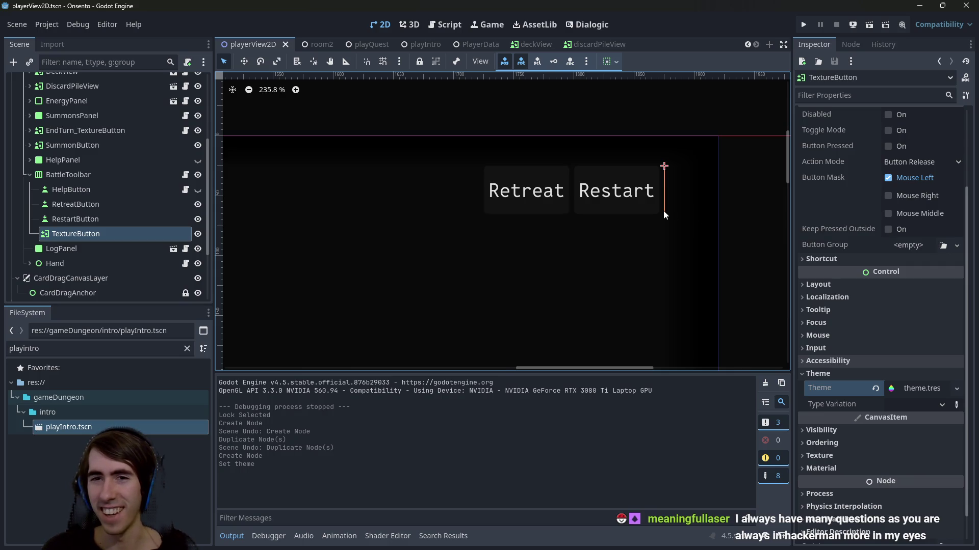
Browse the TextureButton's Inspector, toggling the Theme, Mouse and Focus property groups
scroll(663, 210, "up", 6)
scroll(619, 276, "down", 1)
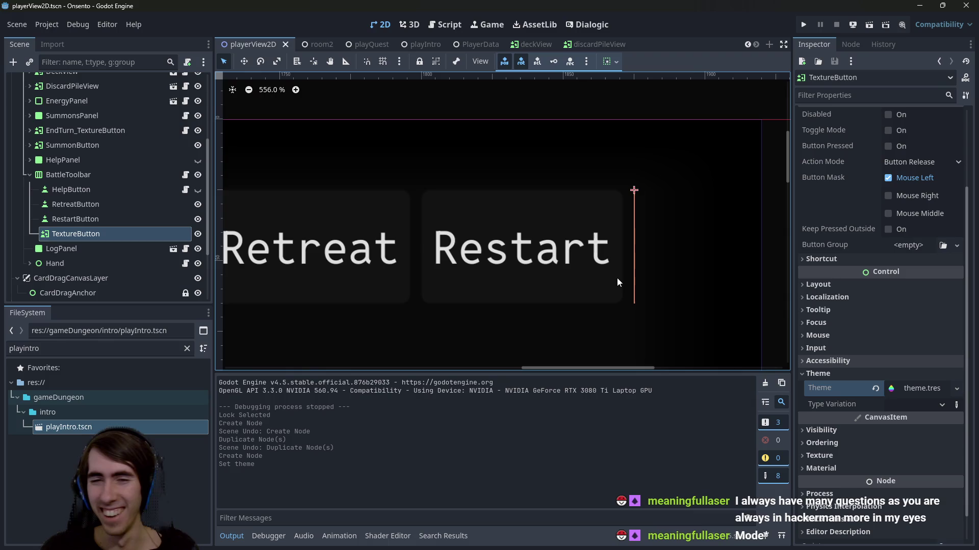
scroll(616, 277, "up", 1)
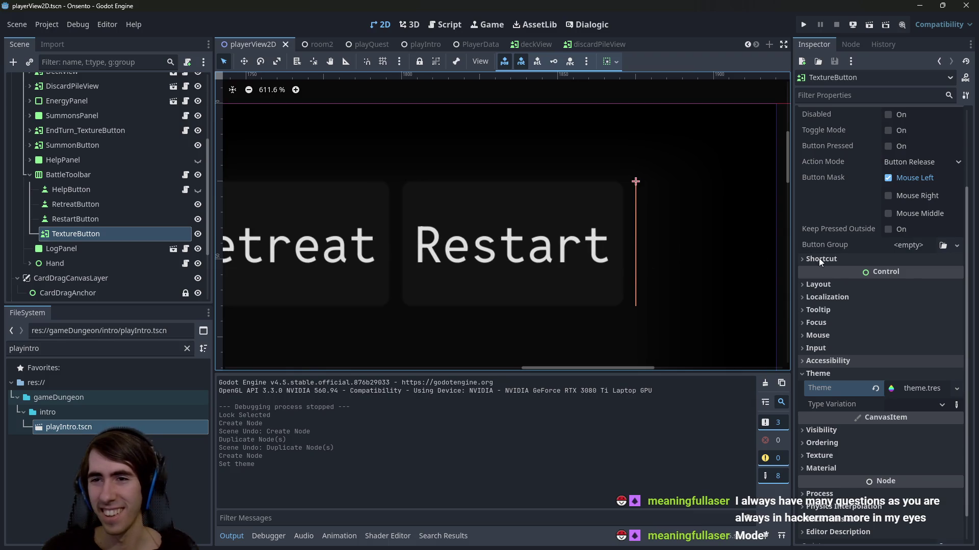
scroll(819, 258, "up", 3)
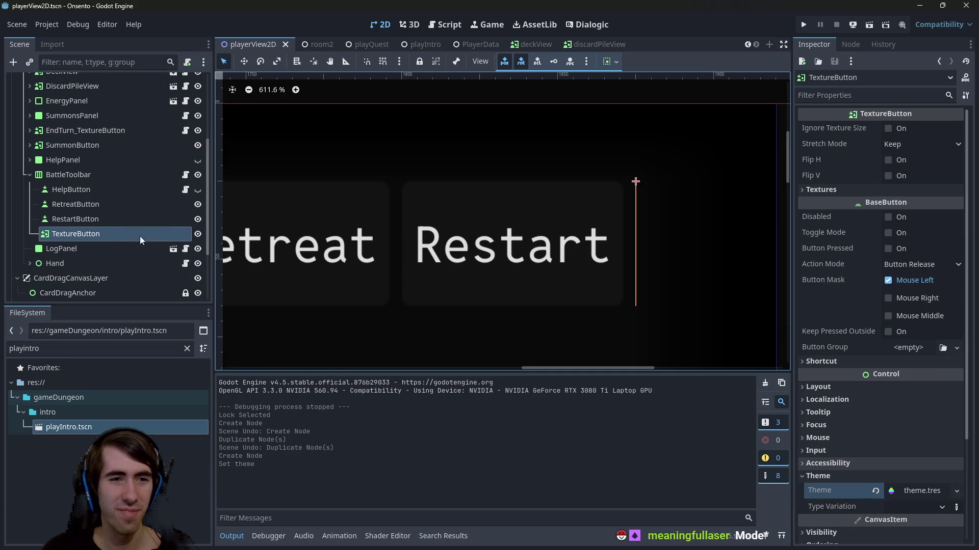
left_click(825, 96)
type("min")
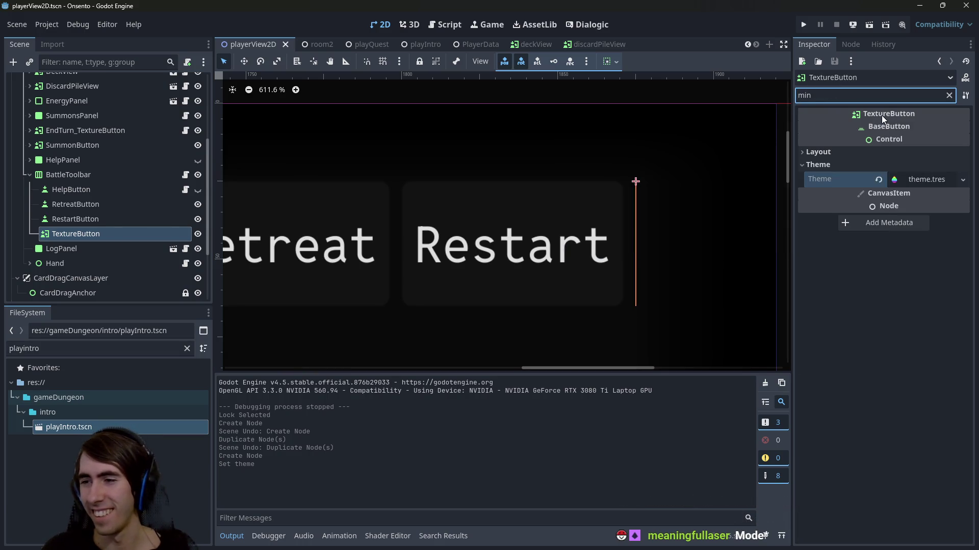
key("ctrl+a")
mouse_move(882, 115)
key("BackSpace")
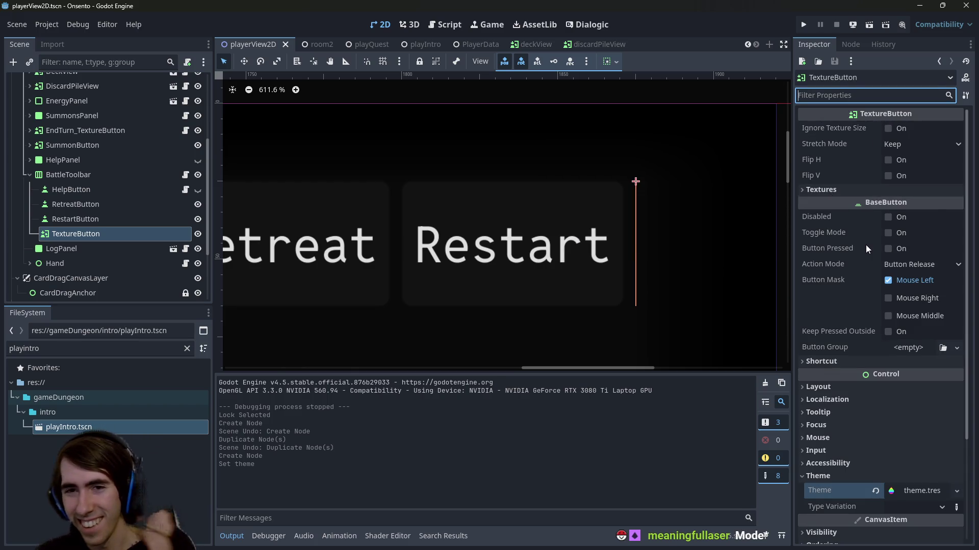
scroll(865, 245, "down", 3)
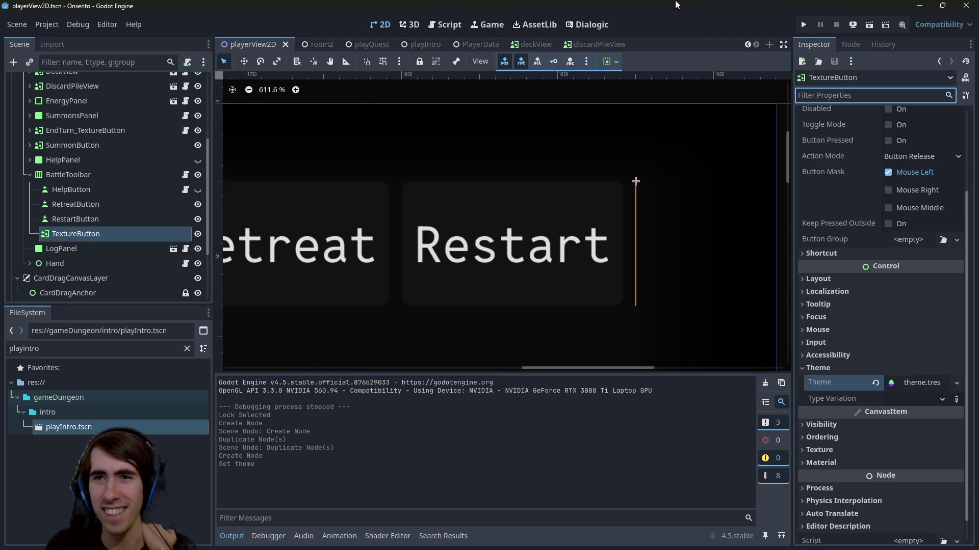
left_click(836, 368)
left_click(854, 333)
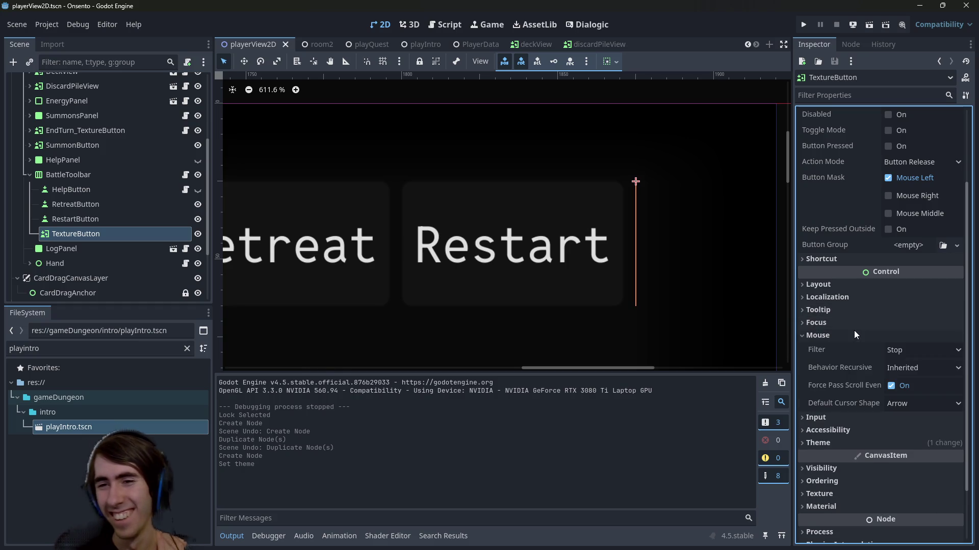
left_click(854, 333)
left_click(848, 326)
left_click(848, 326)
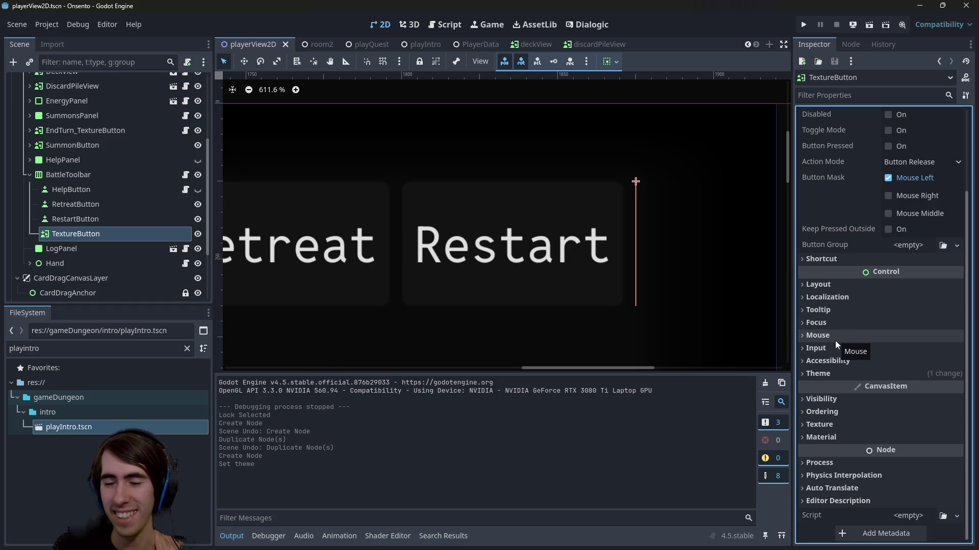
Filter for 'min' and set Custom Minimum Size x to 200, then back to 0
left_click(851, 94)
type("min")
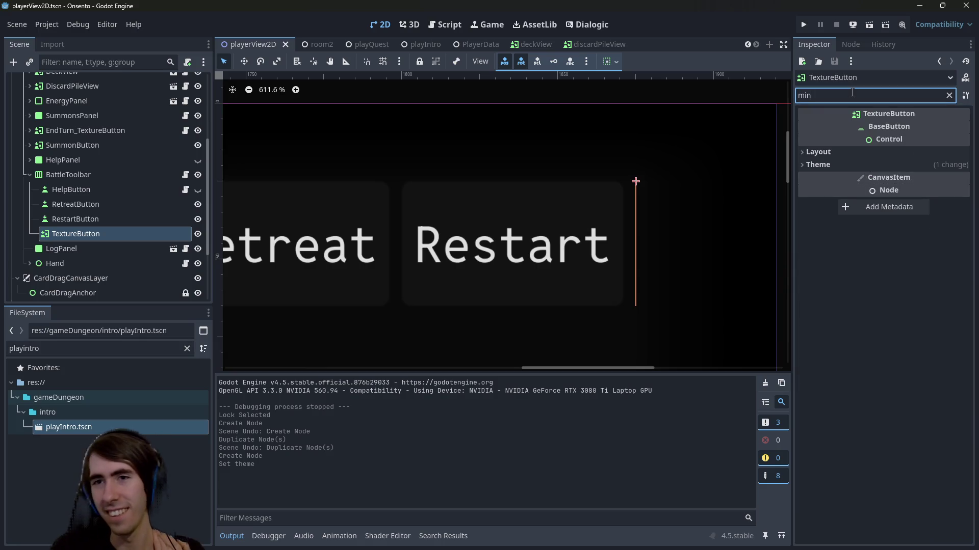
left_click(845, 154)
left_click(898, 188)
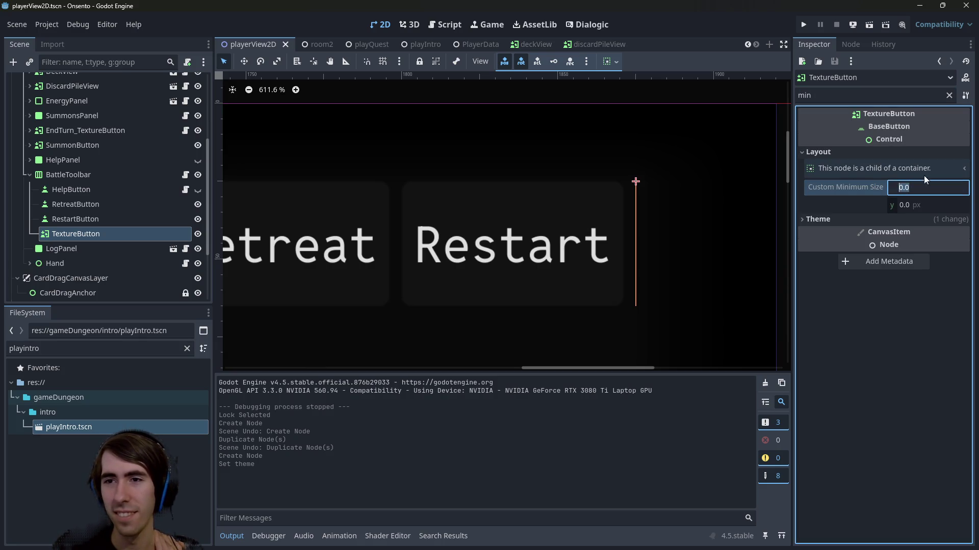
type("200")
key("Return")
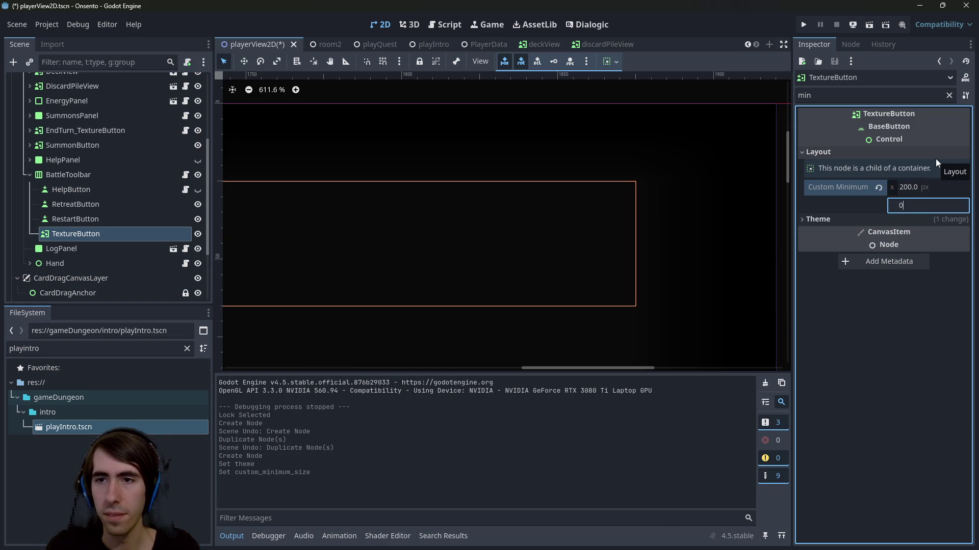
type("0")
key("Return")
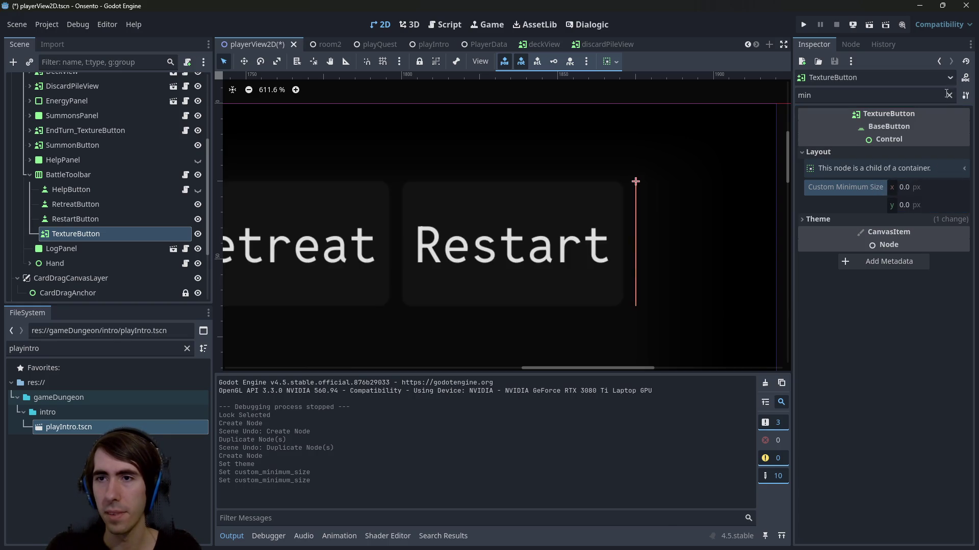
left_click(948, 96)
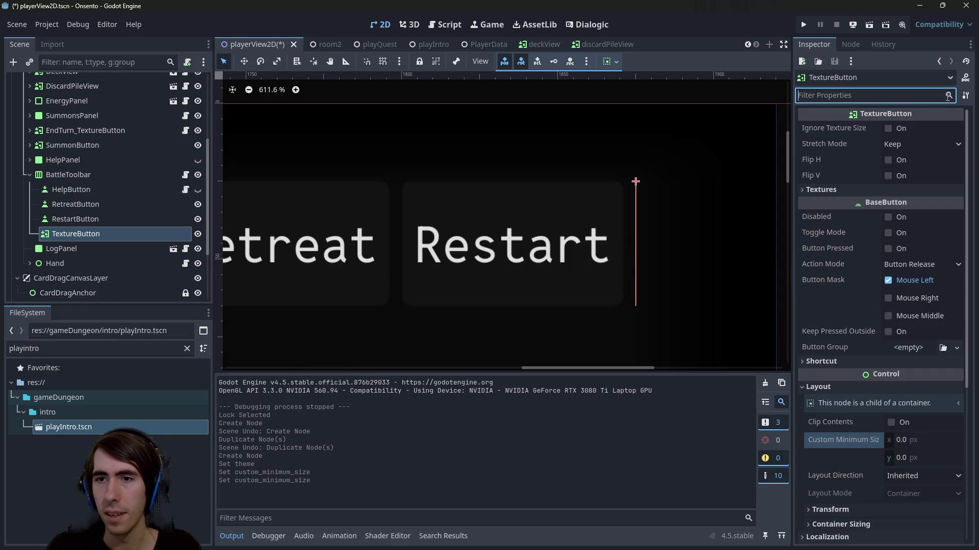
left_click(881, 387)
scroll(880, 384, "down", 3)
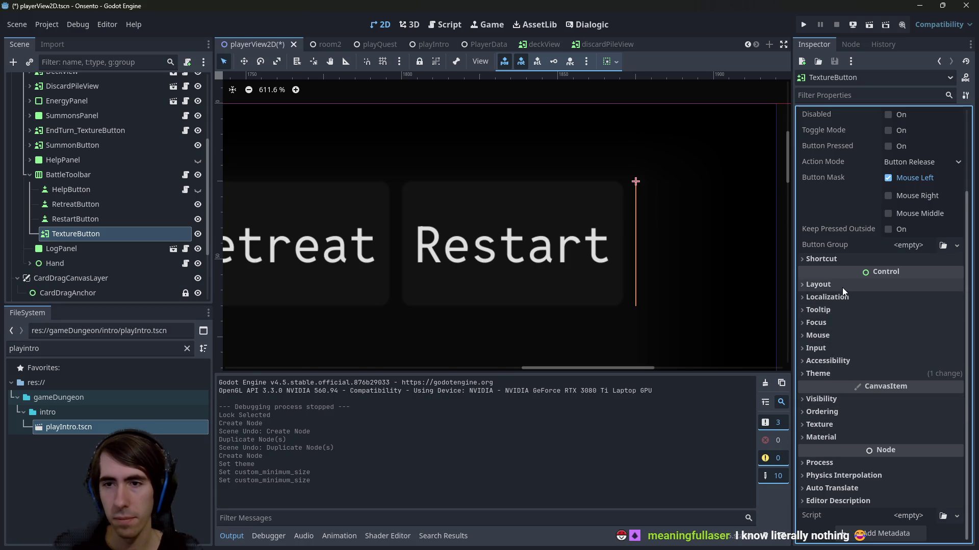
scroll(842, 283, "up", 3)
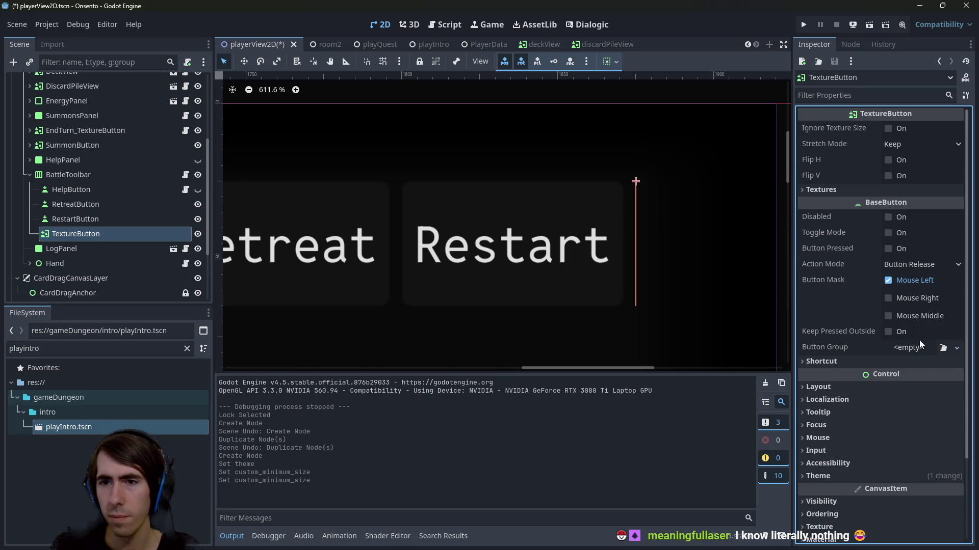
Load icon.svg as the TextureButton's normal texture and turn on Ignore Texture Size
left_click(851, 190)
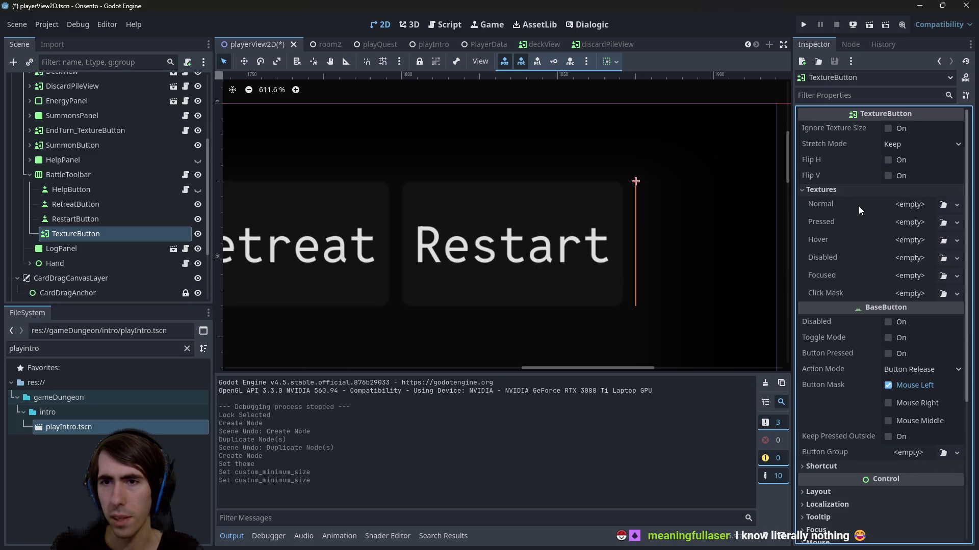
left_click(902, 206)
left_click(879, 464)
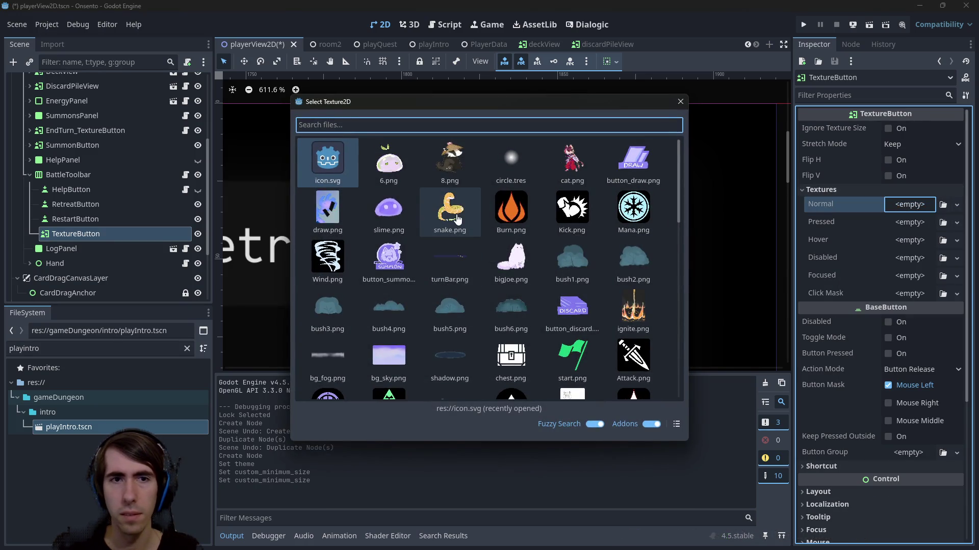
scroll(389, 306, "down", 1)
scroll(389, 306, "up", 1)
double_click(334, 163)
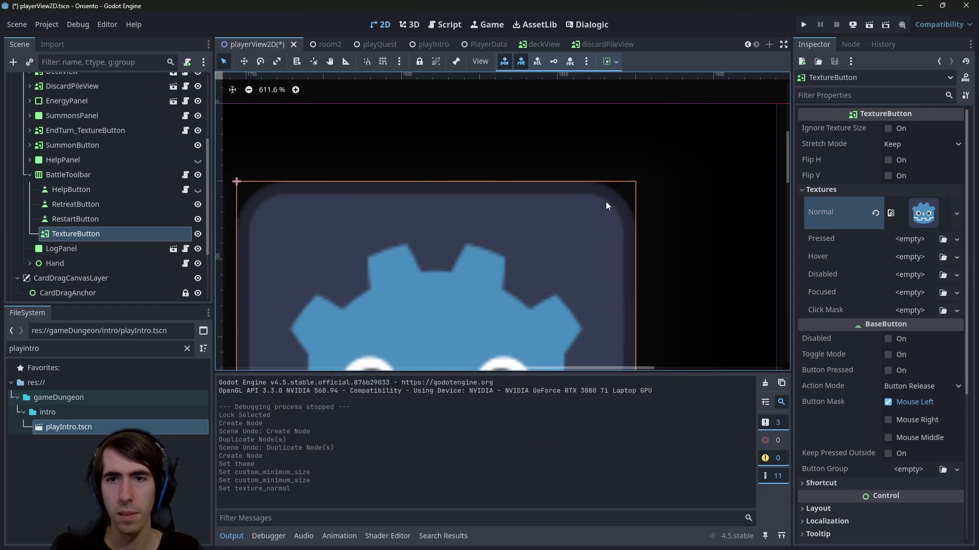
scroll(606, 201, "down", 4)
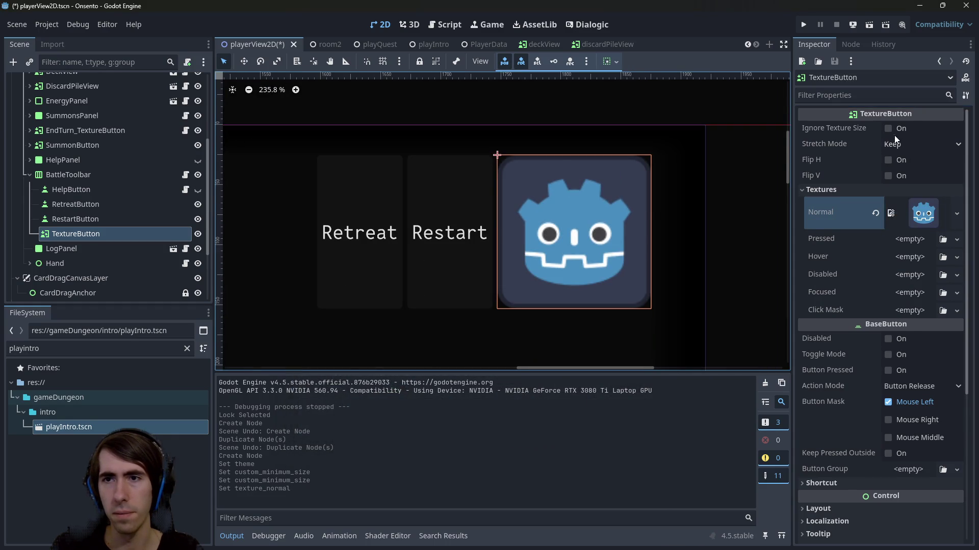
left_click(888, 129)
scroll(635, 262, "down", 1)
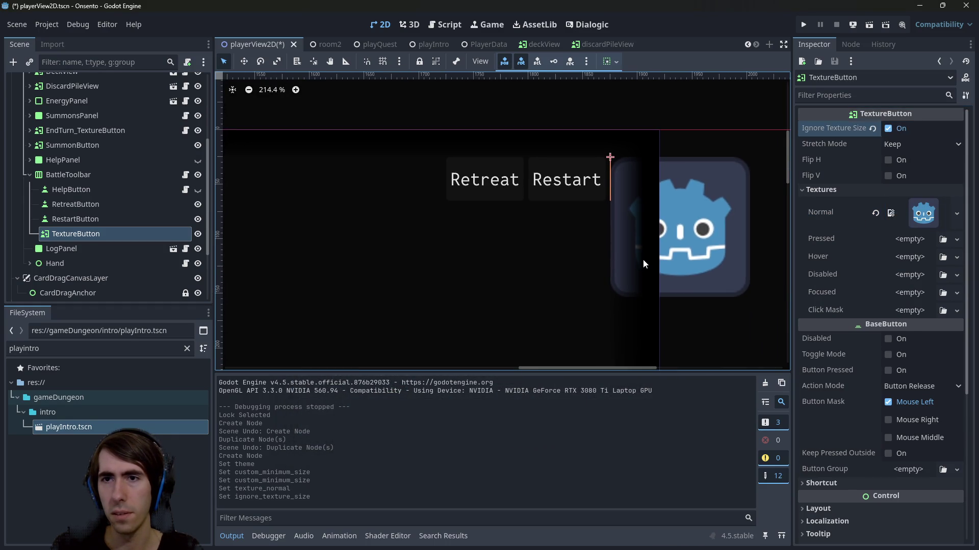
scroll(643, 259, "up", 4)
Clear the Inspector filter, undo Ignore Texture Size, and frame the TextureButton
left_click(862, 95)
type("mi")
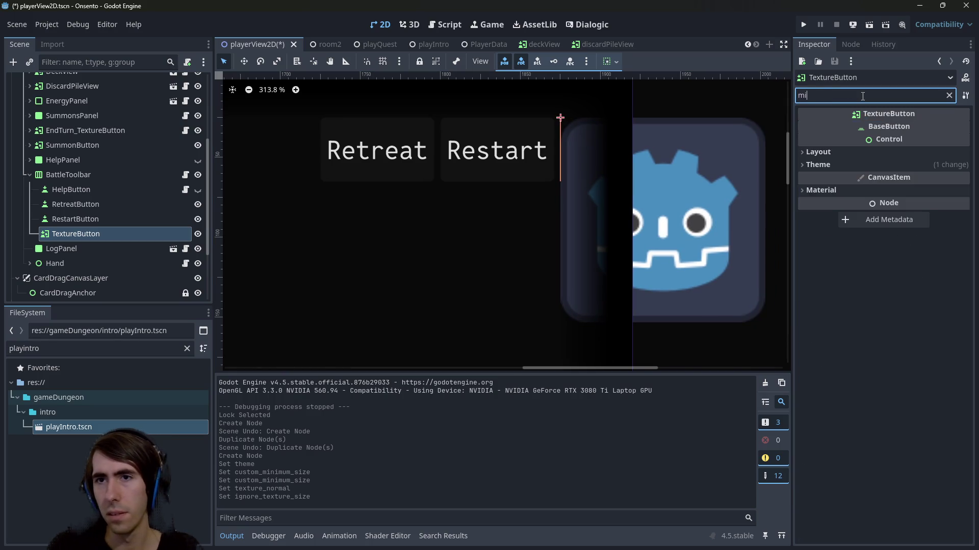
key("BackSpace")
key("BackSpace")
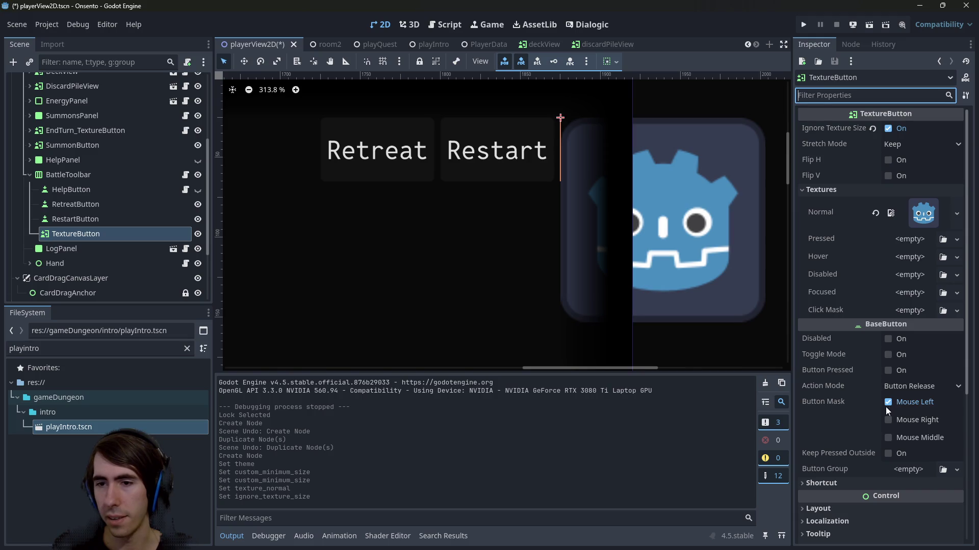
scroll(882, 412, "down", 2)
left_click(856, 416)
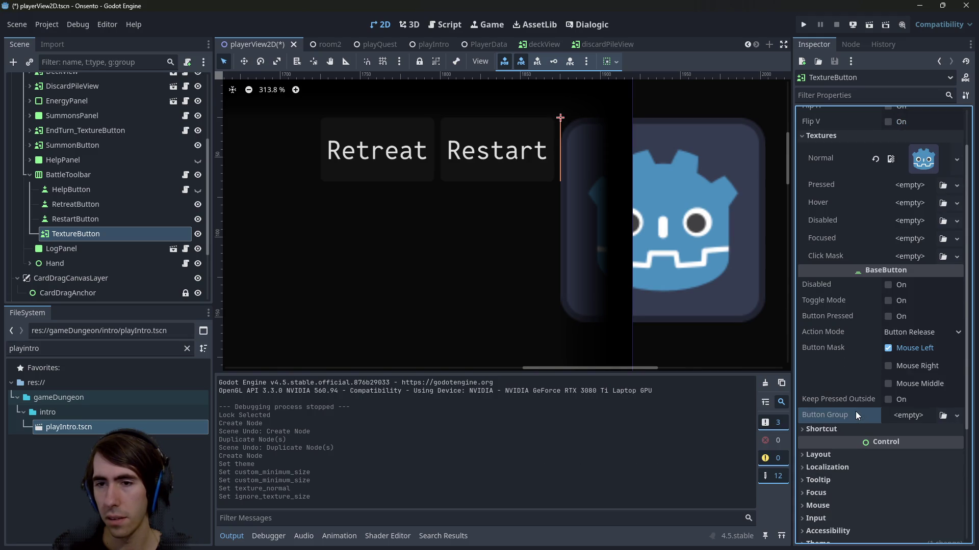
mouse_move(857, 416)
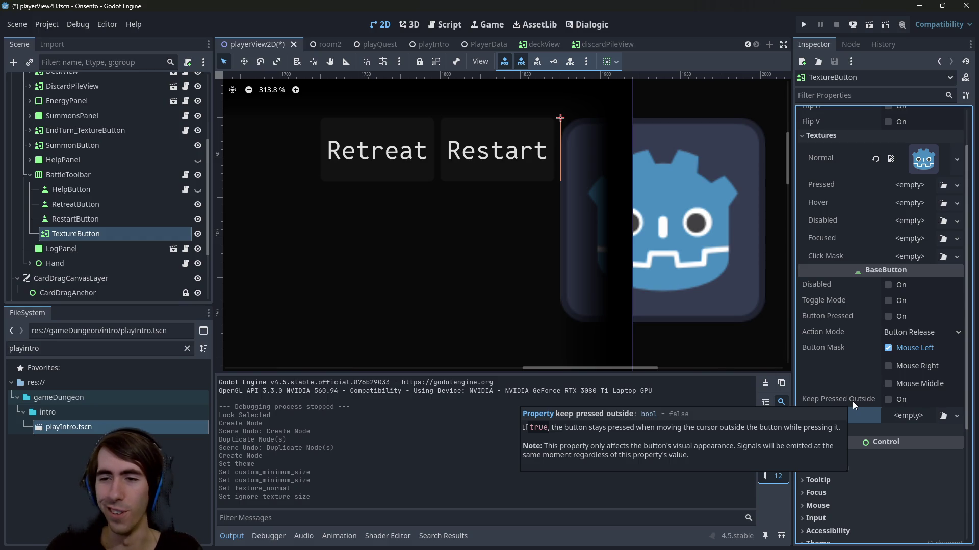
key("ctrl+z")
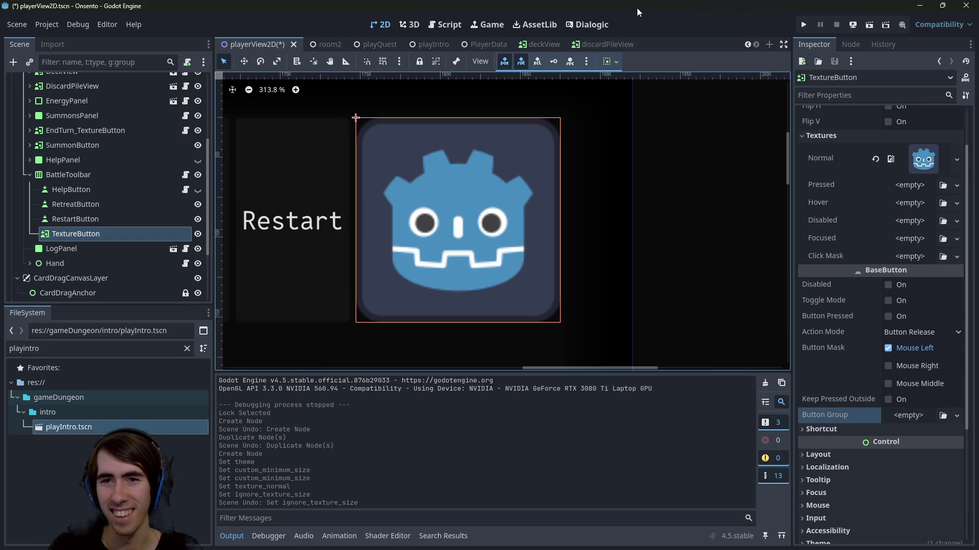
key("f")
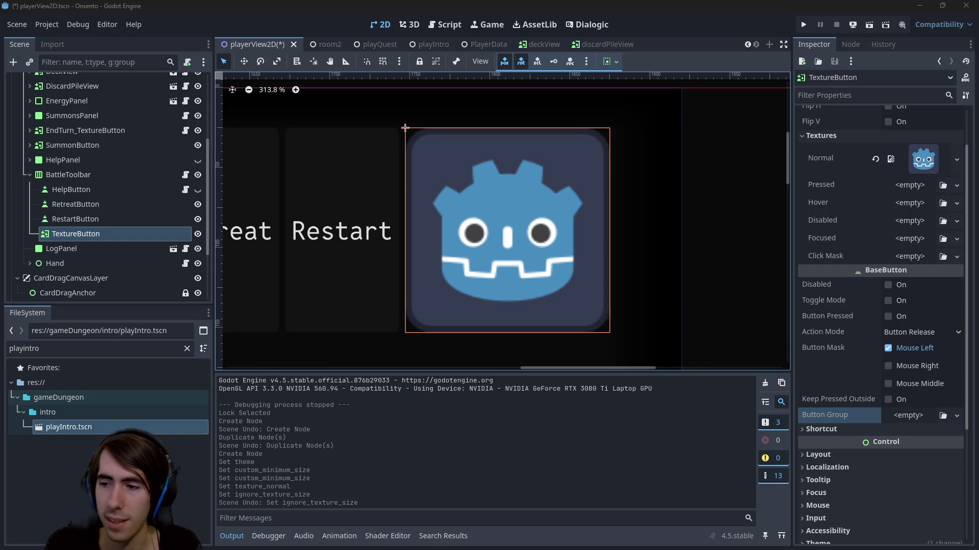
Open playerDataScript.gd in the script editor and place the caret on line 174
left_click(449, 24)
mouse_move(398, 138)
left_mouse_down()
mouse_move(514, 271)
mouse_move(407, 181)
mouse_move(398, 147)
left_mouse_up()
left_click(514, 269)
left_click(406, 131)
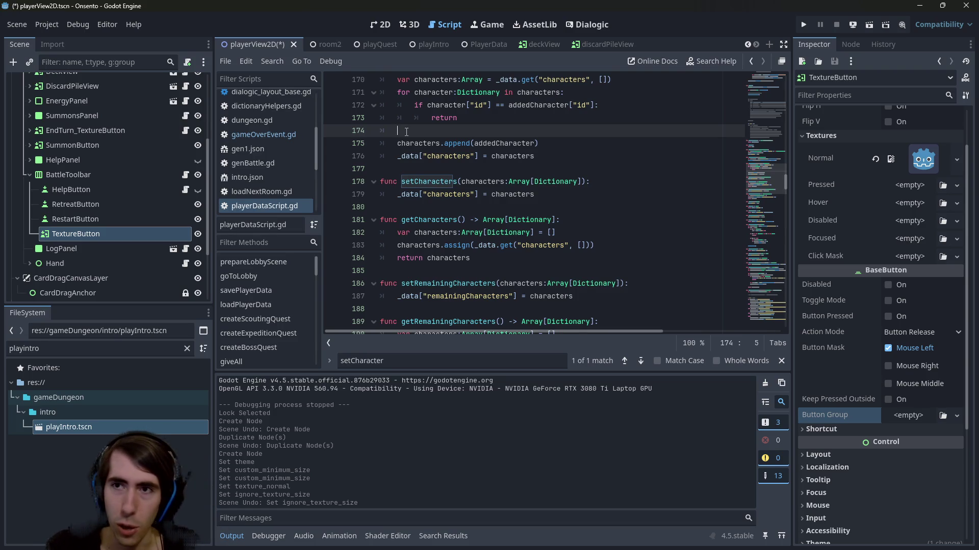
Select script lines 174–187, then go back to the 2D view around the TextureButton
mouse_move(406, 132)
left_mouse_down()
mouse_move(509, 157)
mouse_move(528, 303)
left_mouse_up()
left_click(380, 25)
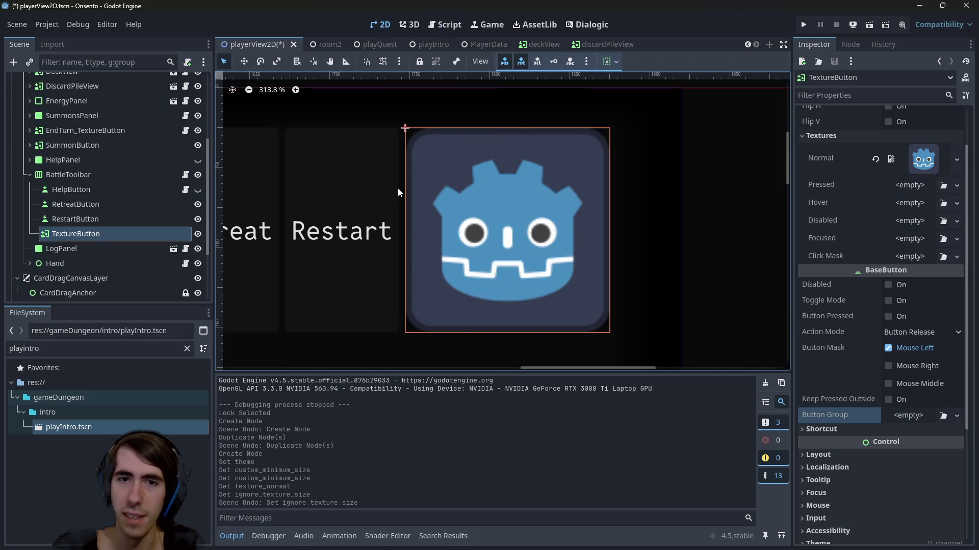
scroll(464, 191, "down", 5)
scroll(445, 219, "up", 4)
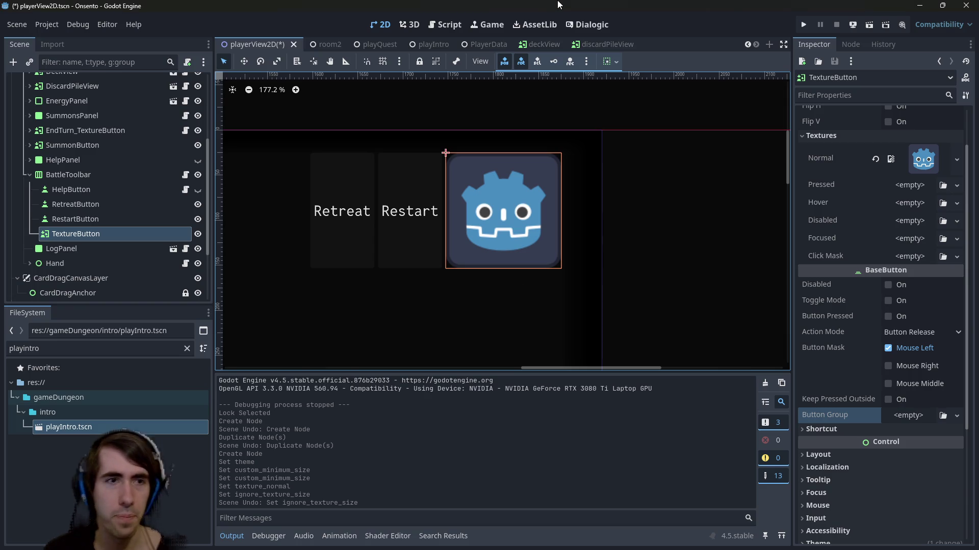
scroll(445, 200, "left", 3)
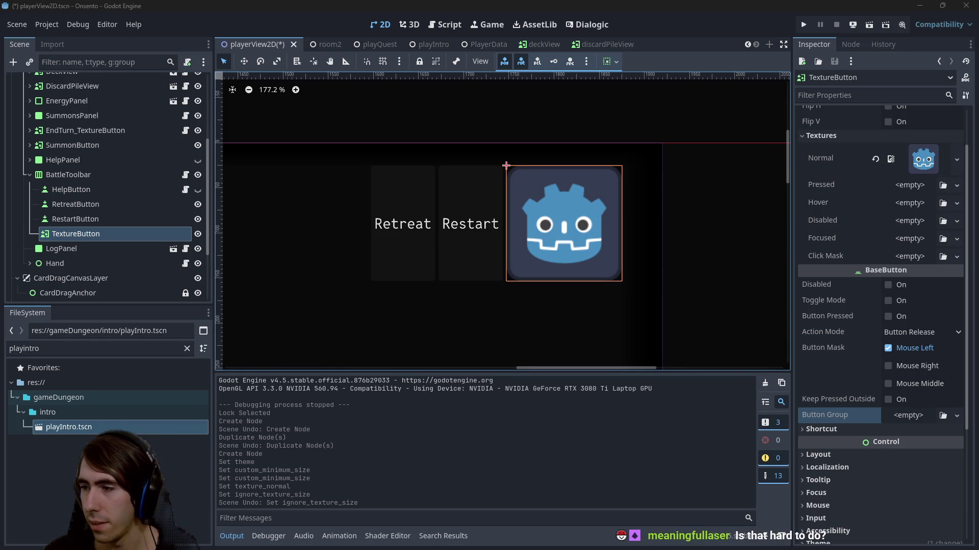
Bring up Chrome maximised and start the Green Portal Engine trailer in fullscreen
key("alt+Tab")
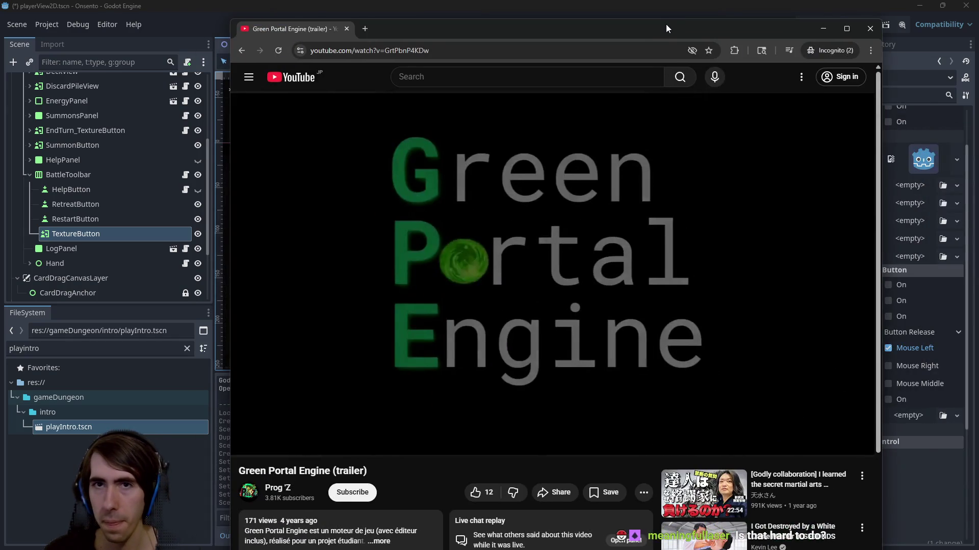
double_click(648, 23)
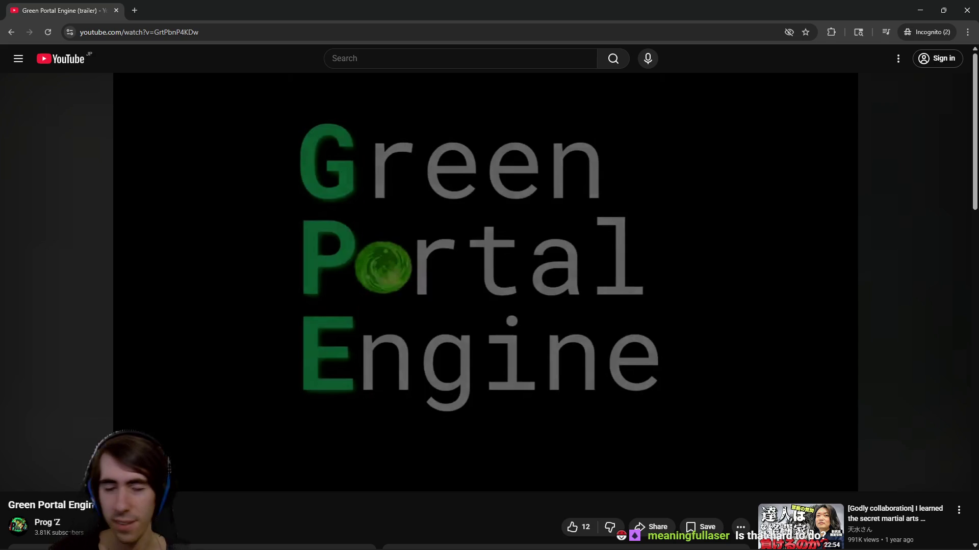
double_click(347, 166)
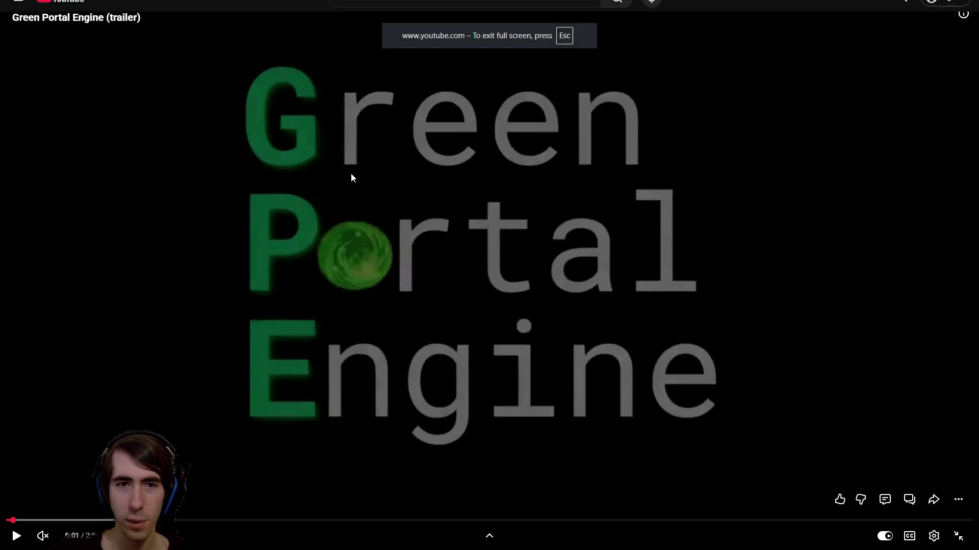
left_click(302, 259)
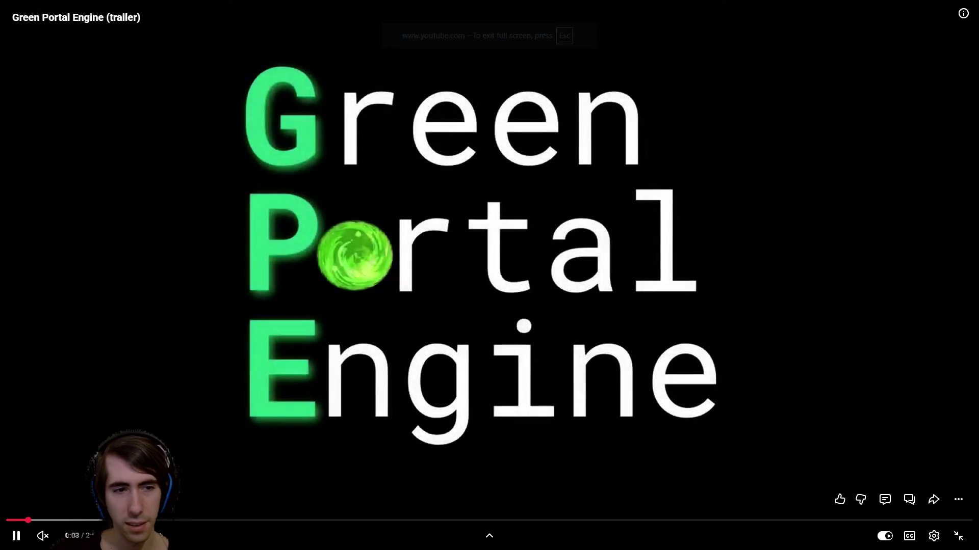
right_click(343, 291)
left_click(342, 289)
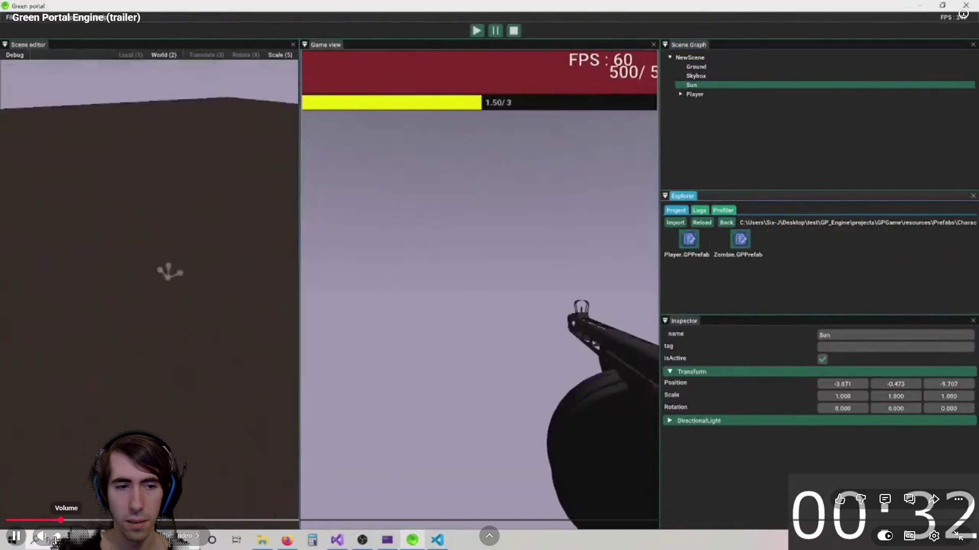
Dismiss the trailer's context menu and keep the fullscreen video playing
right_click(553, 285)
left_click(721, 466)
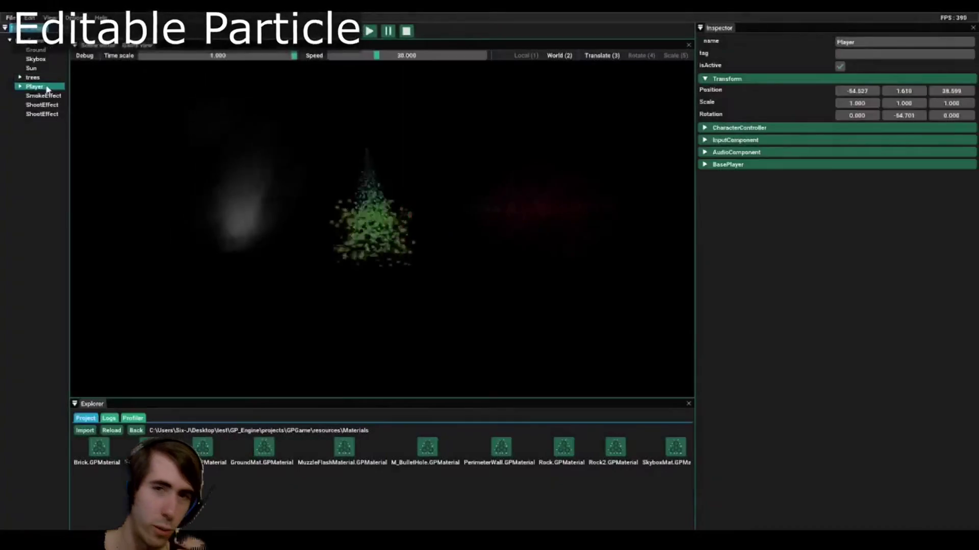
mouse_move(374, 136)
left_mouse_down()
mouse_move(458, 146)
mouse_move(373, 135)
left_mouse_up()
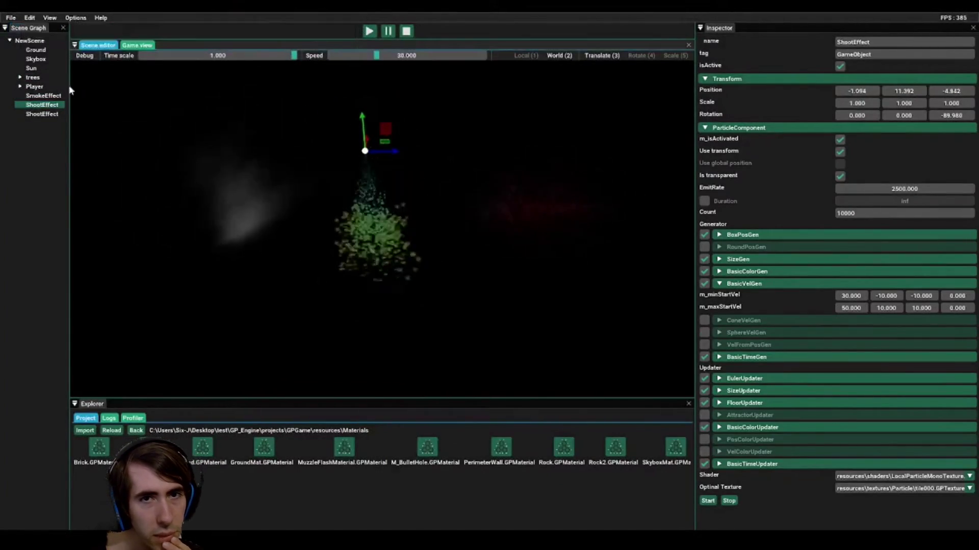
left_click(43, 95)
left_click(965, 288)
left_click(965, 285)
left_click_drag(923, 301, 947, 274)
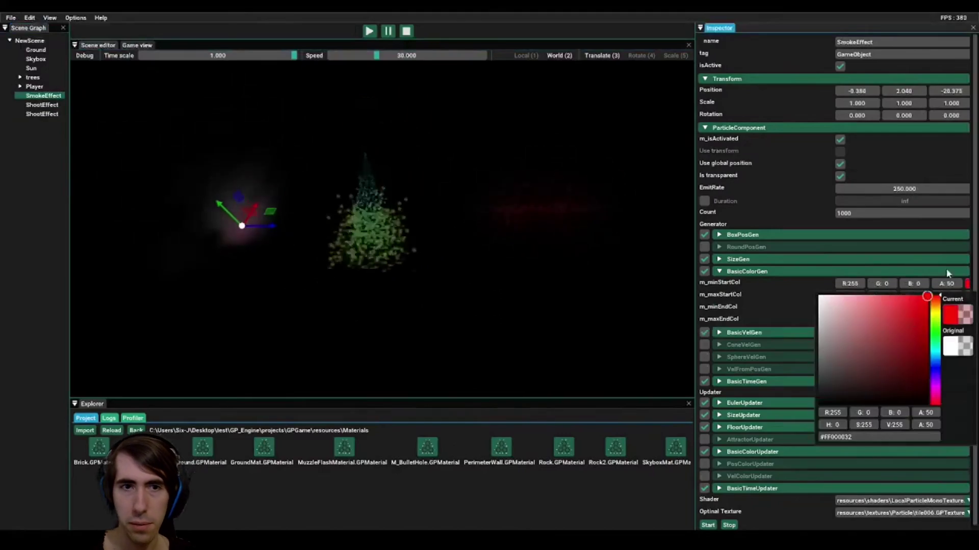
Click through the browser page and tabs while the trailer reaches its crystal-collecting gameplay
left_click(598, 497)
left_click(967, 296)
left_click(932, 331)
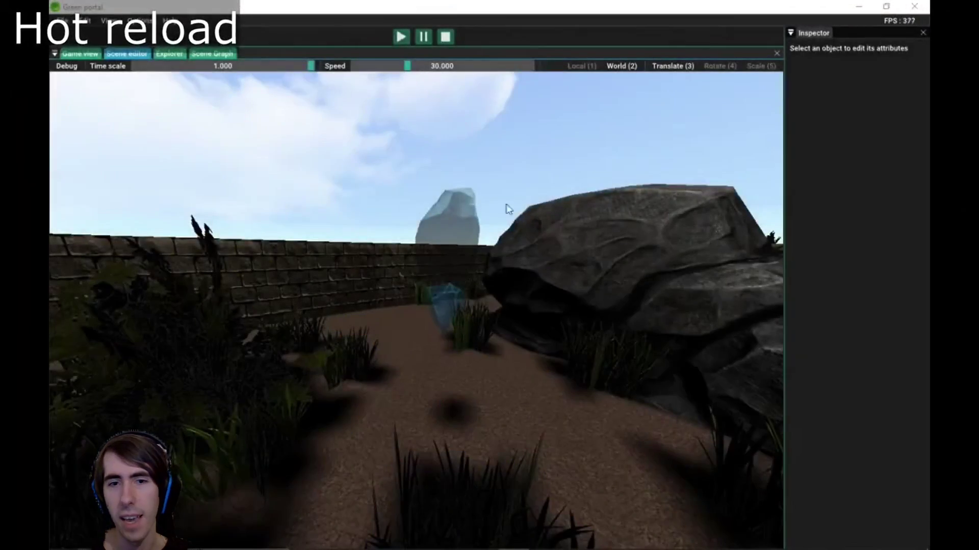
left_click(507, 208)
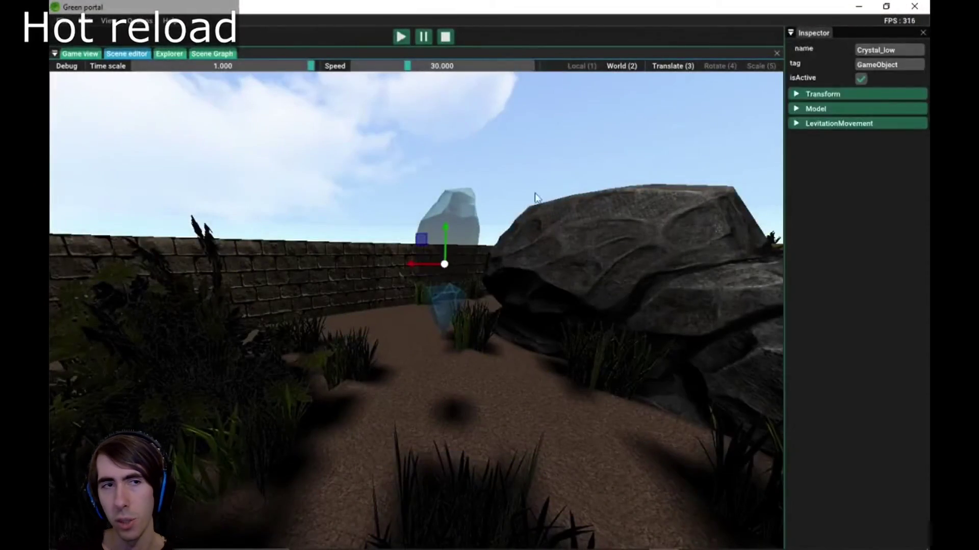
left_click(829, 125)
left_click(81, 55)
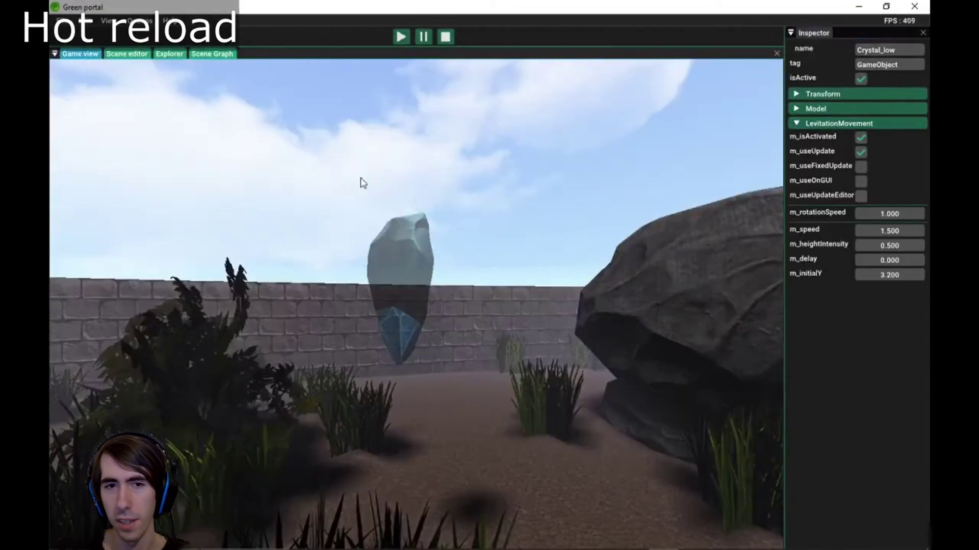
left_click(401, 37)
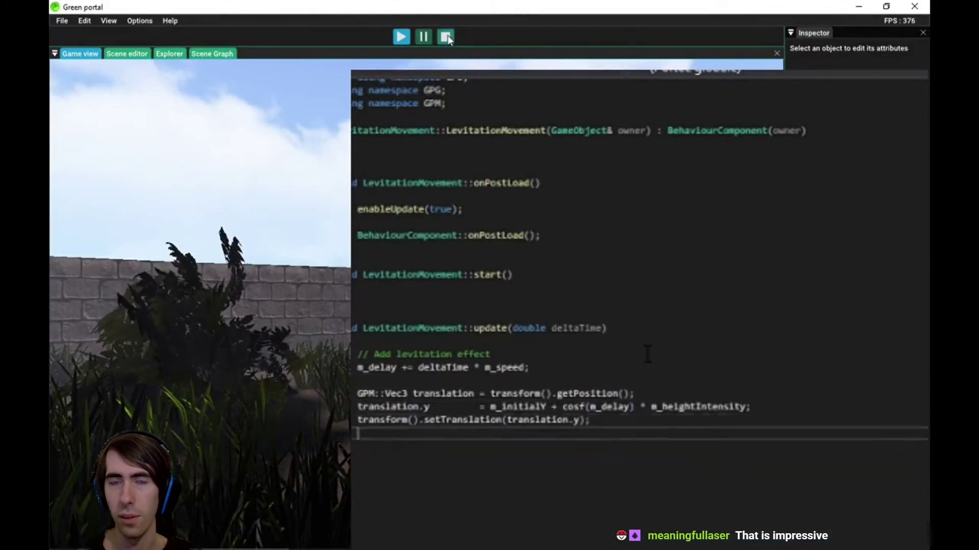
left_click(445, 36)
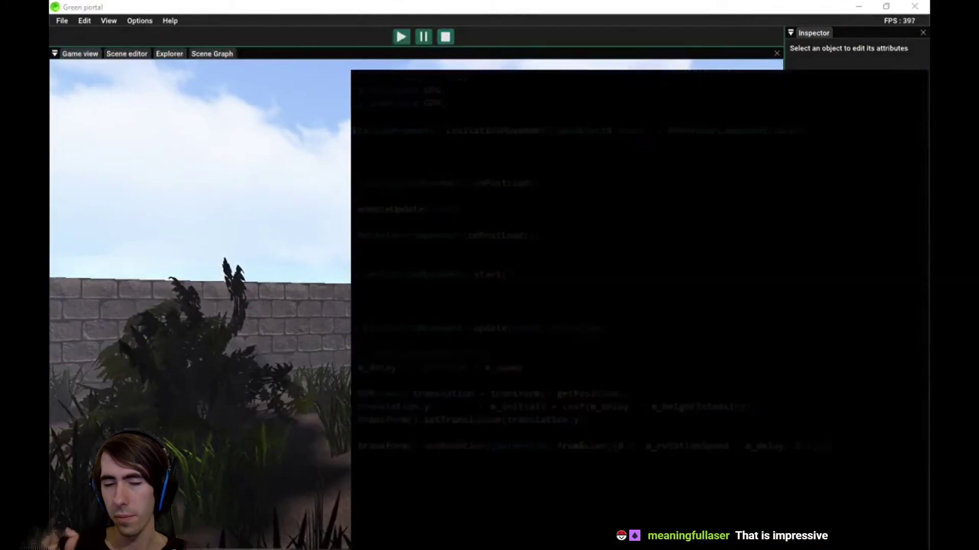
left_click(401, 37)
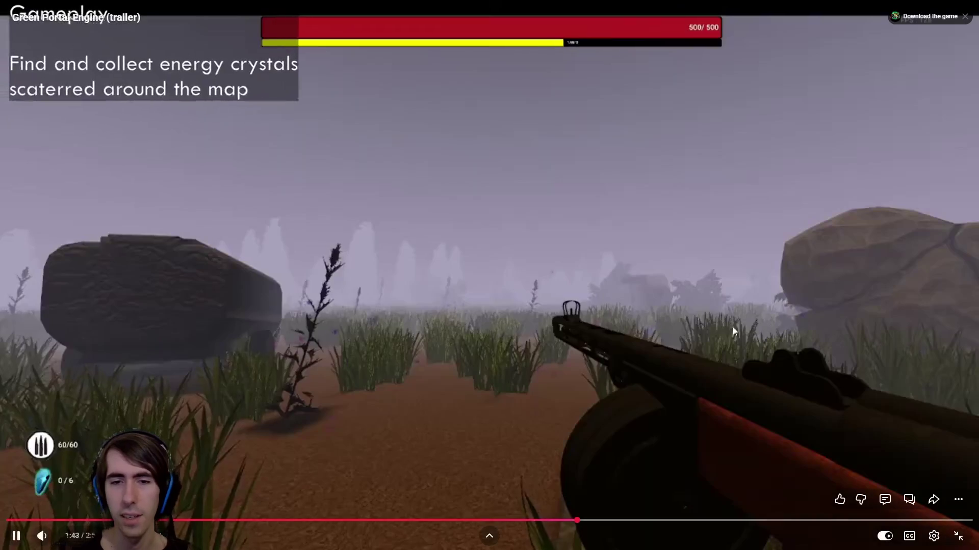
Rewind the trailer to the audio and animations part, then scrub to the editor footage
left_click(545, 478)
left_click(532, 520)
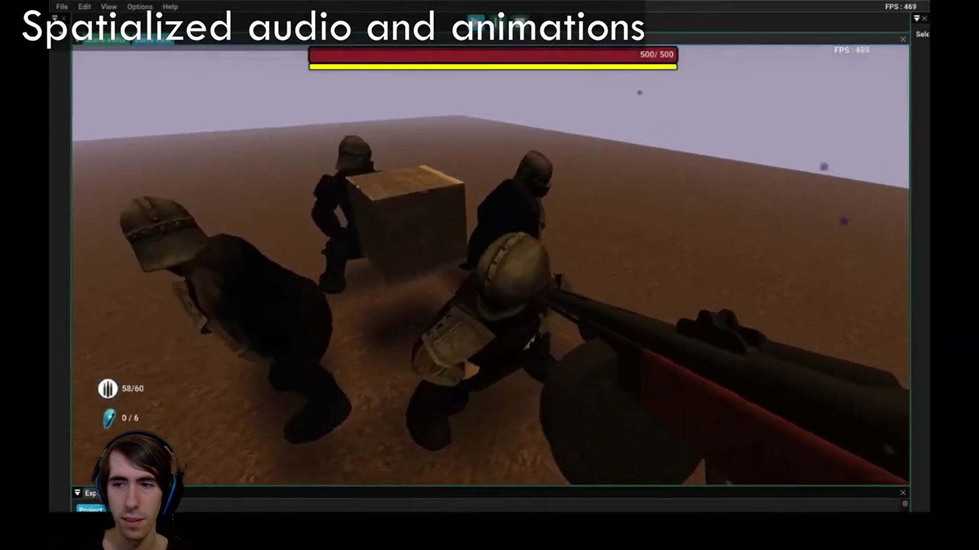
left_click(408, 239)
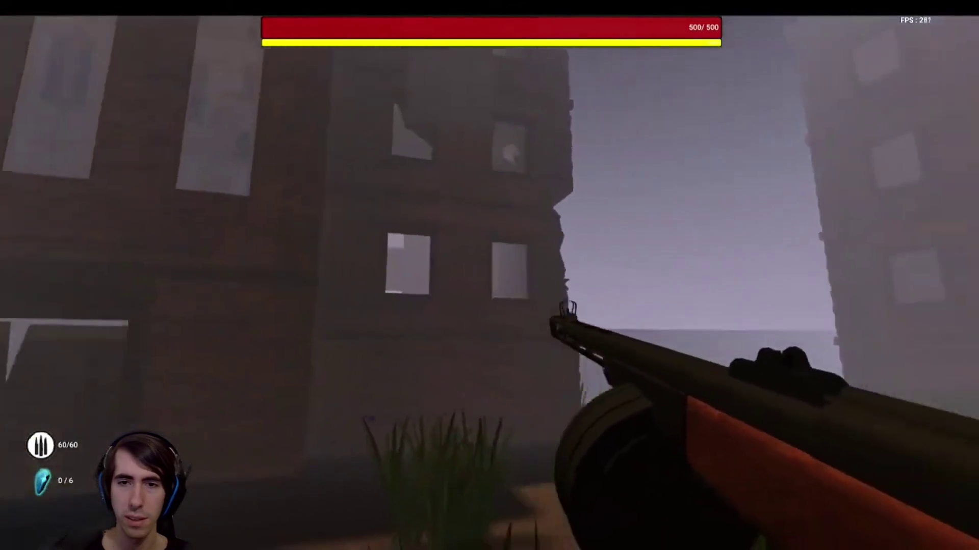
mouse_move(663, 371)
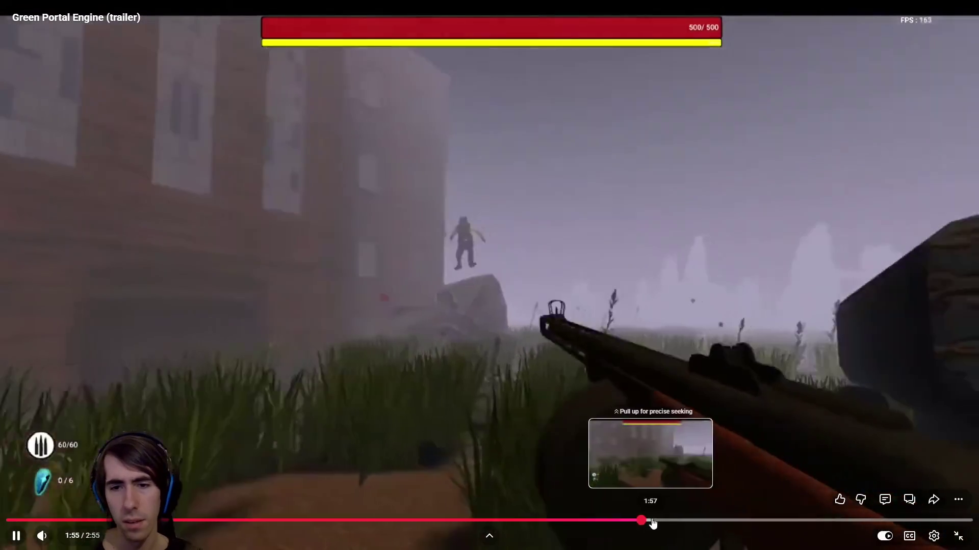
mouse_move(652, 524)
left_mouse_down()
mouse_move(763, 518)
mouse_move(293, 522)
mouse_move(368, 525)
mouse_move(321, 445)
mouse_move(218, 525)
mouse_move(229, 525)
mouse_move(219, 489)
left_mouse_up()
mouse_move(316, 373)
left_mouse_down()
mouse_move(197, 421)
mouse_move(175, 412)
mouse_move(74, 520)
left_mouse_up()
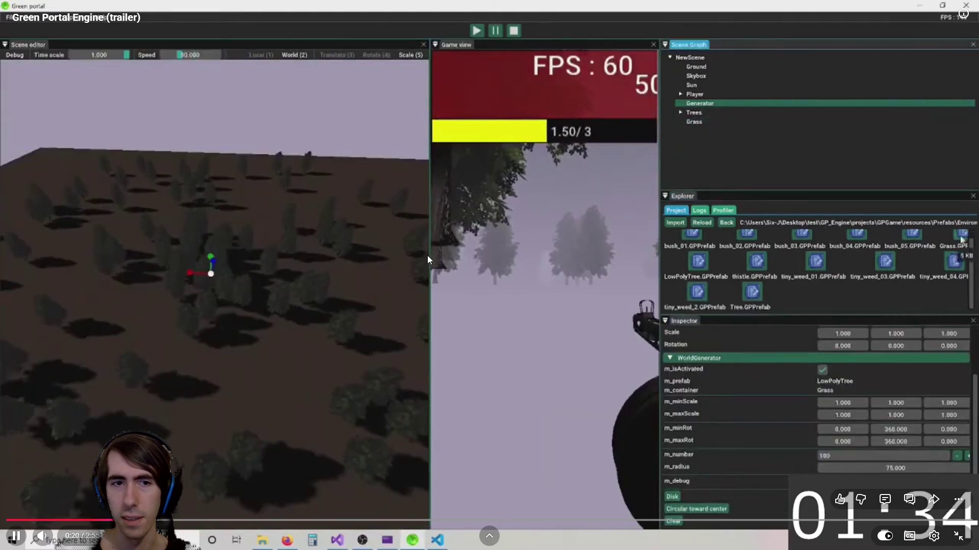
Pause on the editor footage, exit fullscreen, and switch back to the Godot editor
left_click(462, 236)
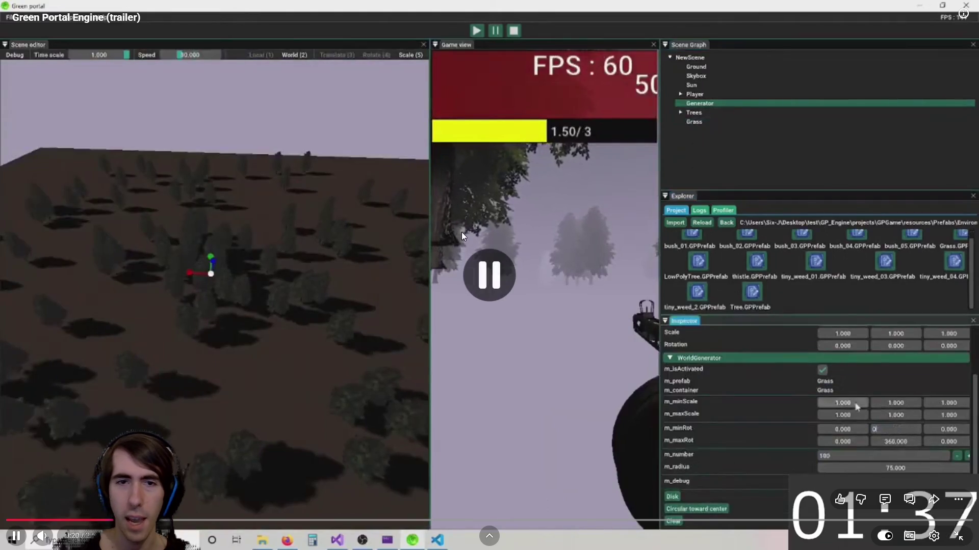
key("Escape")
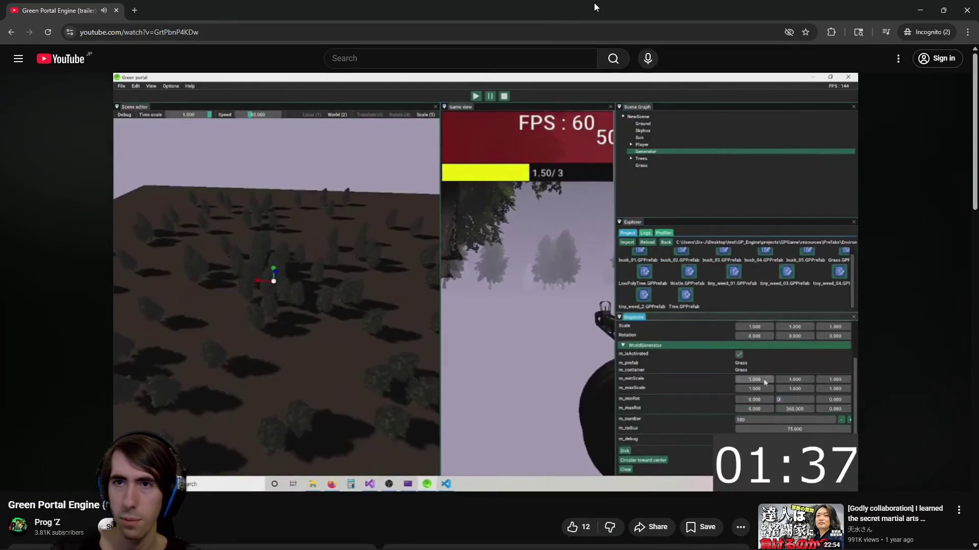
mouse_move(927, 4)
left_mouse_down()
mouse_move(864, 147)
mouse_move(645, 5)
mouse_move(658, 1)
left_mouse_up()
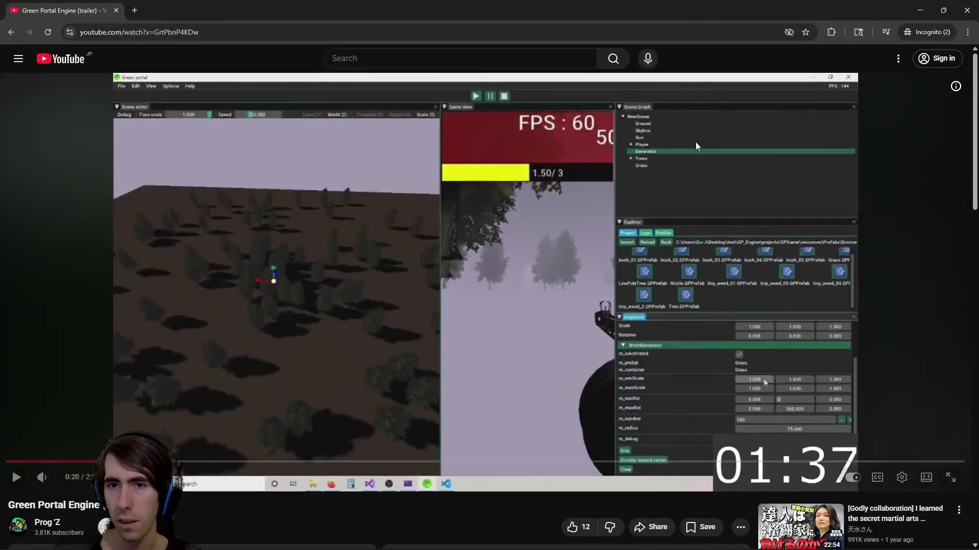
left_click(326, 462)
key("alt+Tab")
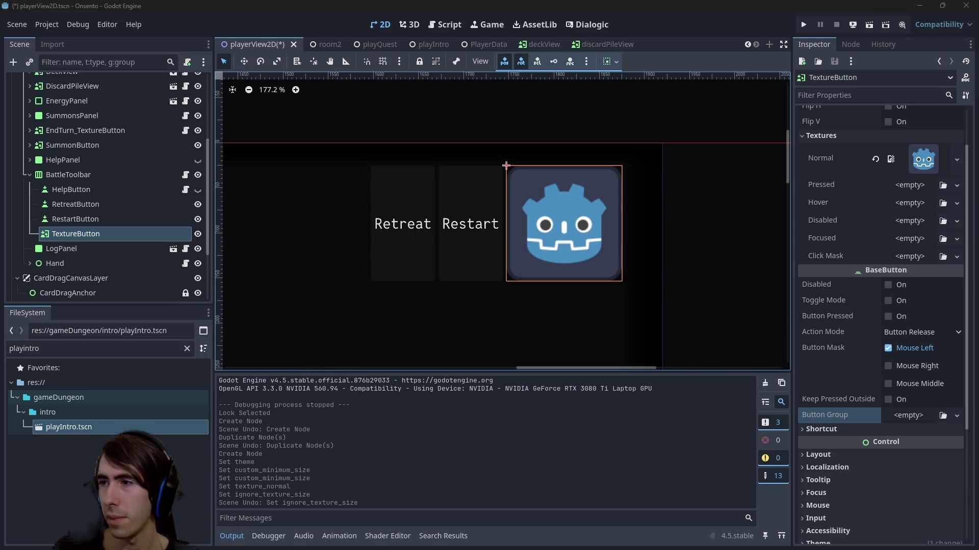
Switch from Godot to the Google Images results for 'game engine'
key("alt+Tab")
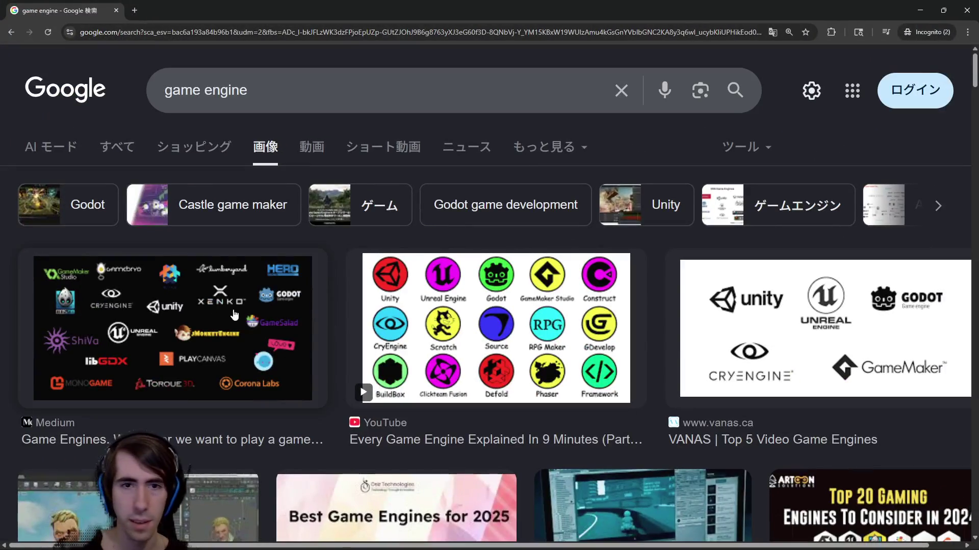
Open the Every Game Engine Explained logo chart full size in a new tab, then return to Godot
left_click(238, 311)
left_click(448, 331)
right_click(726, 330)
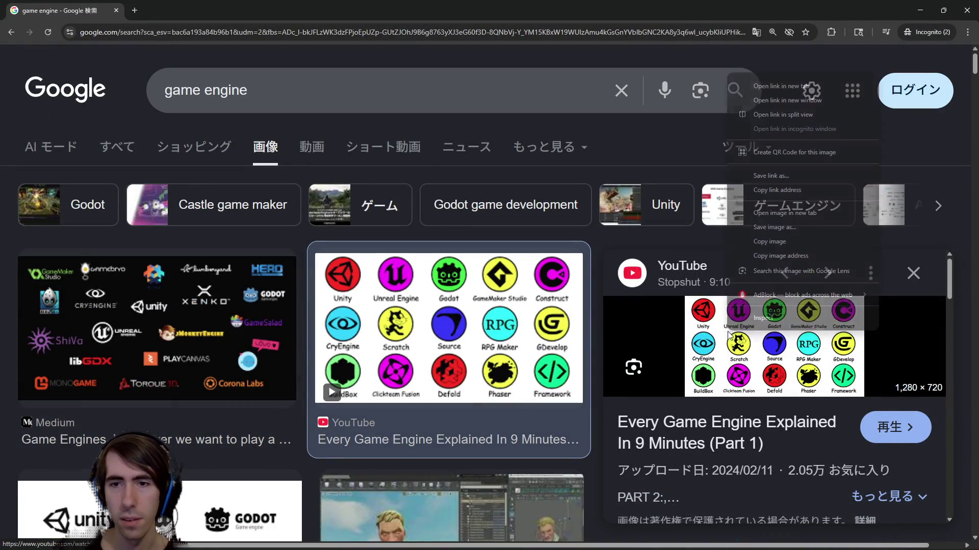
left_click(784, 213)
left_click(184, 10)
scroll(285, 74, "up", 3)
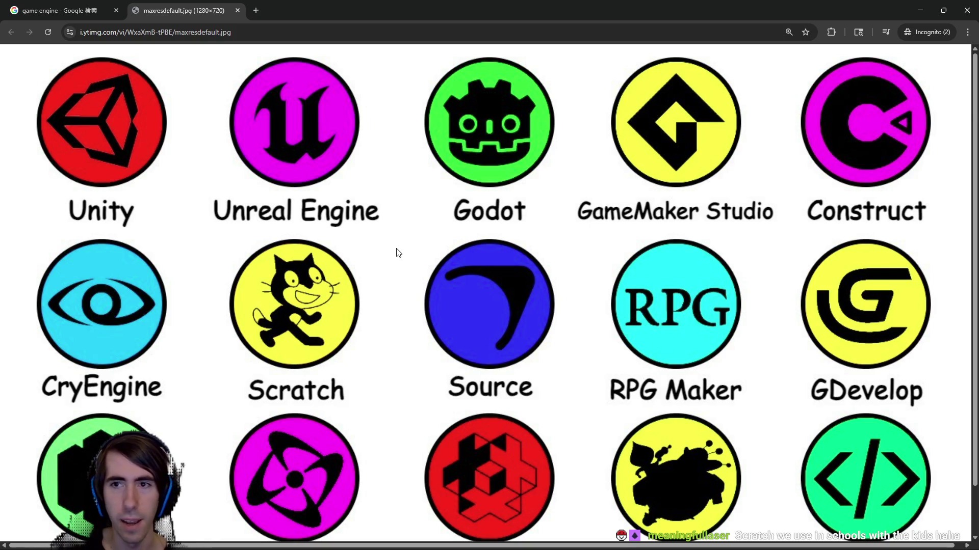
scroll(568, 332, "down", 1)
scroll(568, 337, "up", 1)
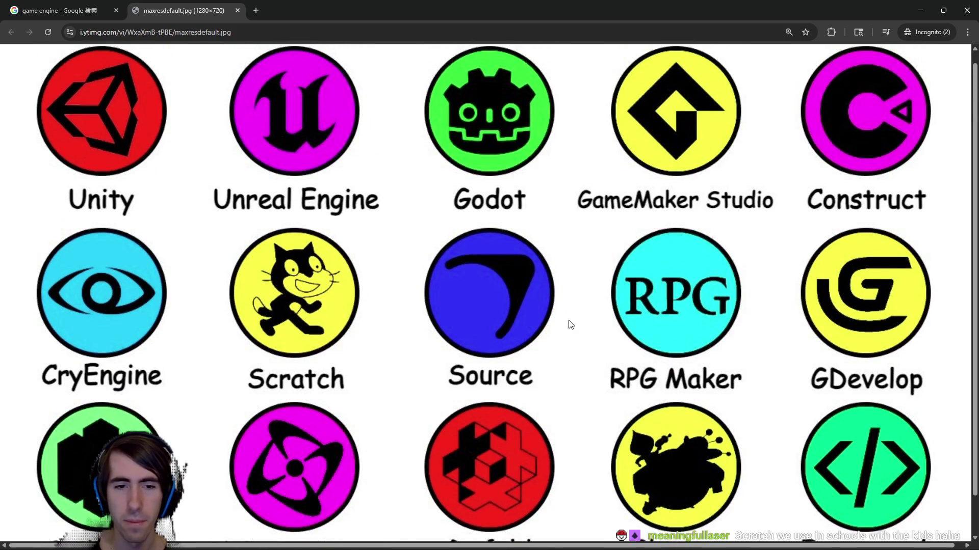
key("alt+Tab")
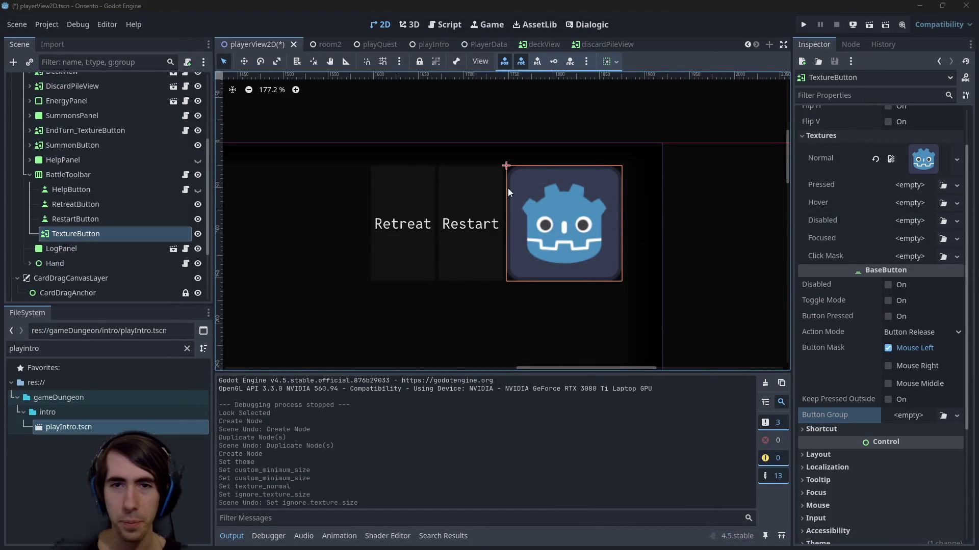
scroll(557, 204, "left", 1)
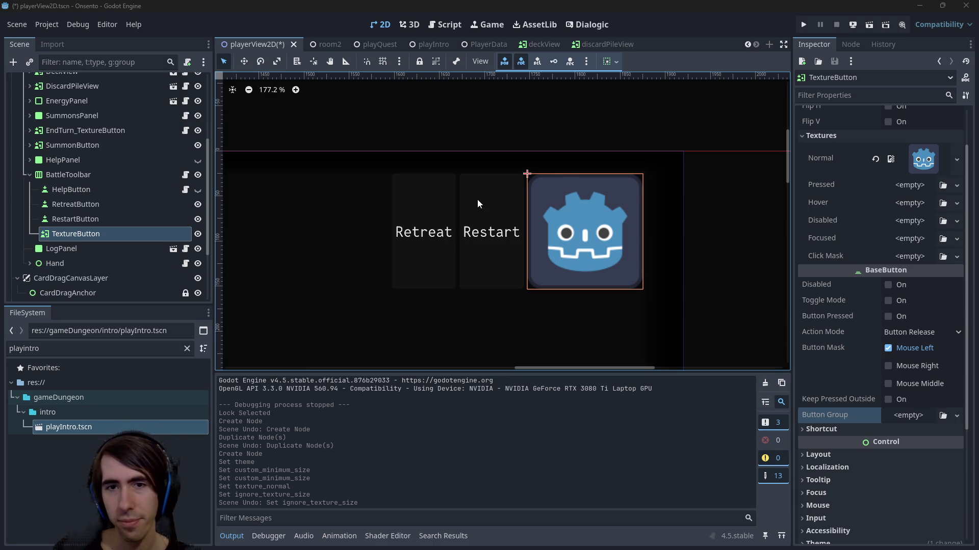
scroll(520, 247, "right", 2)
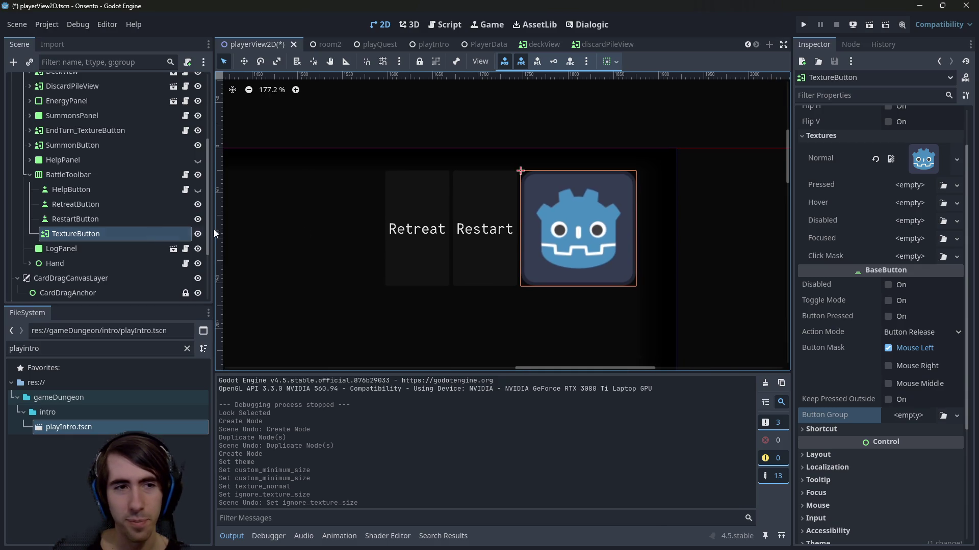
left_click(31, 175)
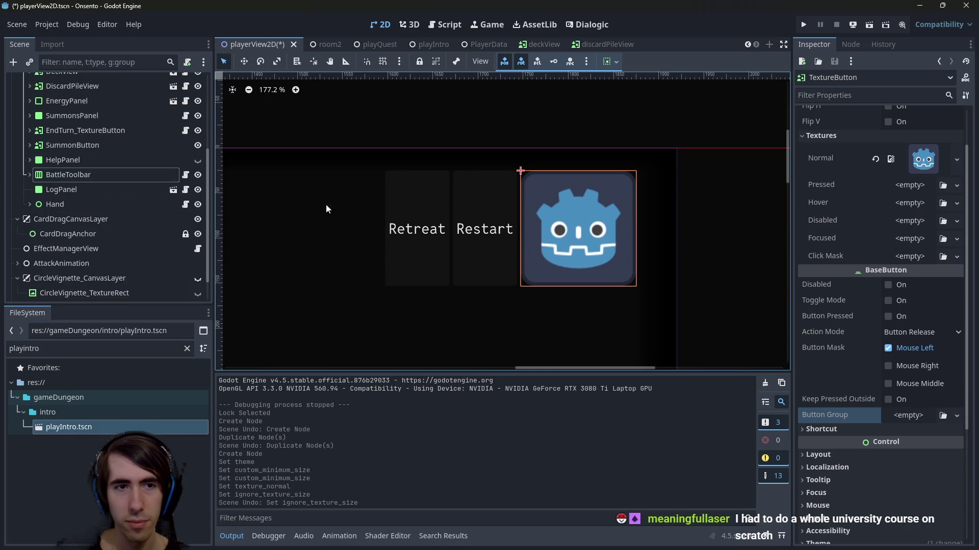
scroll(482, 236, "right", 2)
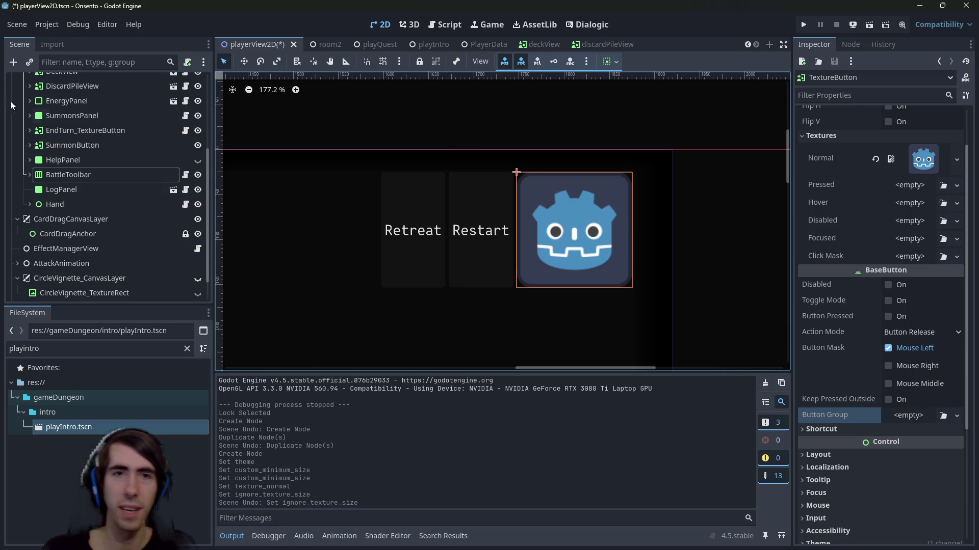
left_click_drag(491, 211, 498, 212)
scroll(637, 225, "right", 2)
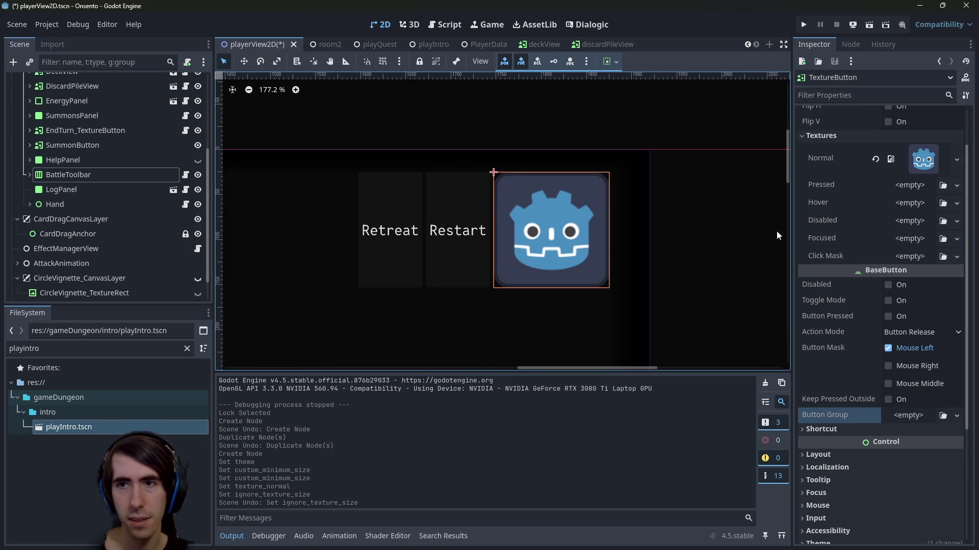
scroll(866, 306, "up", 2)
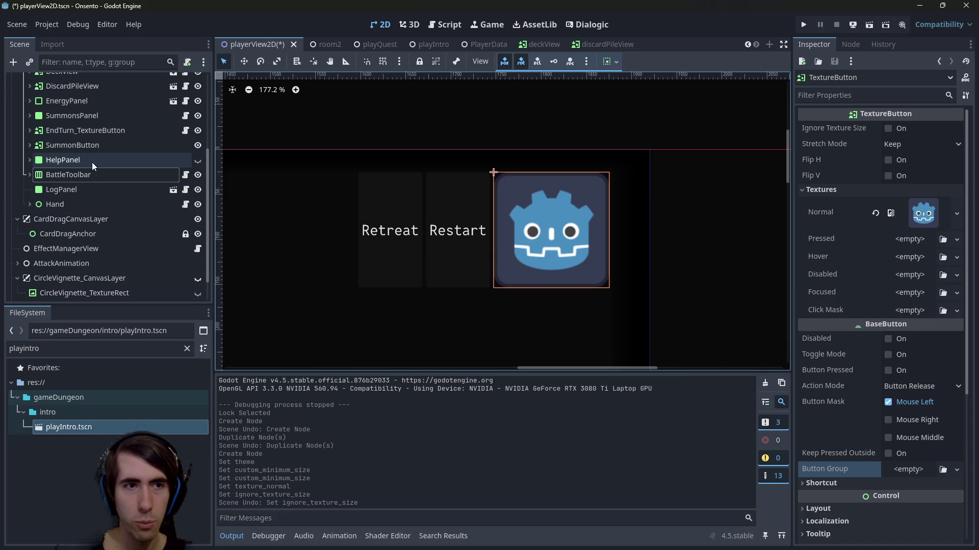
scroll(173, 219, "up", 1)
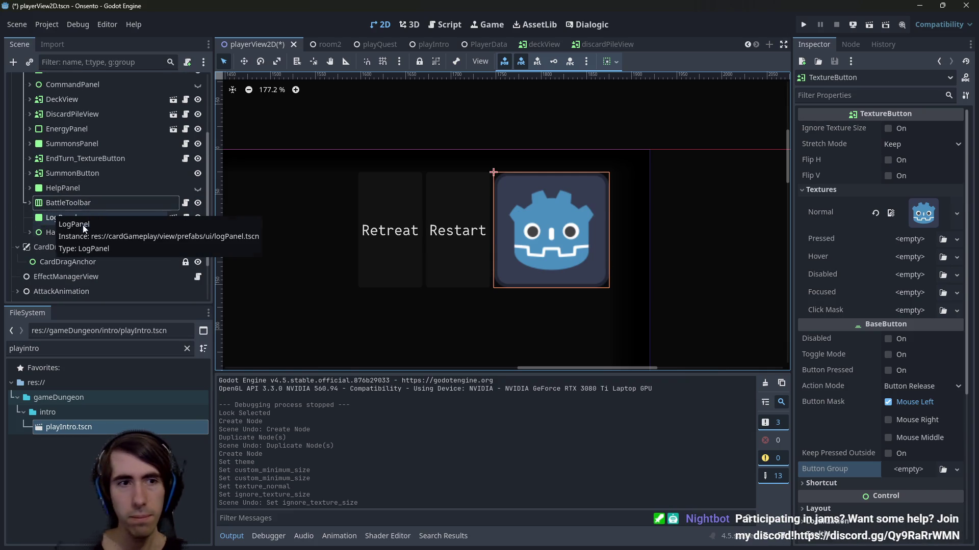
left_click(72, 204)
left_click(534, 211)
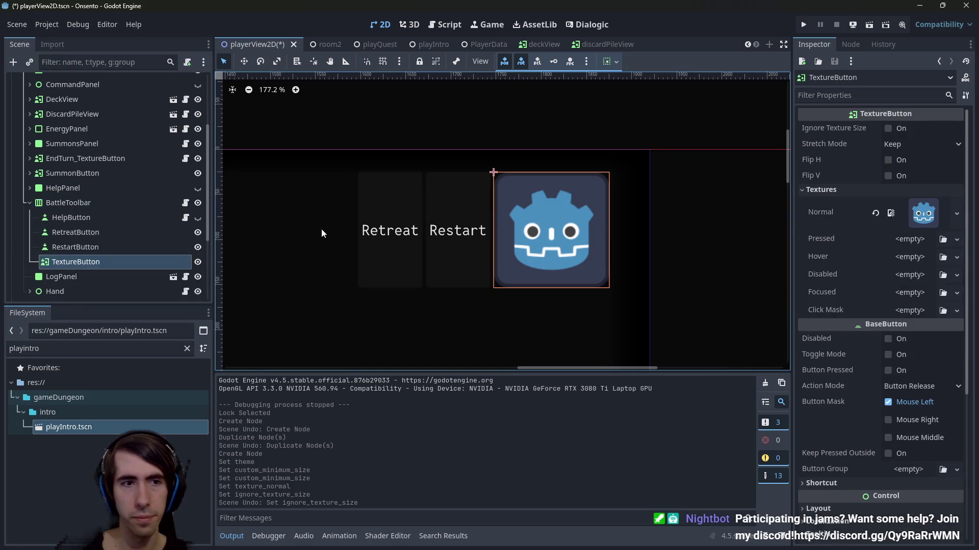
Add a Button child under BattleToolbar and leave its label text empty
right_click(76, 205)
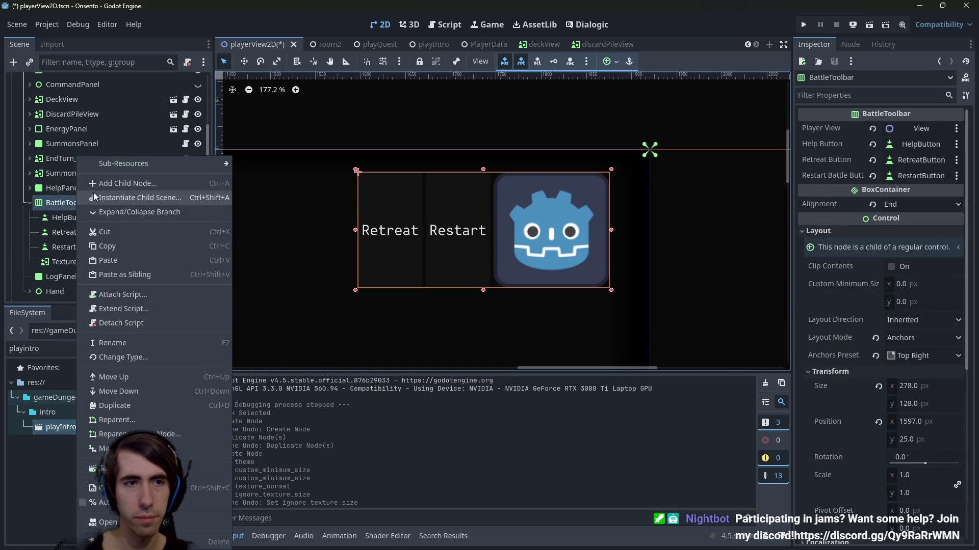
left_click(100, 188)
type("button")
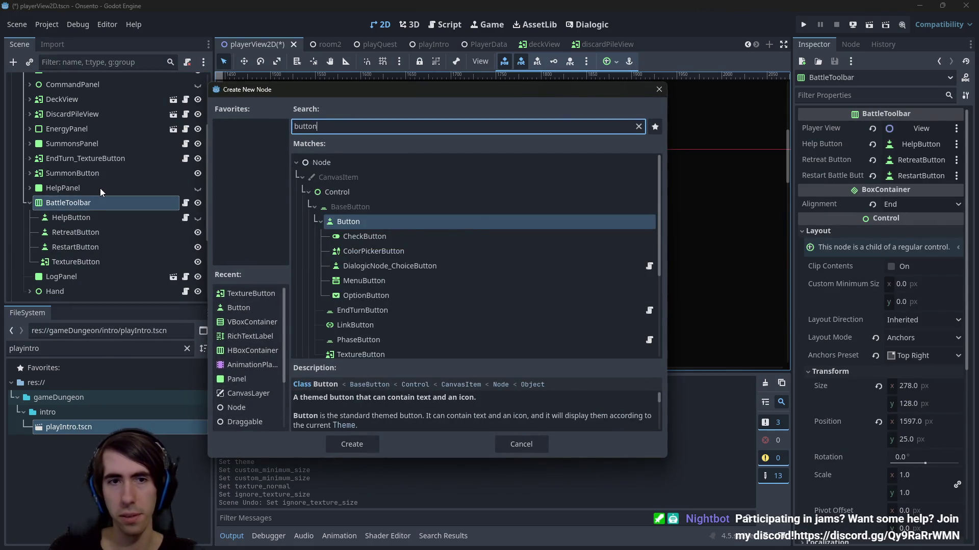
key("Return")
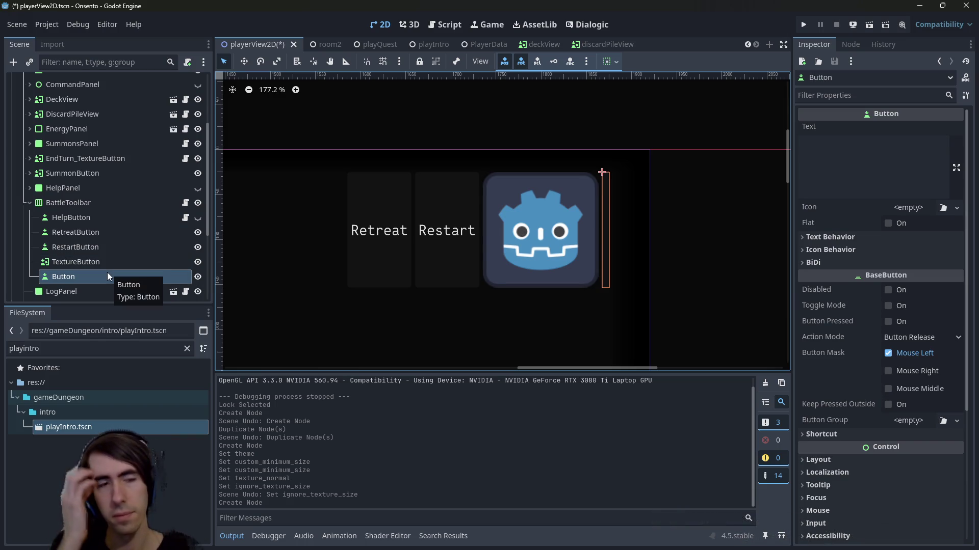
left_click(846, 150)
type("X")
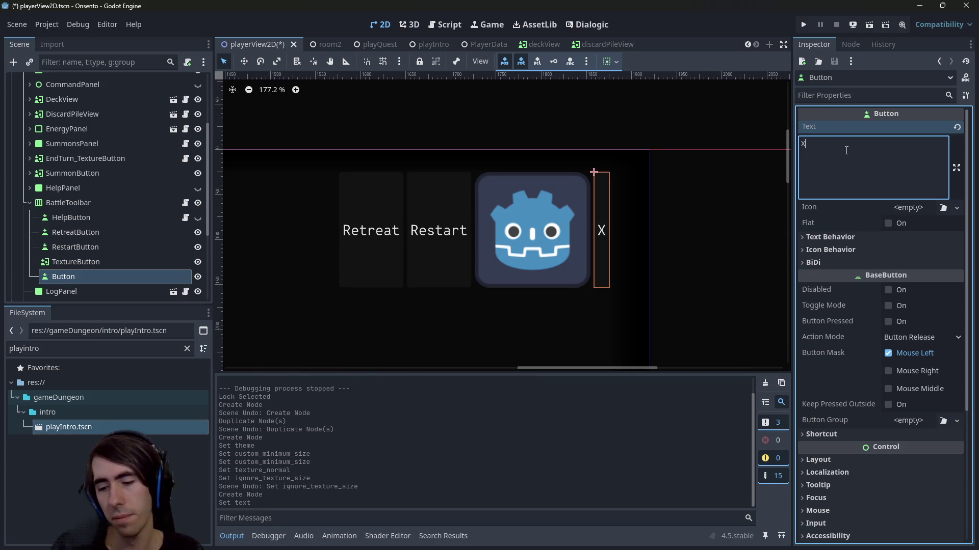
key("BackSpace")
type("Escape")
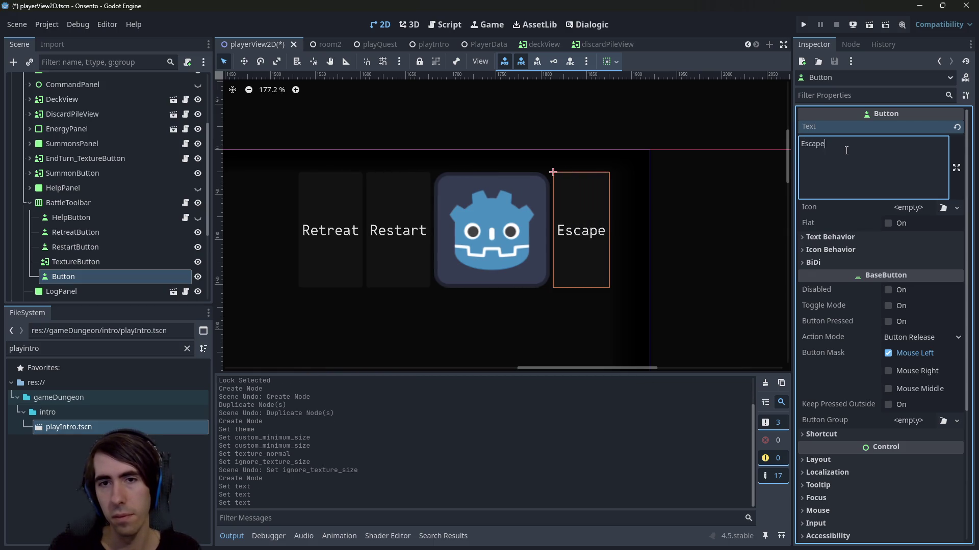
key("BackSpace")
key("BackSpace")
key("BackSpace")
Set the Button's Custom Minimum Size to 100×100 using the 'min' Inspector filter
left_click(838, 94)
type("min")
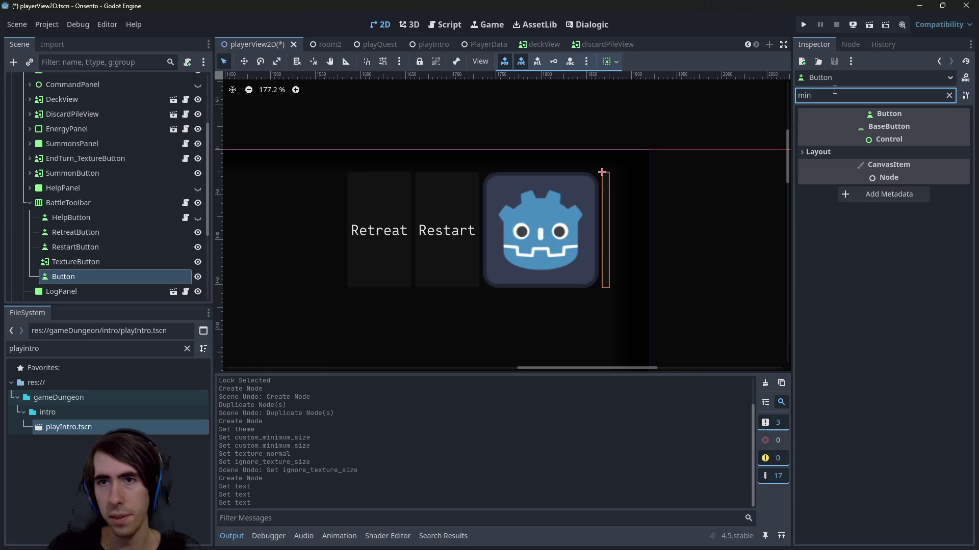
left_click(877, 155)
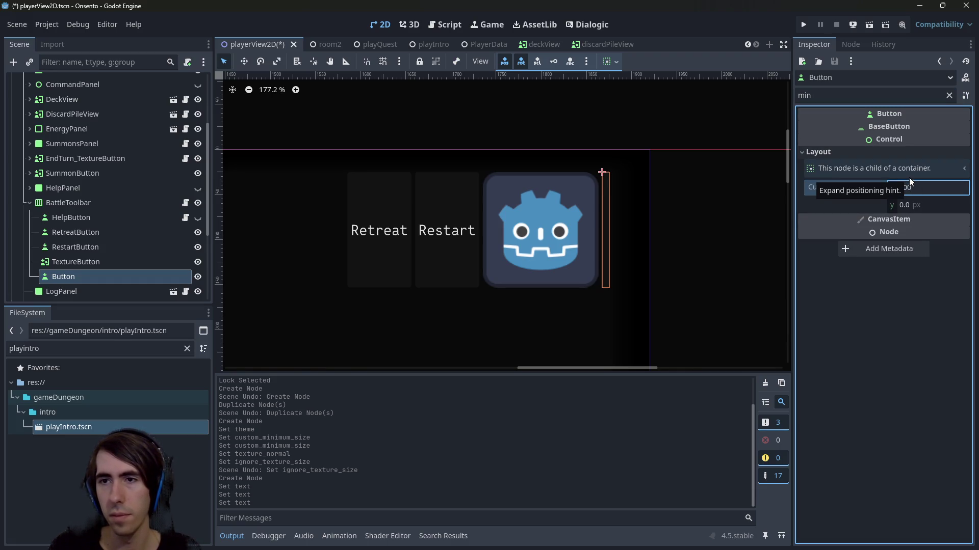
key("Tab")
type("100")
key("Return")
scroll(433, 250, "down", 3)
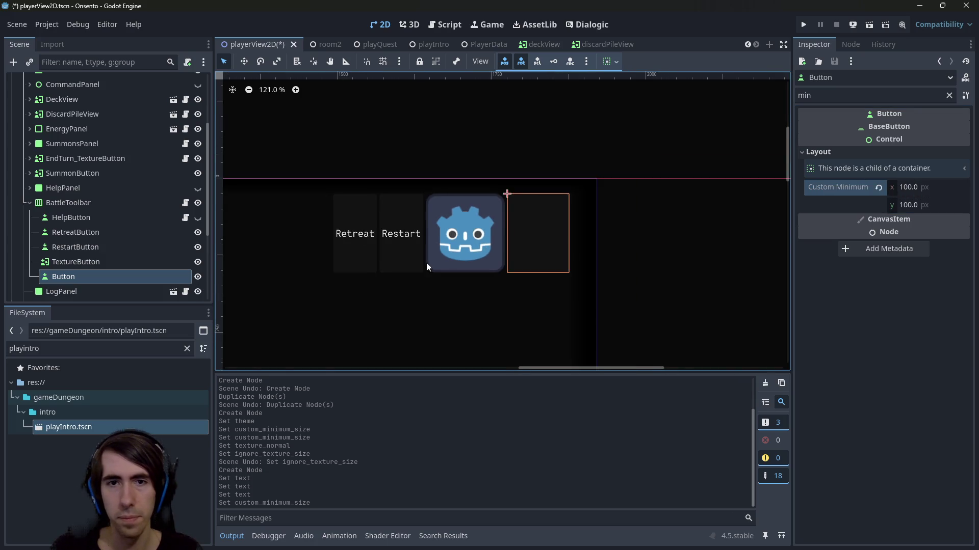
left_click(97, 216)
Delete the TextureButton node from BattleToolbar
left_click(97, 233)
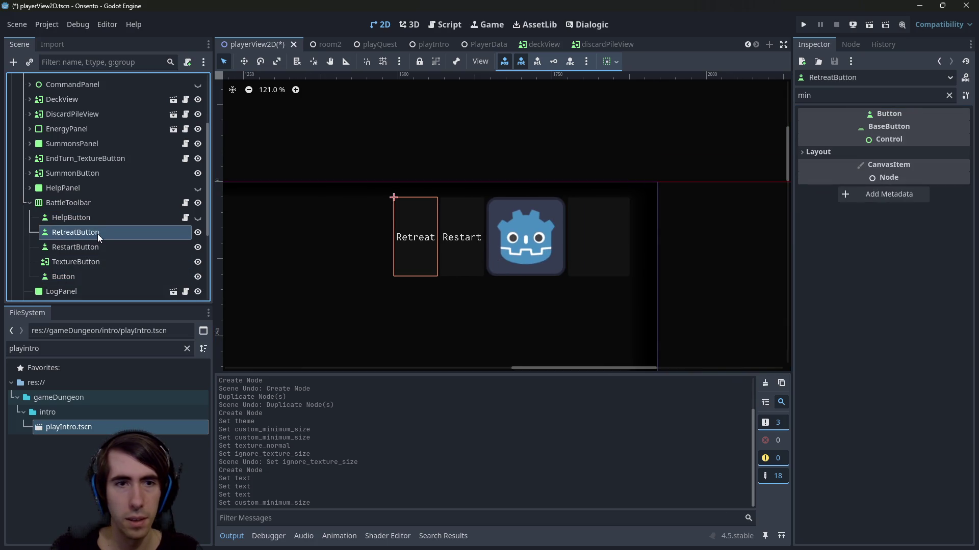
left_click(97, 261)
key("ctrl+z")
key("ctrl+z")
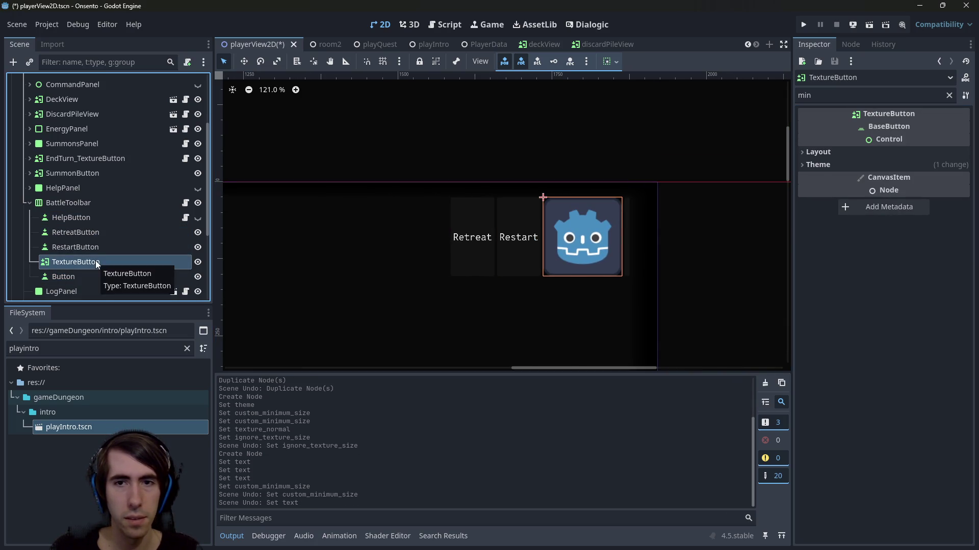
key("ctrl+z")
key("ctrl+z")
key("ctrl+z")
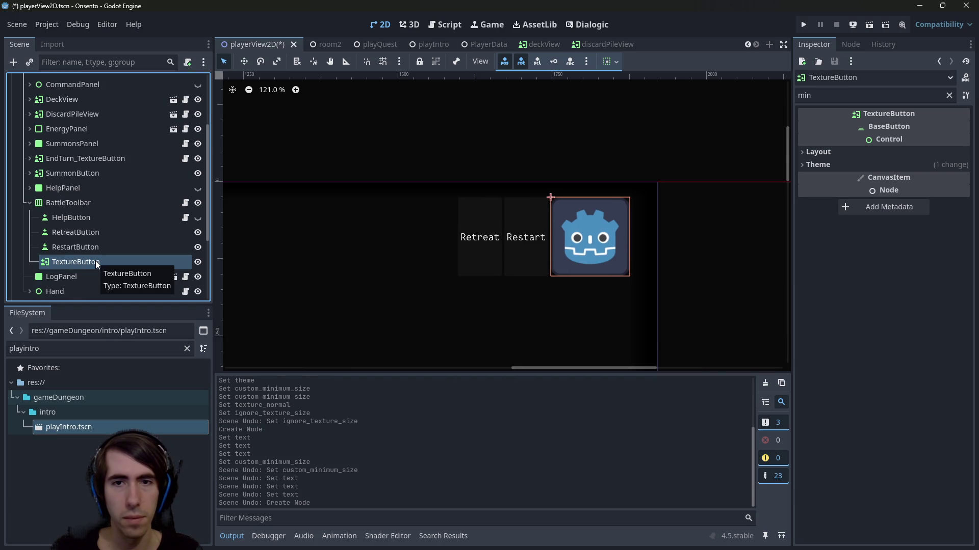
key("ctrl+shift+z")
key("ctrl+shift+z")
key("ctrl+shift+z")
left_click(92, 262)
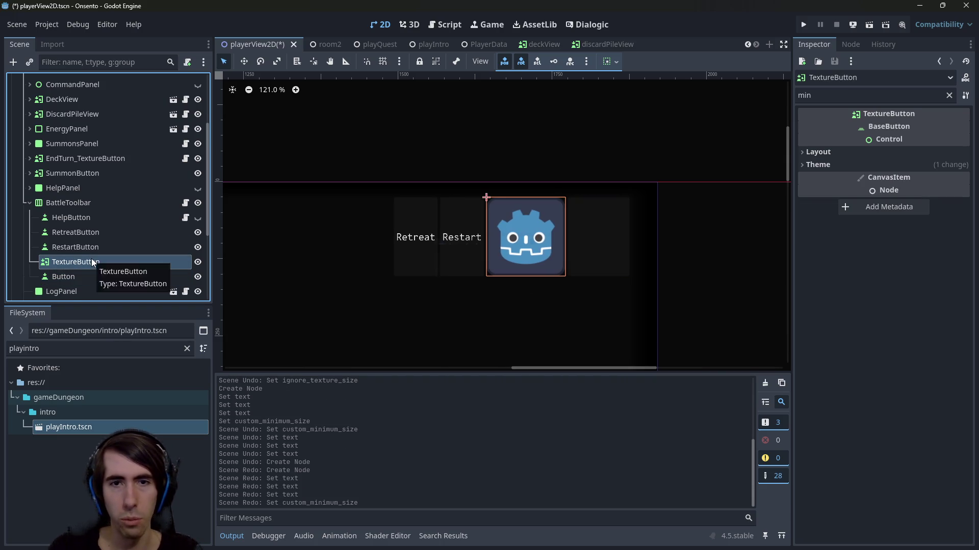
key("Delete")
Shrink the plain Button's custom minimum size to 50×50 px
left_click(75, 262)
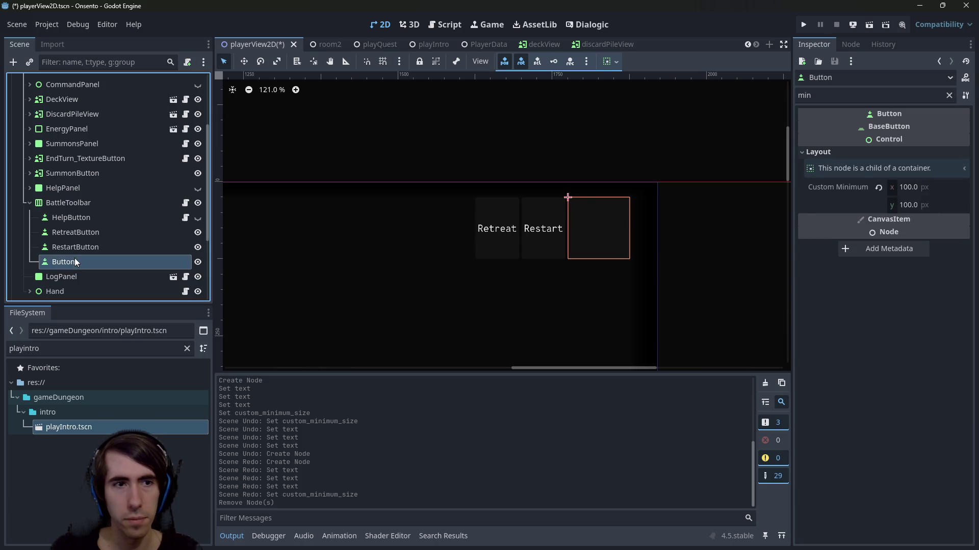
left_click(97, 247)
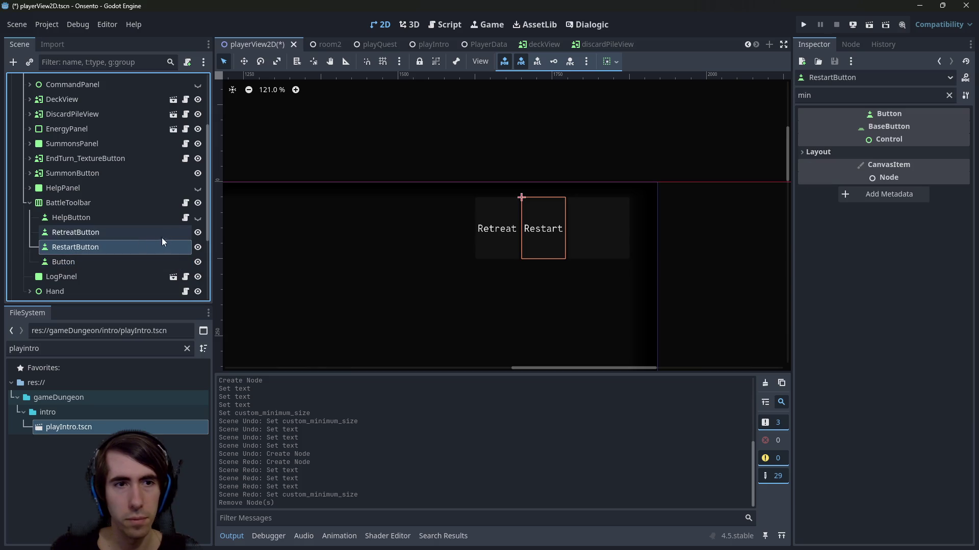
left_click(197, 248)
left_click(198, 233)
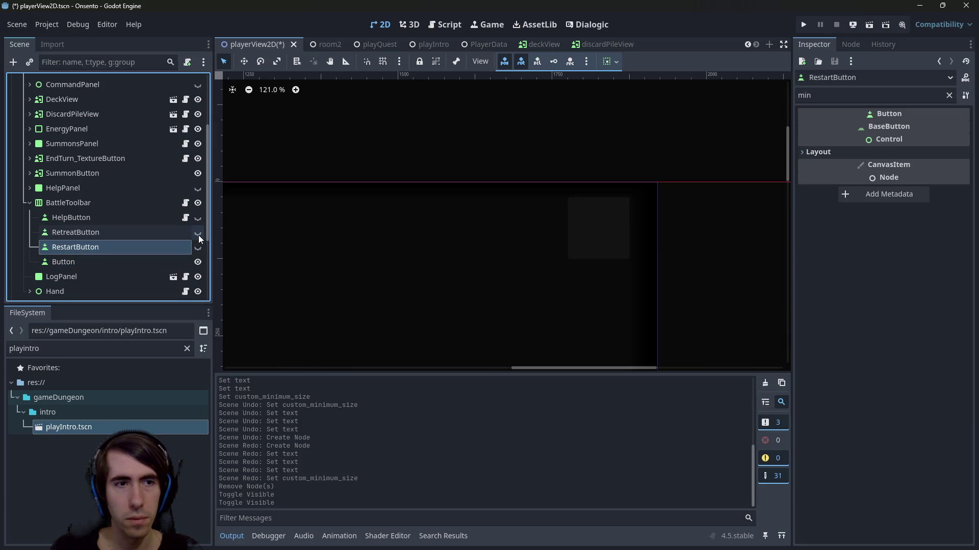
key("ctrl+z")
key("ctrl+z")
left_click(122, 261)
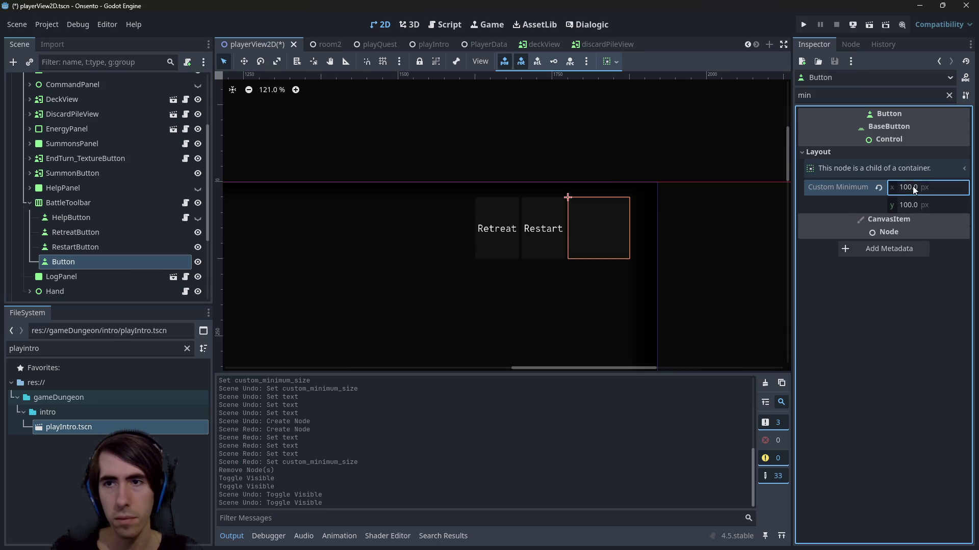
type("50")
key("Tab")
type("50")
key("Return")
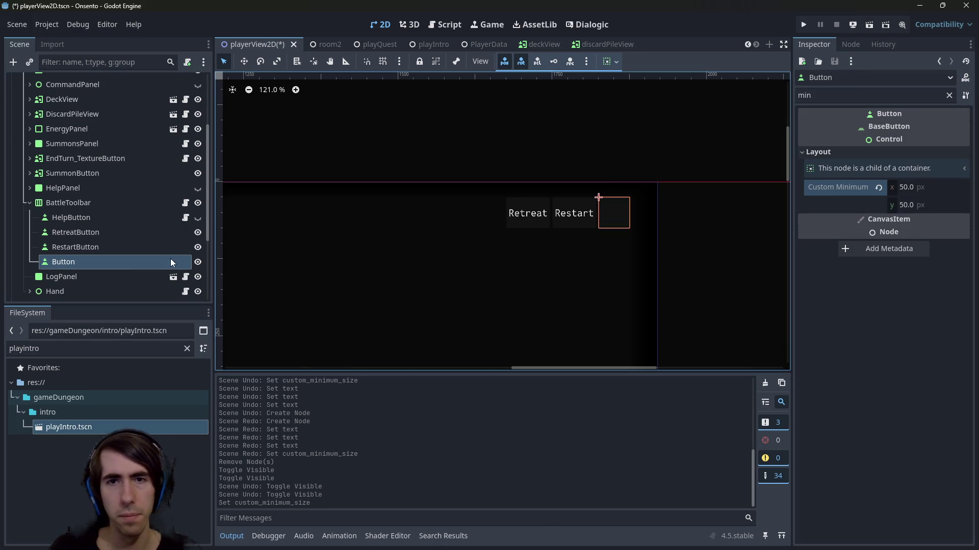
Hide RetreatButton and RestartButton in the editor and save the scene
left_click(128, 246)
left_click(115, 233)
left_click(198, 232)
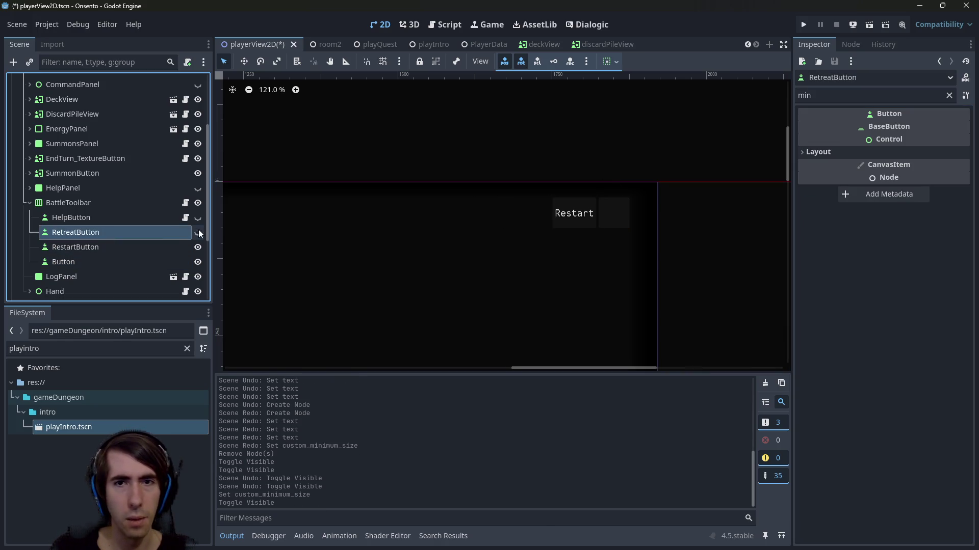
left_click(197, 247)
key("ctrl+s")
left_click(114, 249)
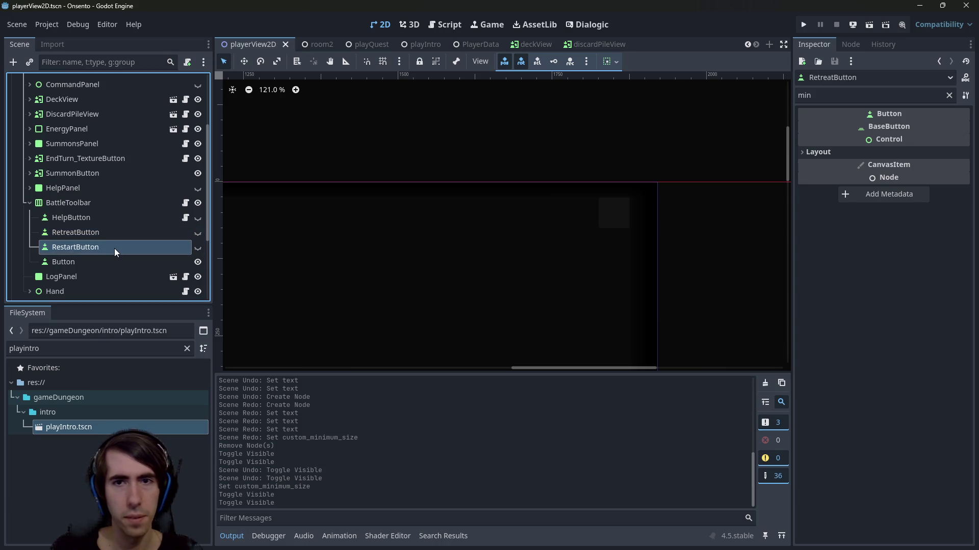
left_click(97, 260)
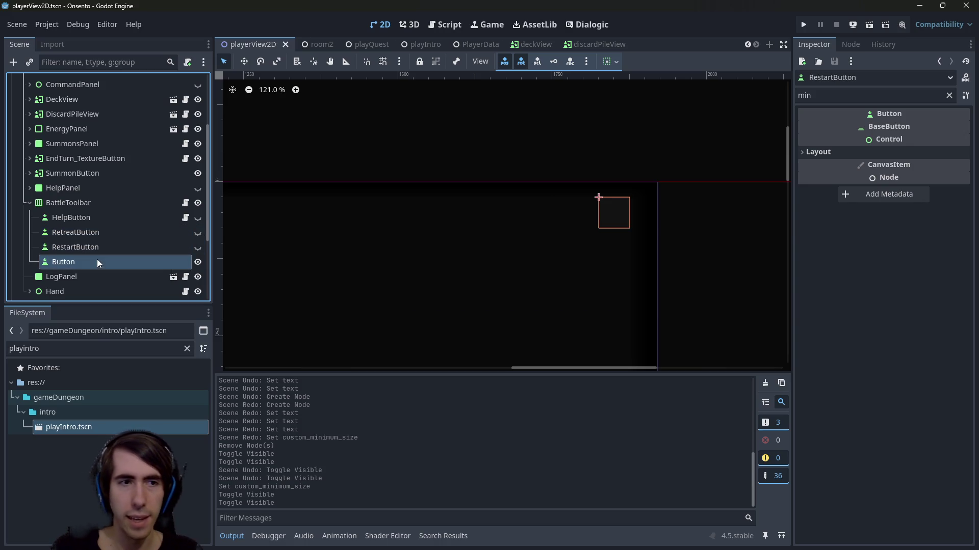
right_click(97, 260)
Add a TextureRect child under Button, apply the Full Rect anchor preset, and save
left_click(157, 210)
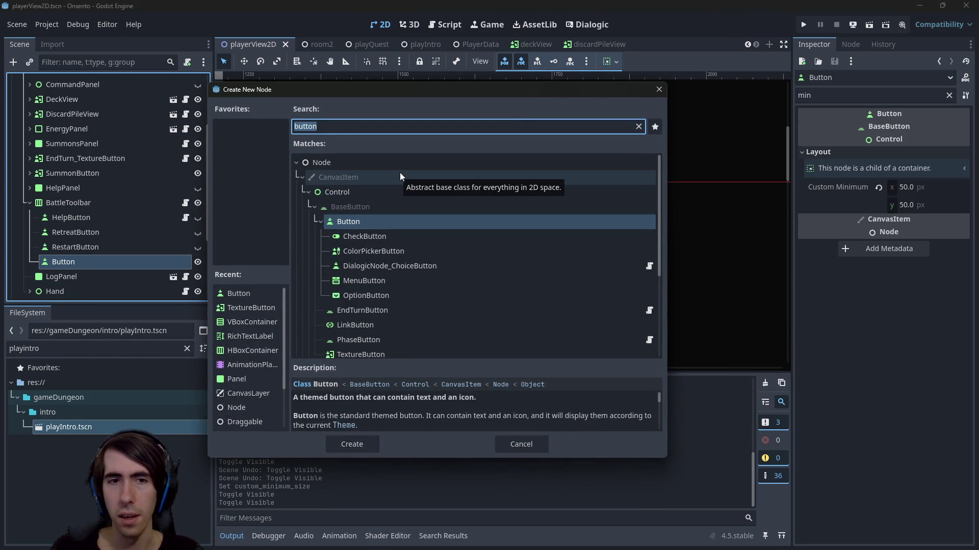
type("texture")
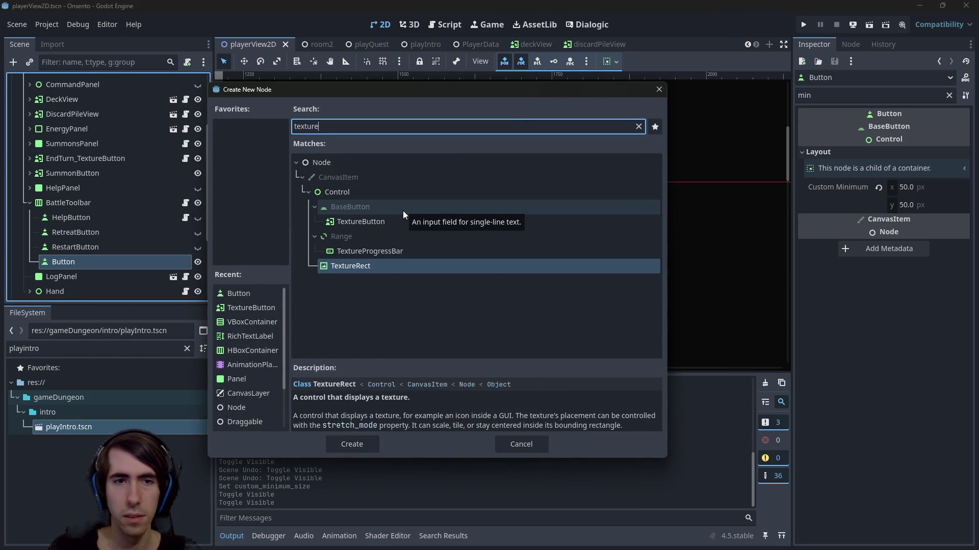
key("Return")
left_click(616, 61)
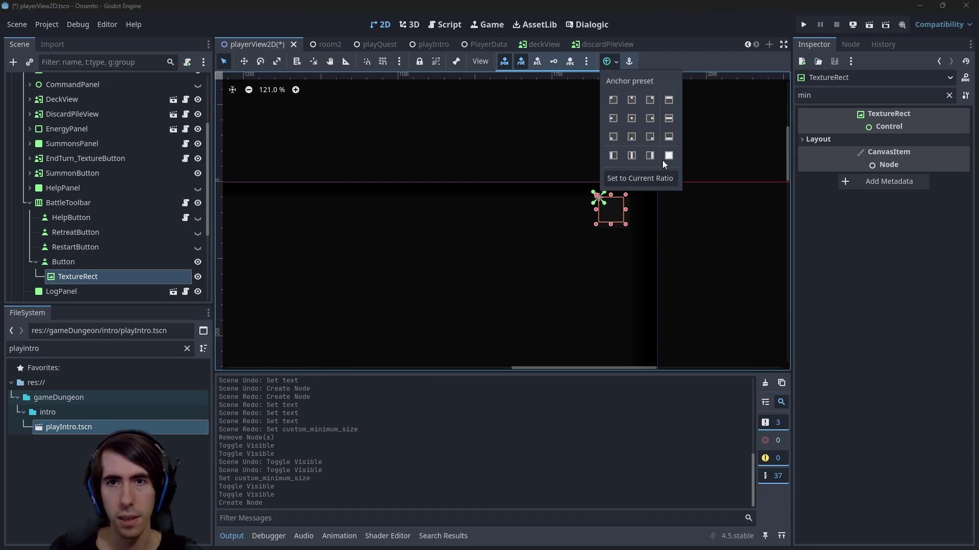
left_click(662, 160)
key("ctrl+s")
Check the TextureRect's texture options, leaving the texture empty for now
left_click(947, 95)
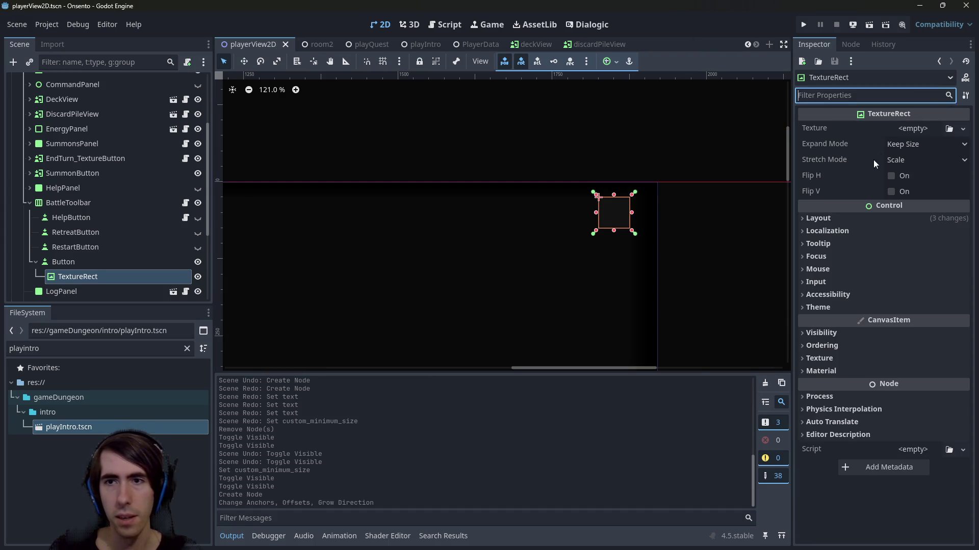
left_click(912, 128)
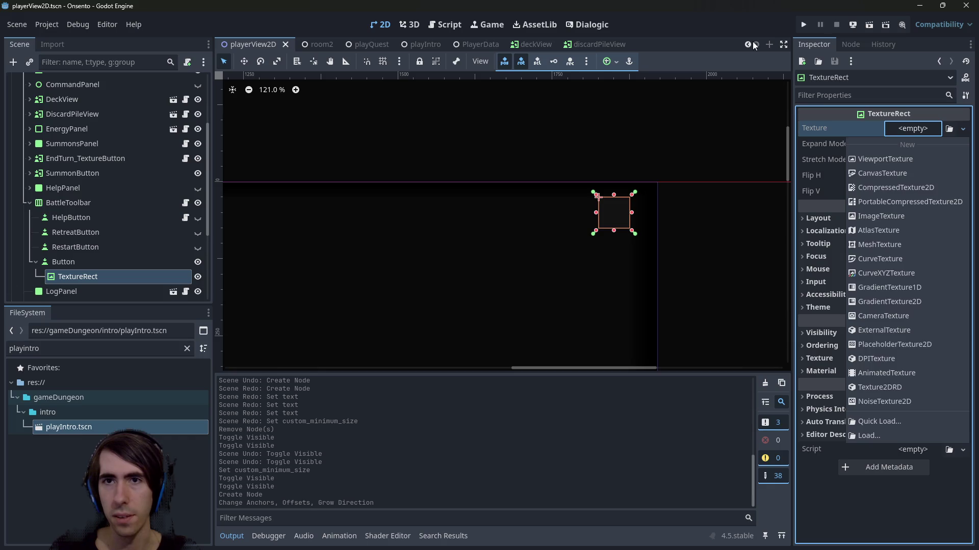
key("Escape")
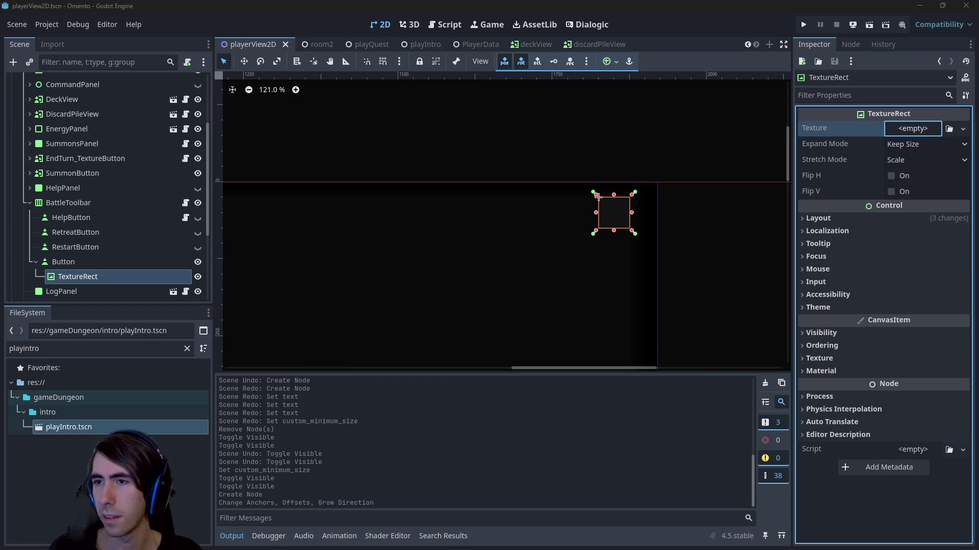
key("alt+Tab")
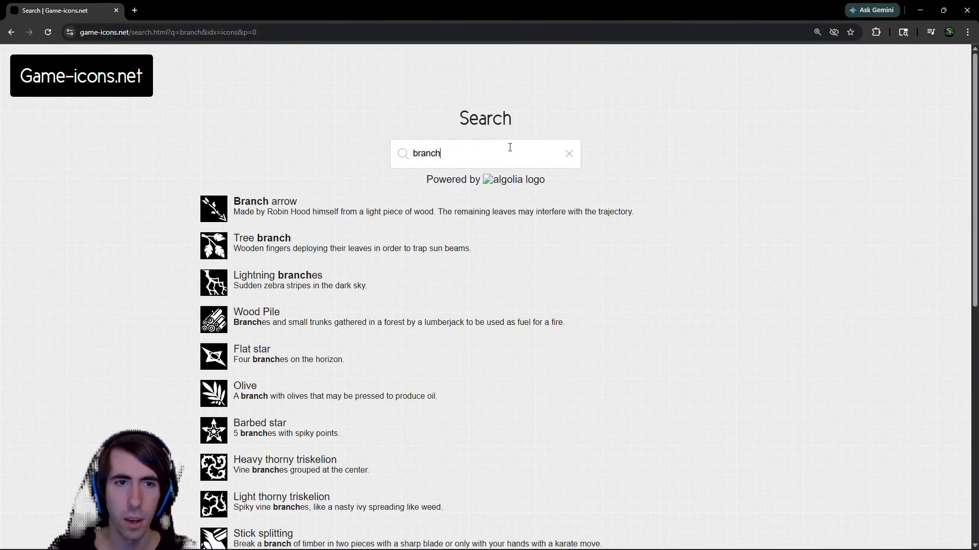
Replace the 'branch' search with 'cog' and open the Cog icon page in a new tab
key("ctrl+a")
key("BackSpace")
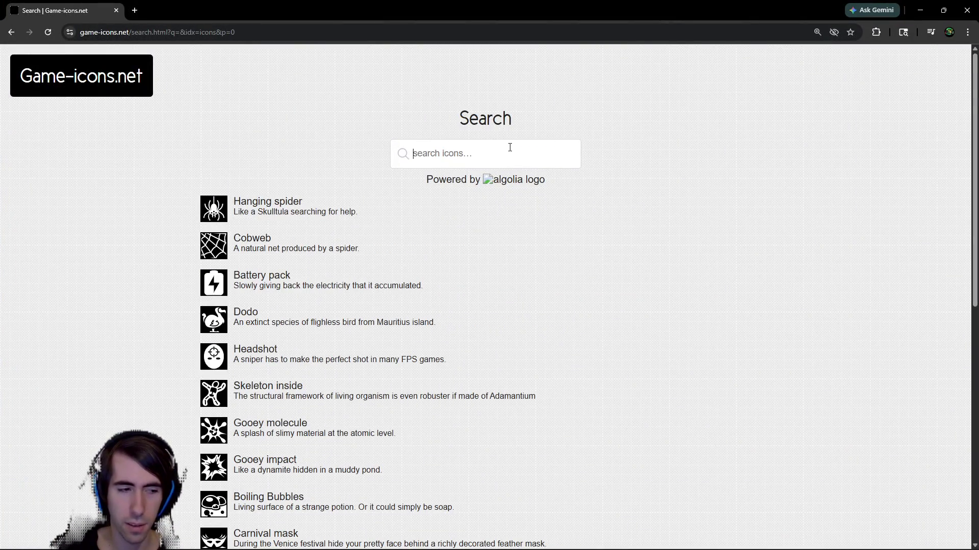
type("rouage")
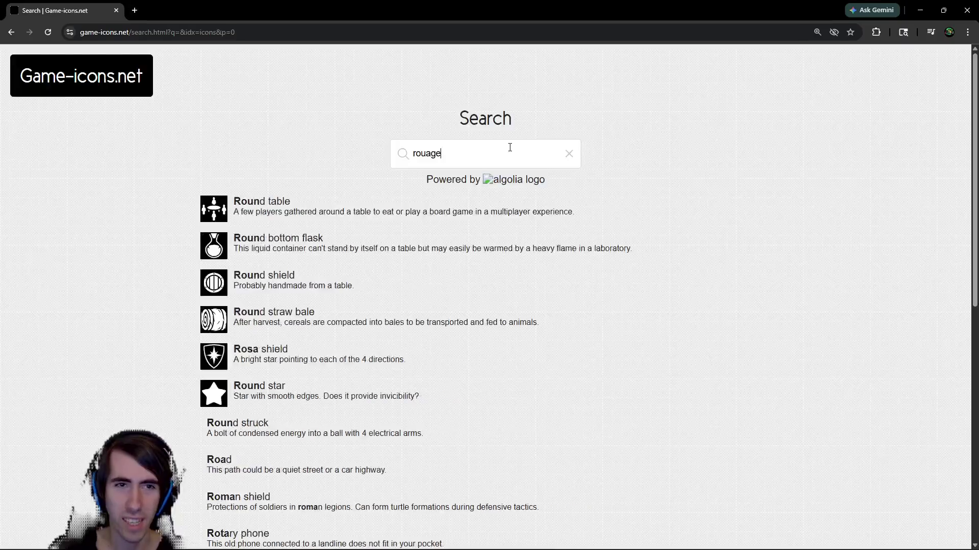
key("ctrl+a")
key("BackSpace")
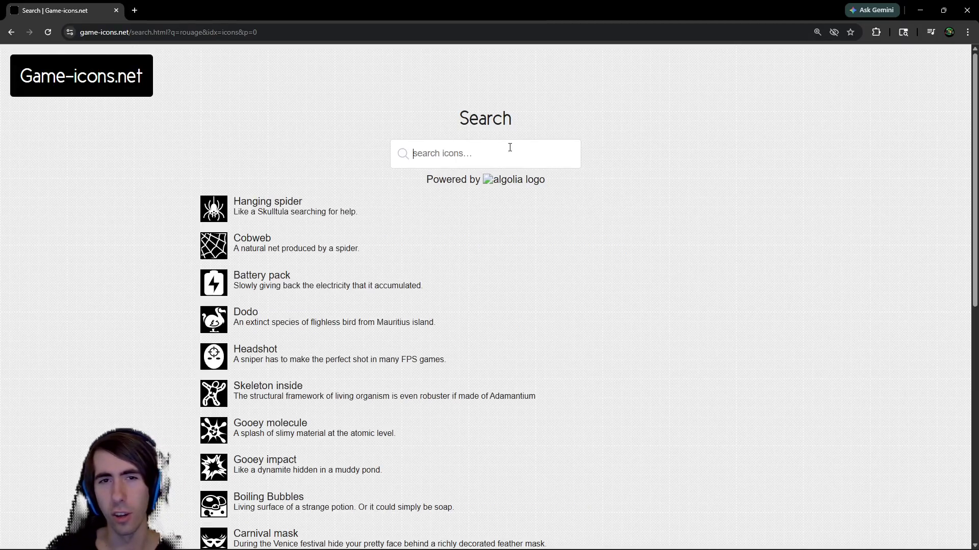
type("clog")
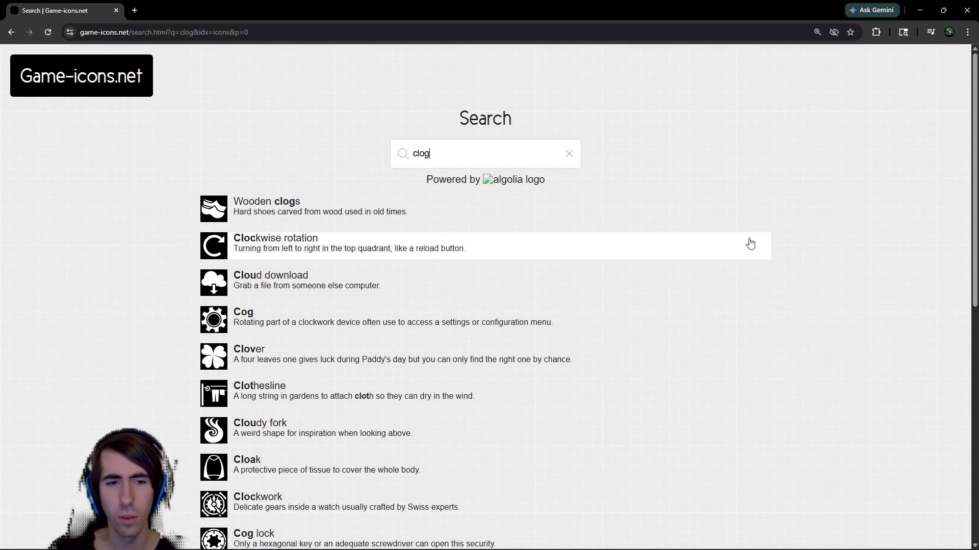
key("Left")
key("Left")
key("BackSpace")
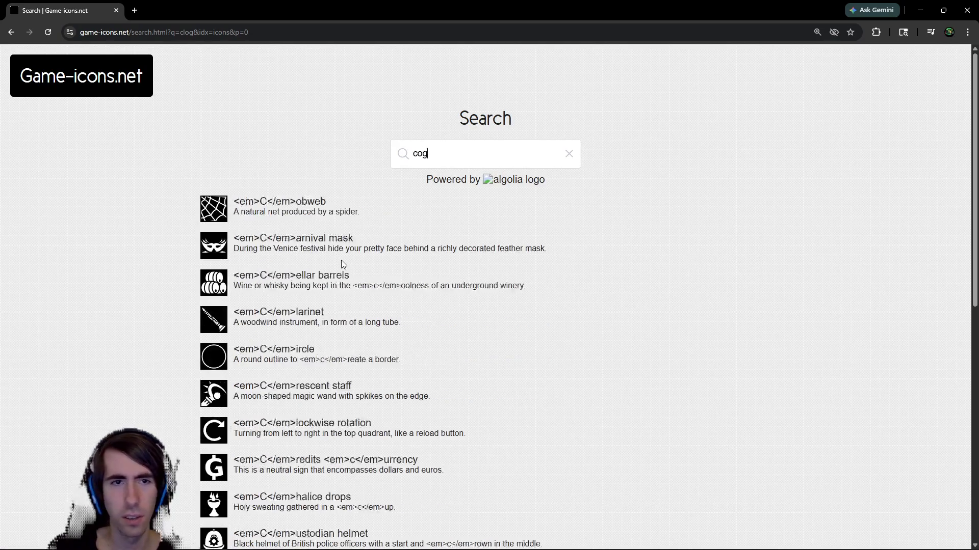
middle_click(258, 205)
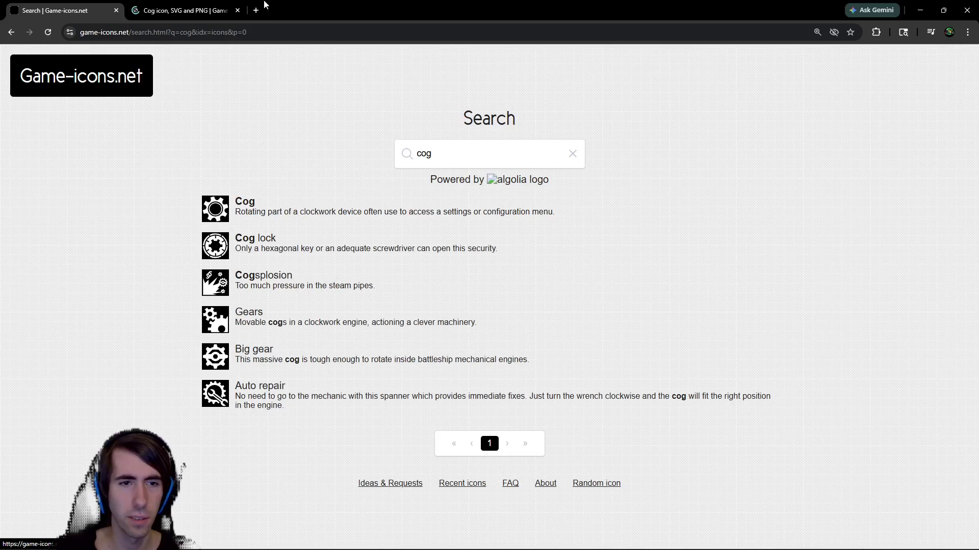
key("ctrl+Tab")
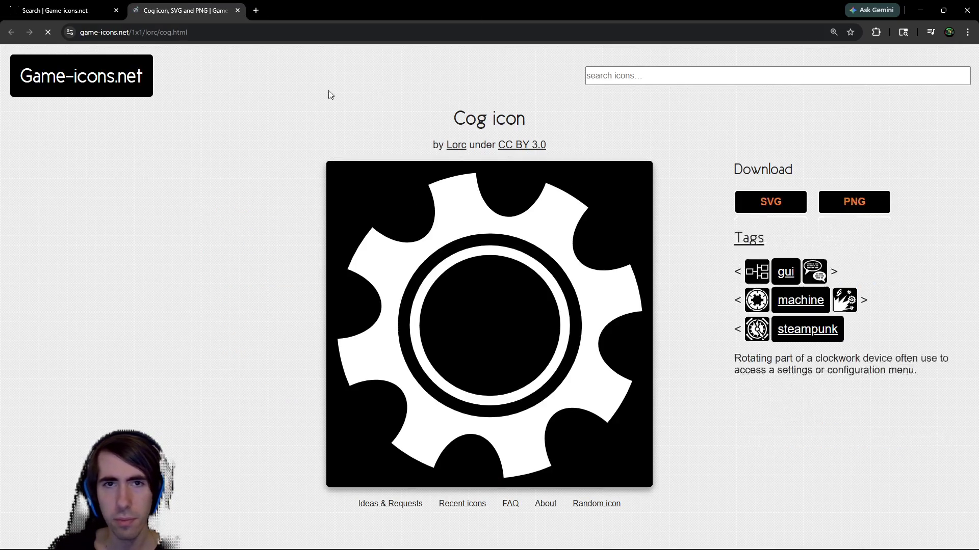
Bring the cog icon editor back to the front and look at its layer choices
scroll(366, 216, "down", 1)
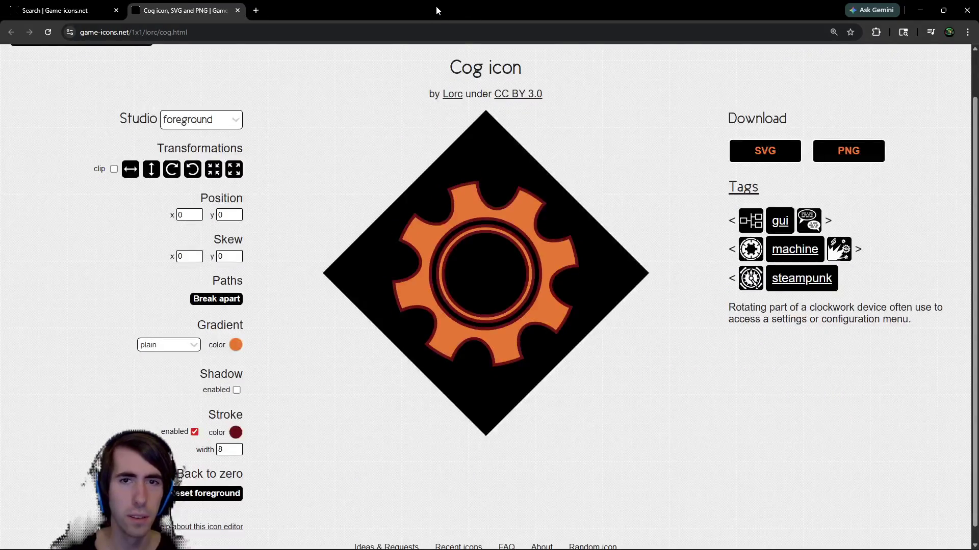
key("super+Down")
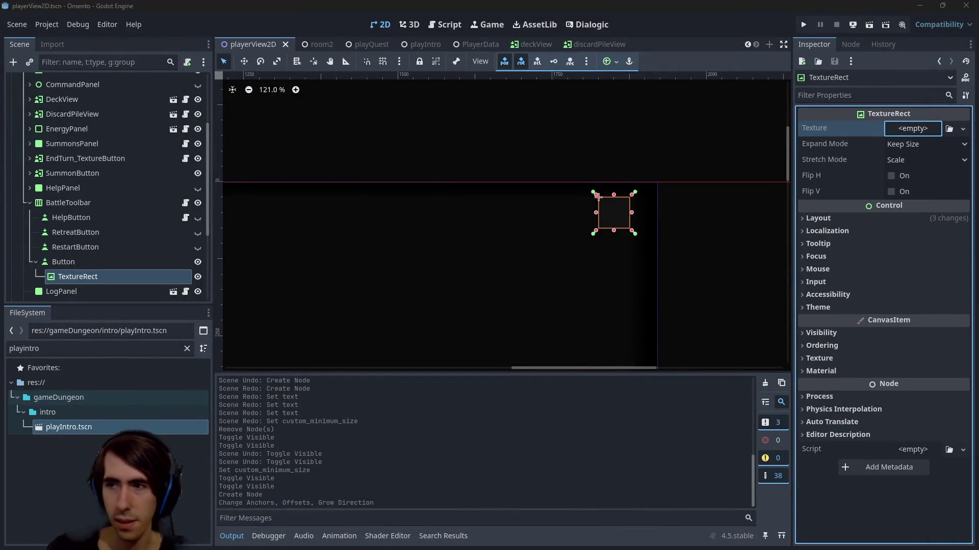
key("alt+Tab")
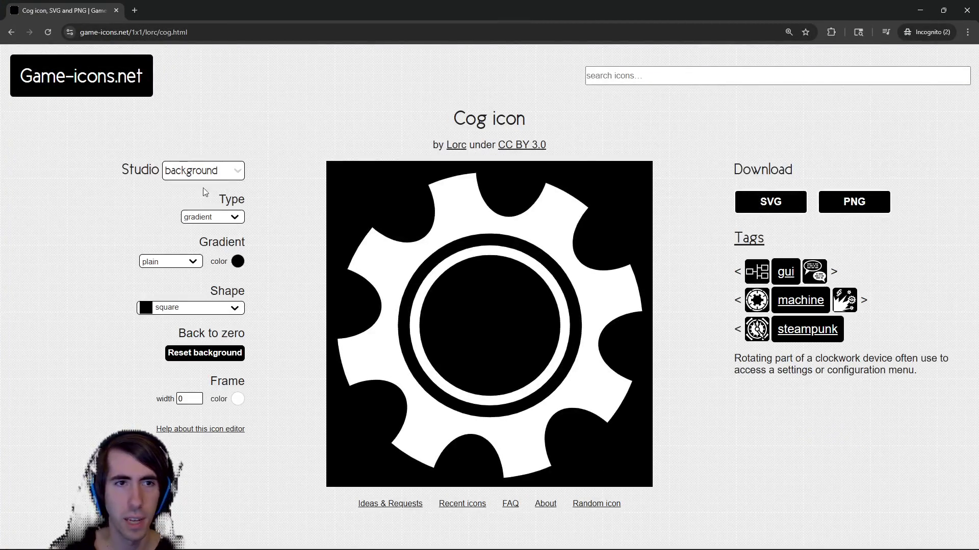
left_click(227, 171)
left_click(214, 224)
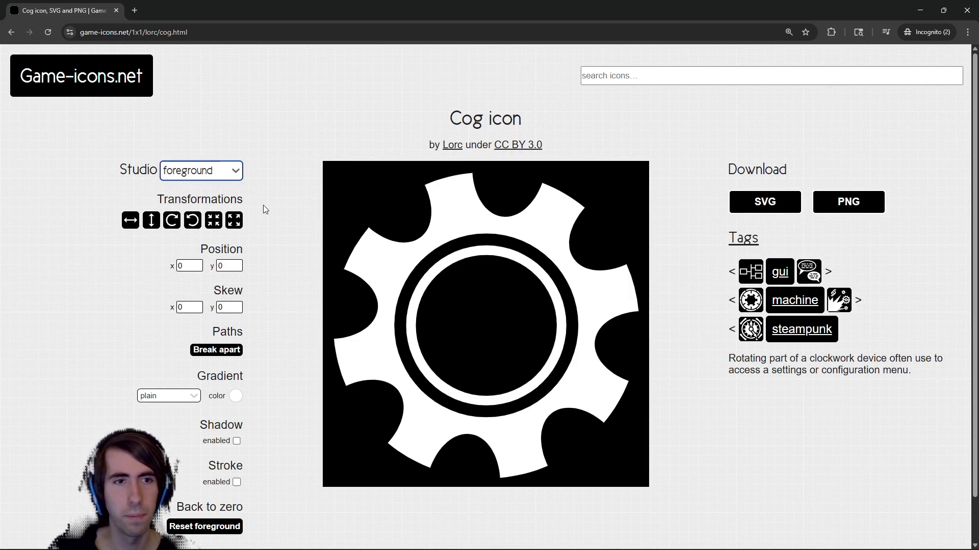
Change the icon background type from gradient to none, then return to the foreground layer
left_click(209, 171)
left_click(195, 199)
left_click(223, 218)
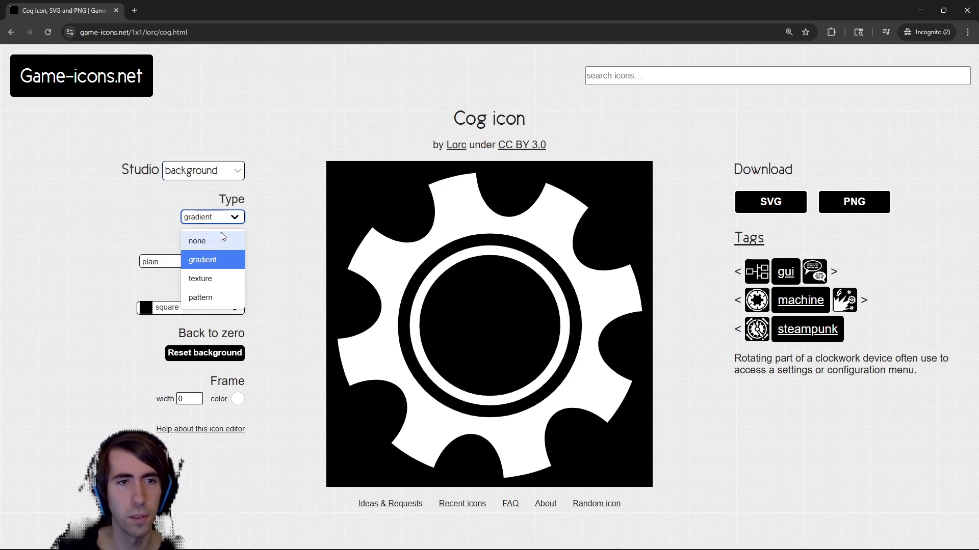
left_click(223, 239)
left_click(212, 170)
left_click(204, 220)
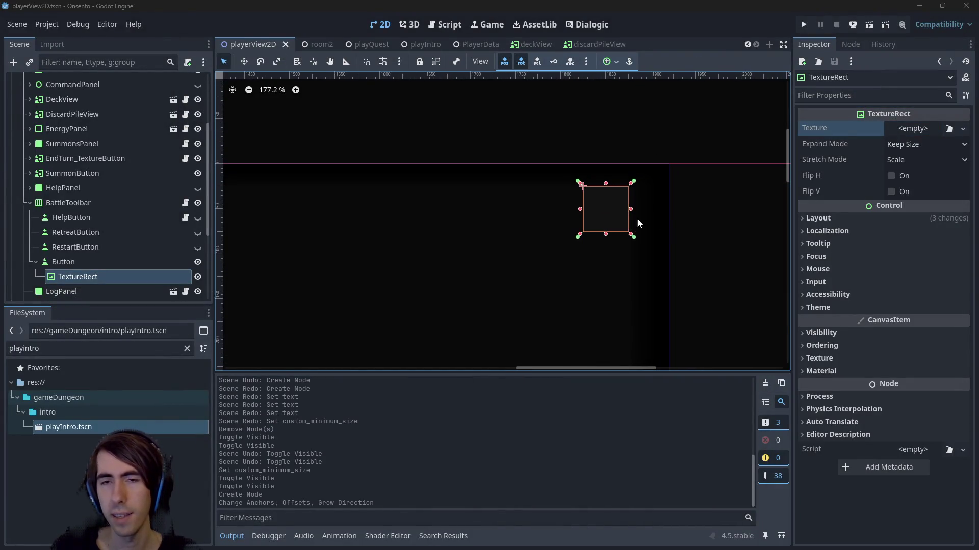
scroll(648, 217, "up", 1)
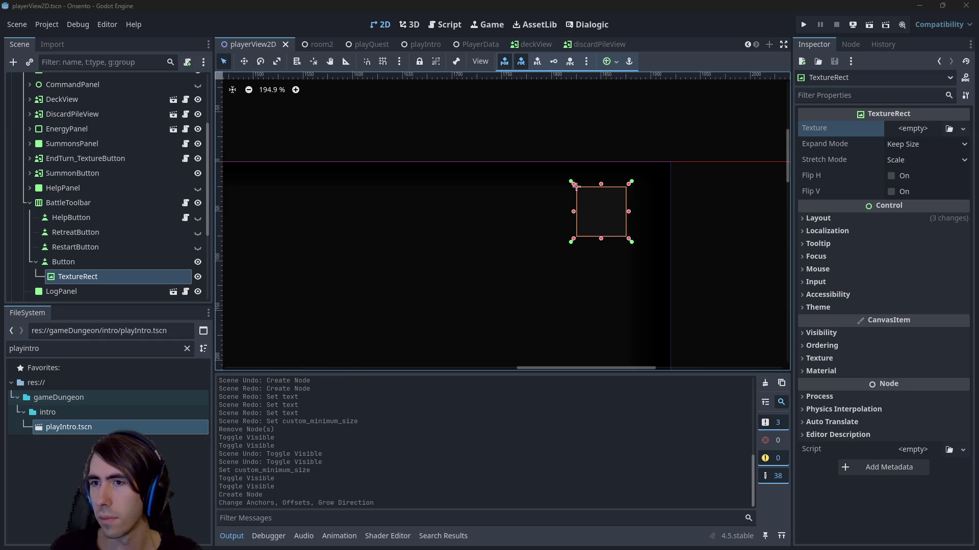
scroll(300, 206, "down", 1)
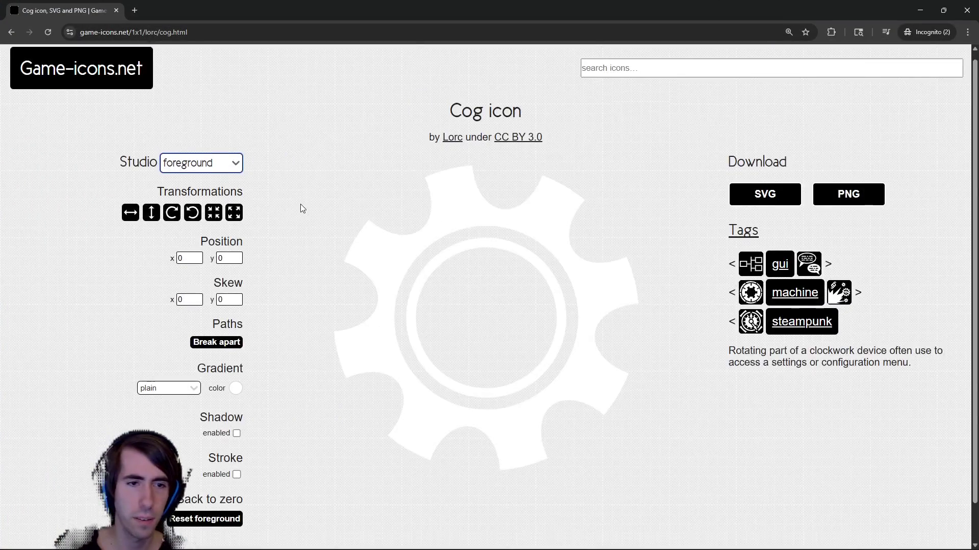
Keep the cog's gradient plain and turn on a shadow around it
left_click(186, 348)
left_click(186, 349)
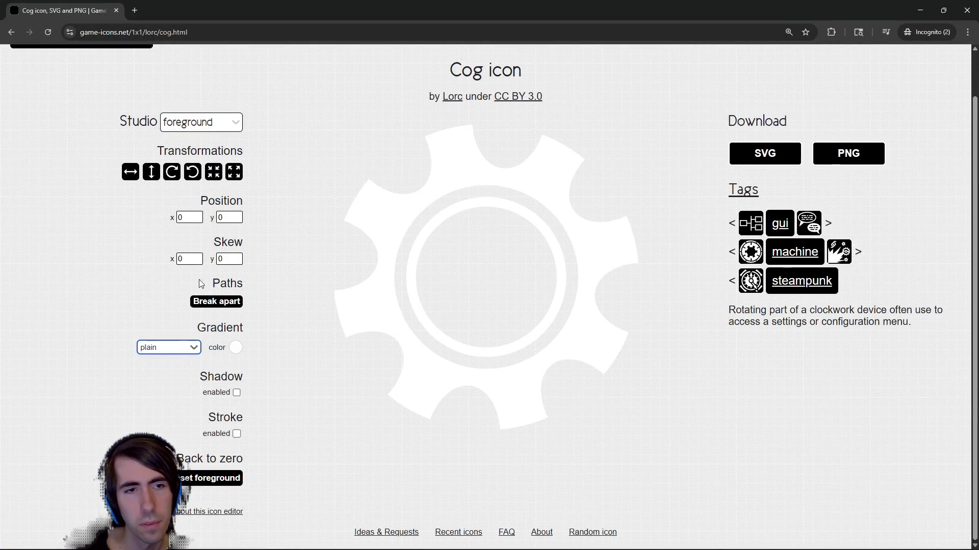
left_click(236, 392)
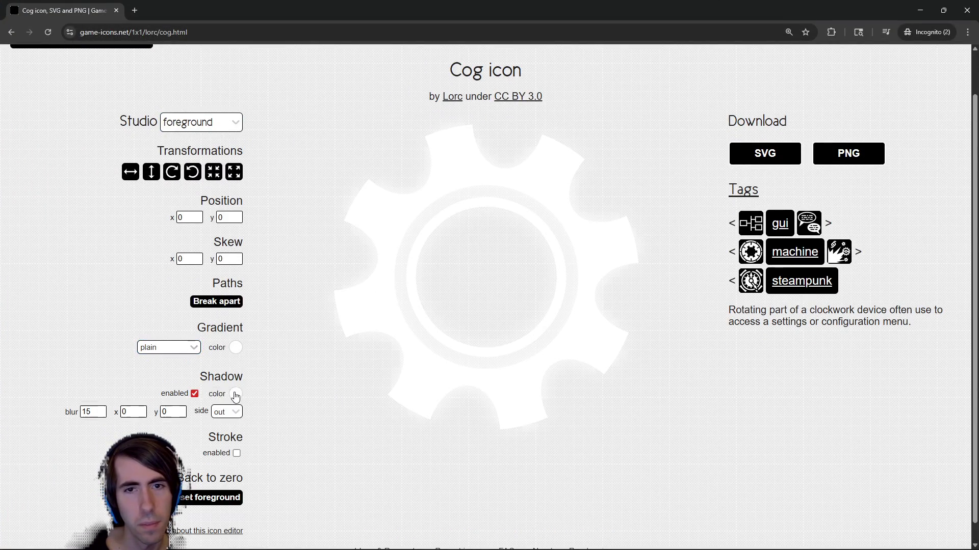
left_click(235, 393)
left_click(275, 375)
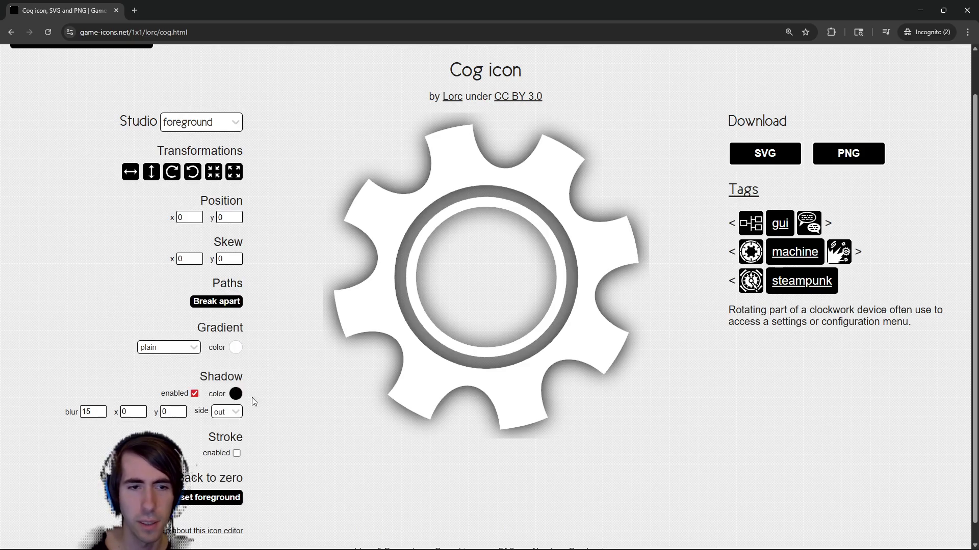
scroll(246, 385, "down", 1)
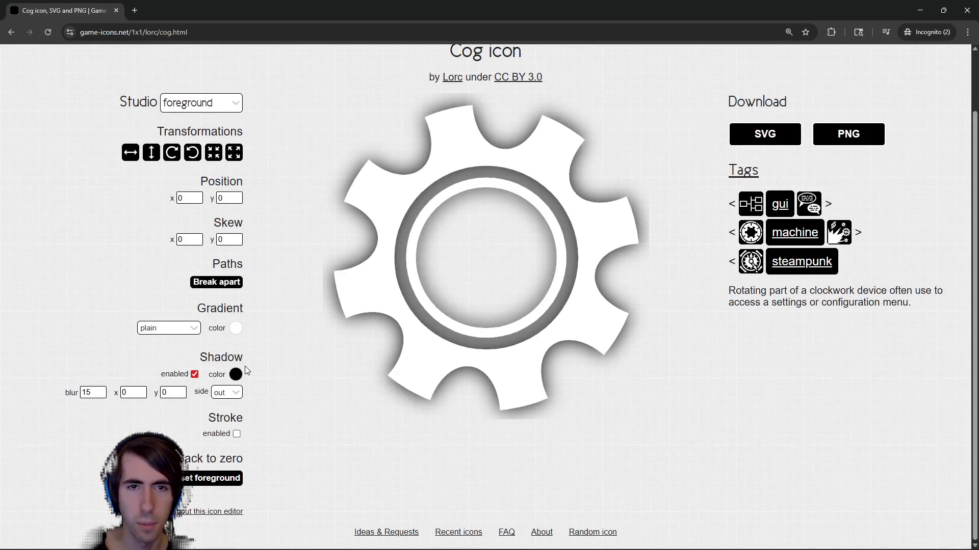
left_click(194, 375)
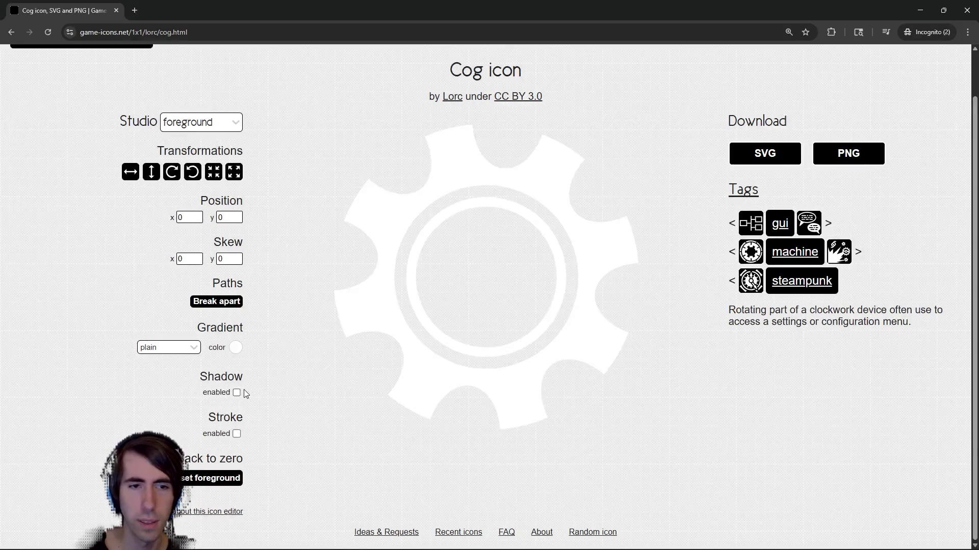
left_click(237, 393)
Set the cog's shadow colour to white, giving a soft white shadow with blur 15
left_click(235, 375)
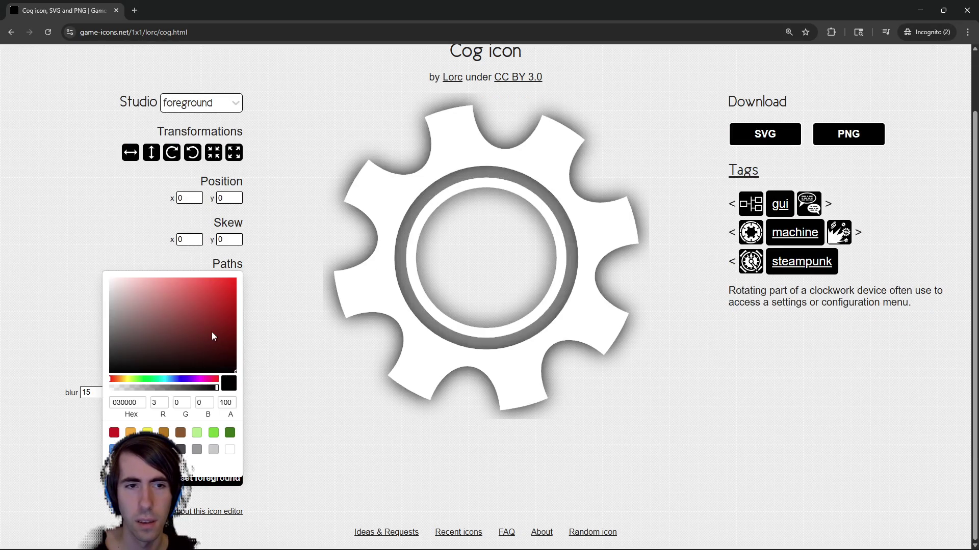
left_click_drag(212, 332, 91, 267)
mouse_move(150, 299)
left_mouse_down()
mouse_move(227, 371)
mouse_move(229, 362)
mouse_move(231, 377)
mouse_move(243, 375)
left_mouse_up()
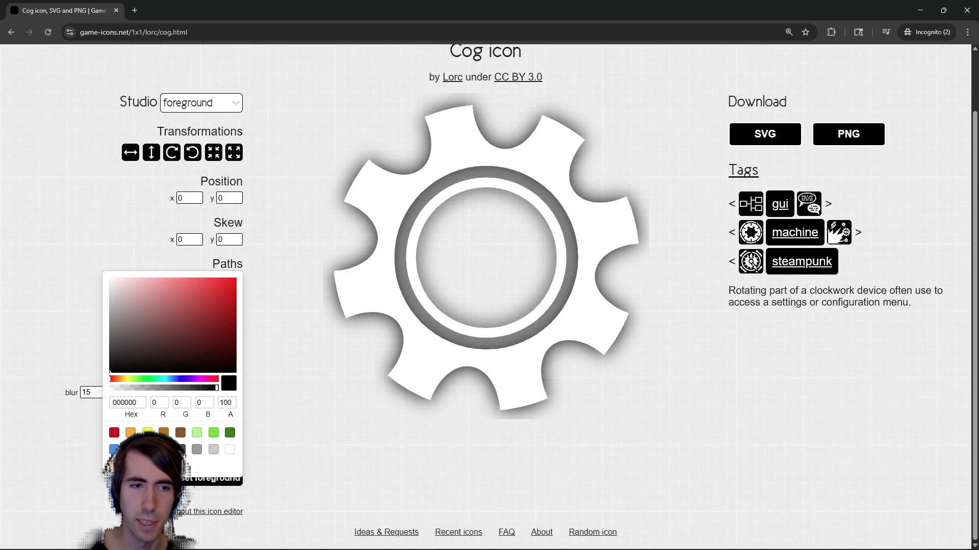
left_click(230, 450)
left_click(295, 397)
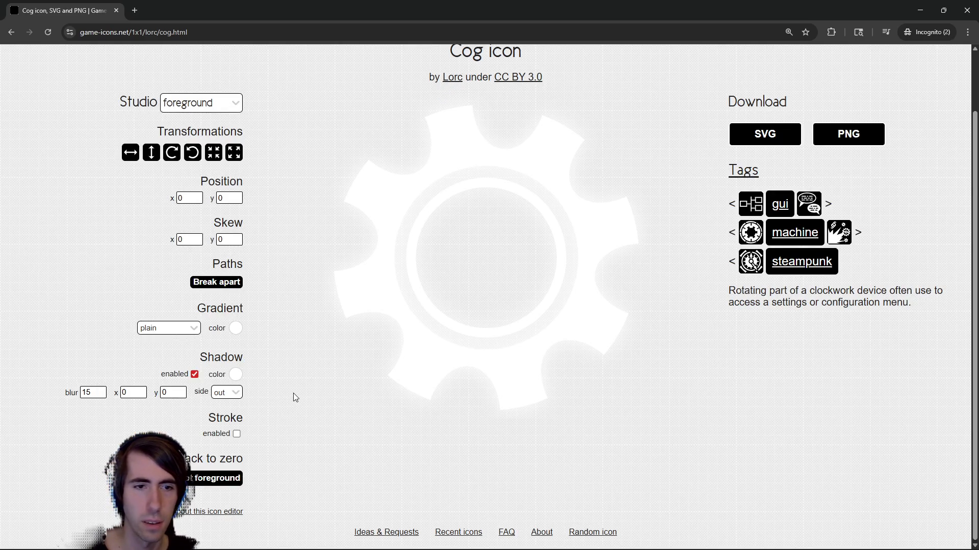
key("alt+Tab")
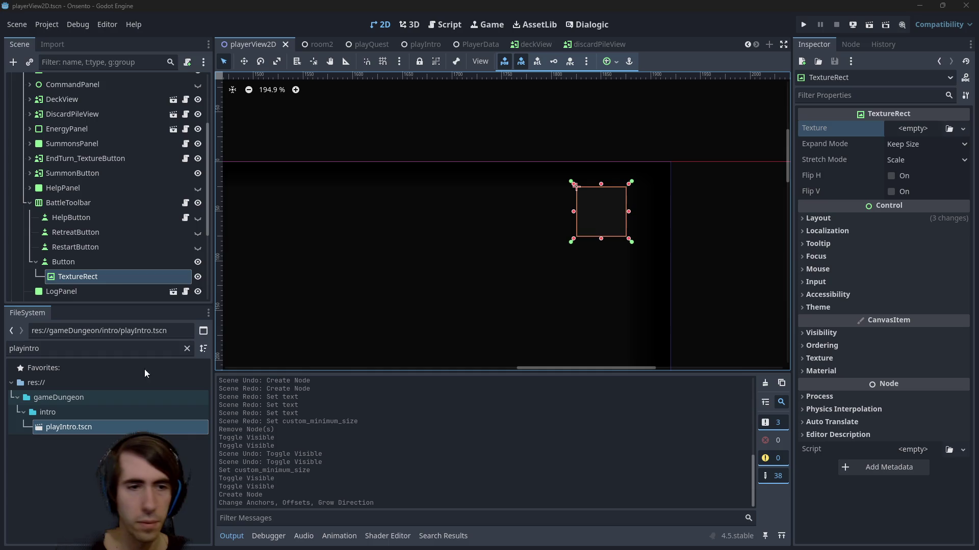
Locate res://cardGameplay/art/ui in the FileSystem and open the ui folder in File Explorer
left_click(187, 349)
scroll(112, 422, "down", 2)
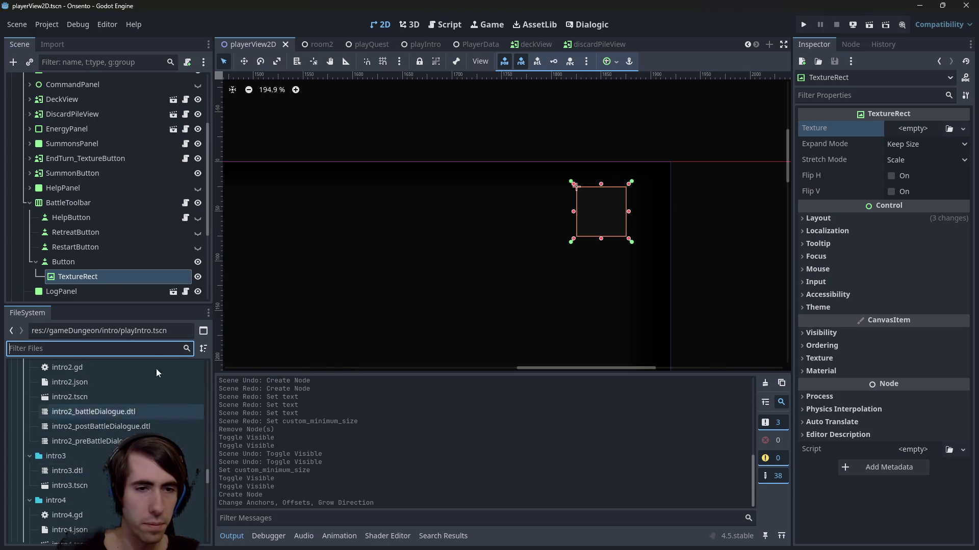
type("textures")
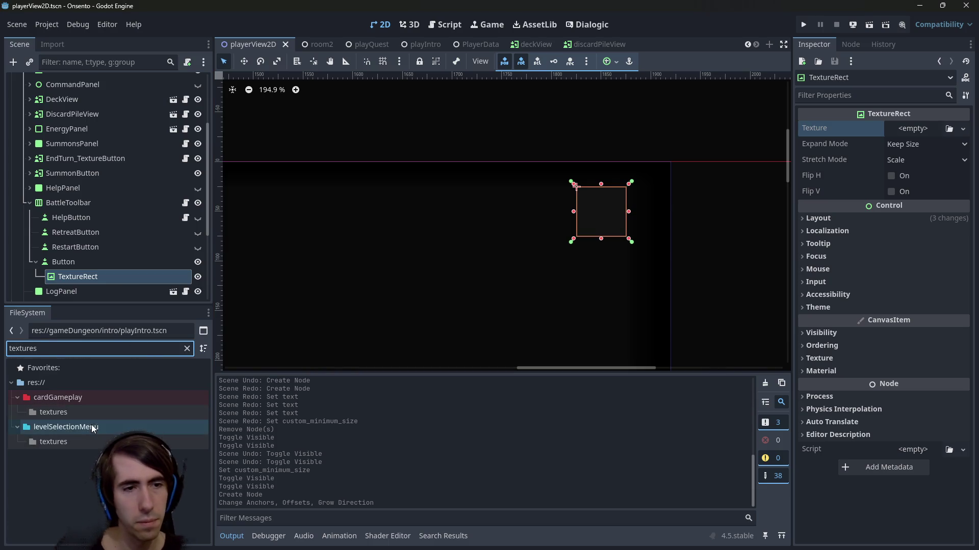
double_click(53, 412)
scroll(98, 412, "down", 3)
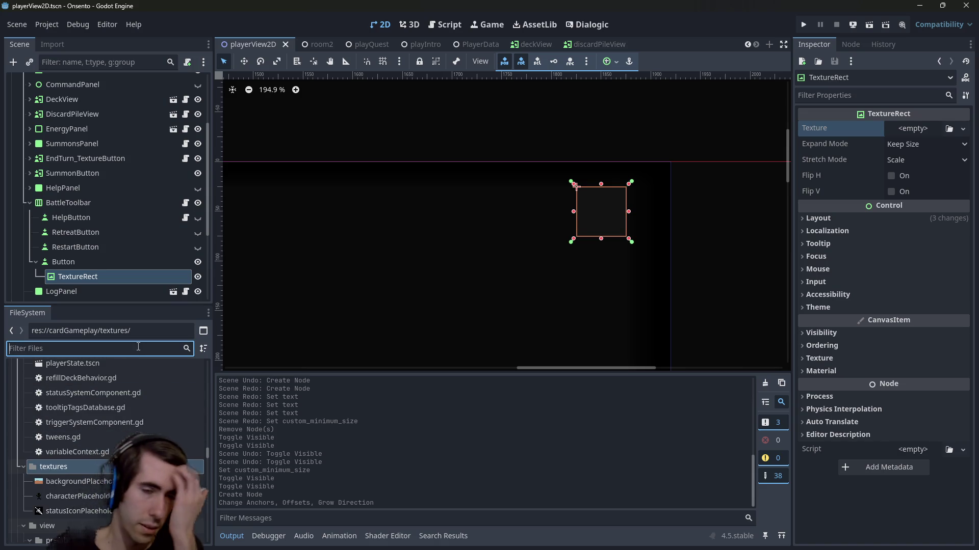
type("ui")
scroll(145, 404, "up", 3)
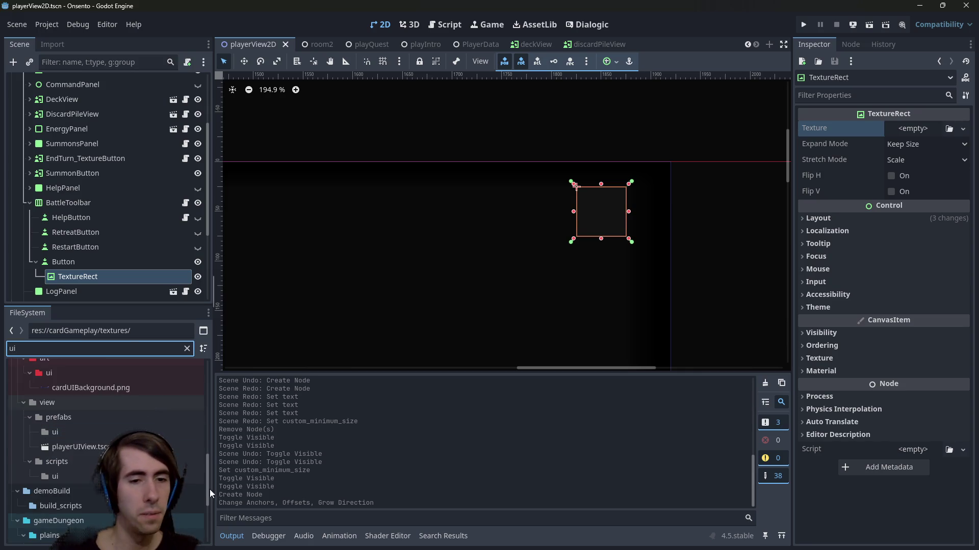
left_click(59, 372)
left_click(188, 349)
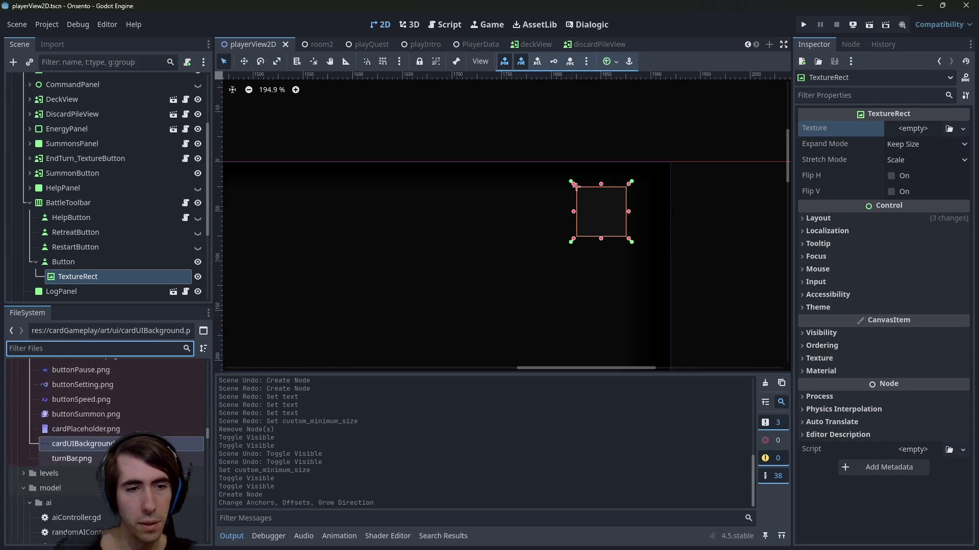
right_click(64, 402)
key("Escape")
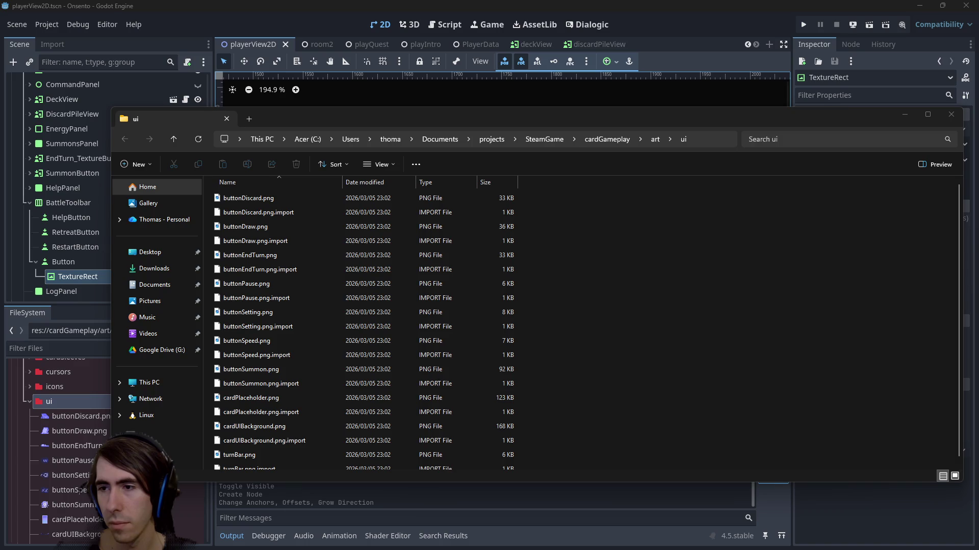
Drop the downloaded cog.png into the art/ui folder, then open Godot's quick resource search
left_click_drag(703, 329, 550, 327)
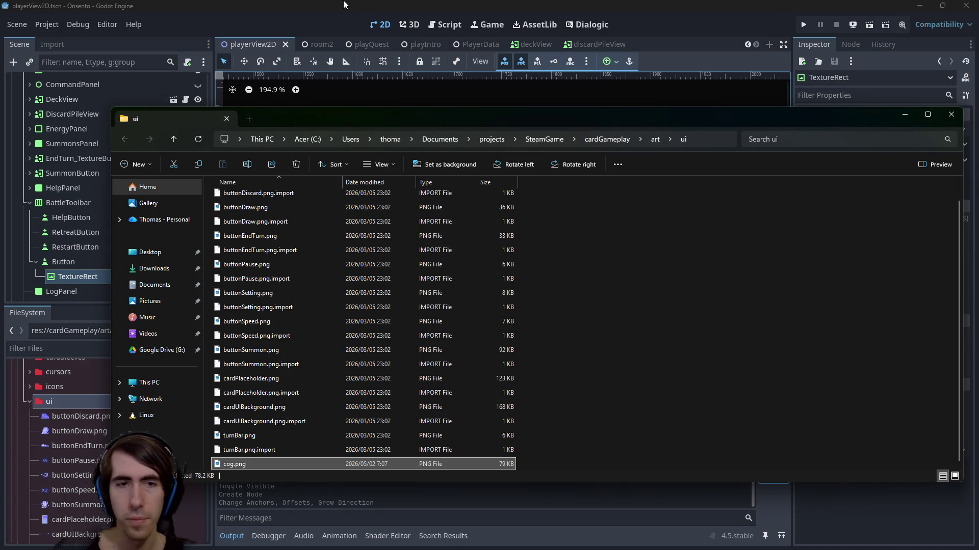
left_click(344, 5)
key("alt+shift+o")
Search 'credit' and open the credits.tscn scene
type("credit")
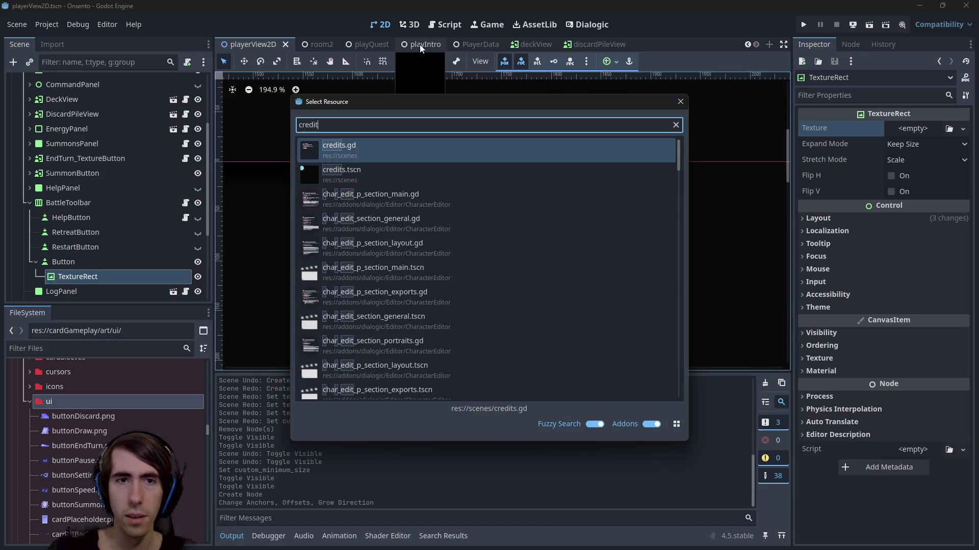
key("Down")
key("Return")
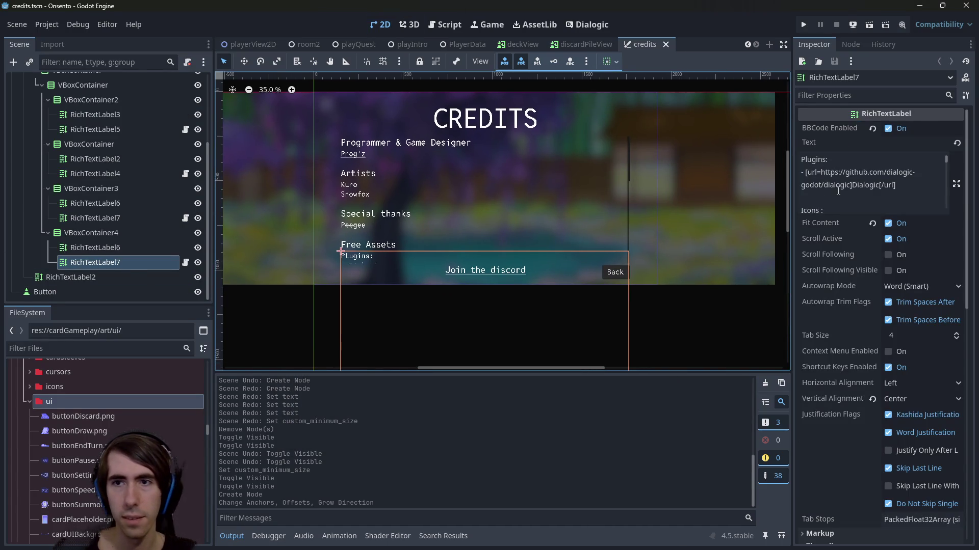
scroll(860, 188, "down", 3)
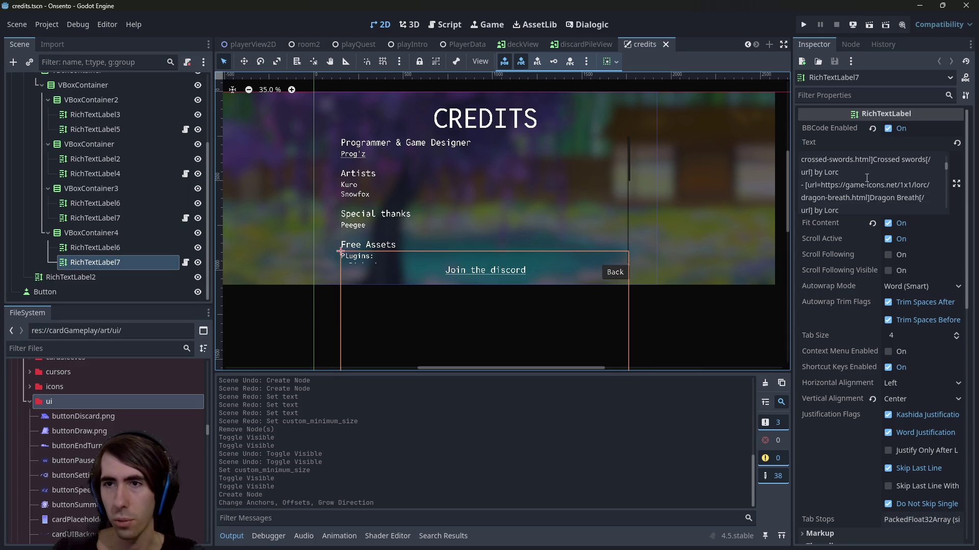
Duplicate the Dragon Breath credit line in RichTextLabel7 and rename the icon to Cog
left_click(937, 196)
mouse_move(928, 200)
left_mouse_down()
mouse_move(847, 186)
mouse_move(816, 200)
mouse_move(779, 186)
left_mouse_up()
key("ctrl+c")
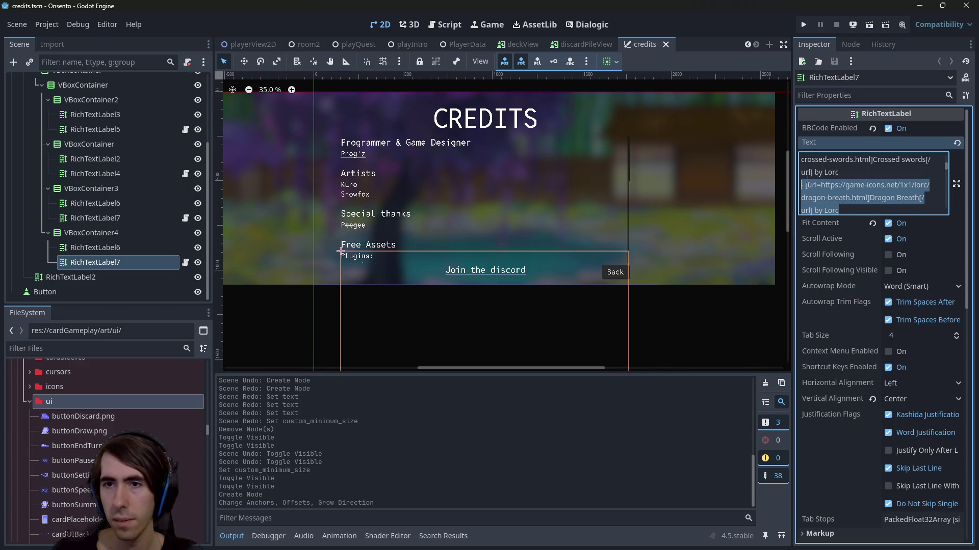
key("End")
key("Return")
key("ctrl+v")
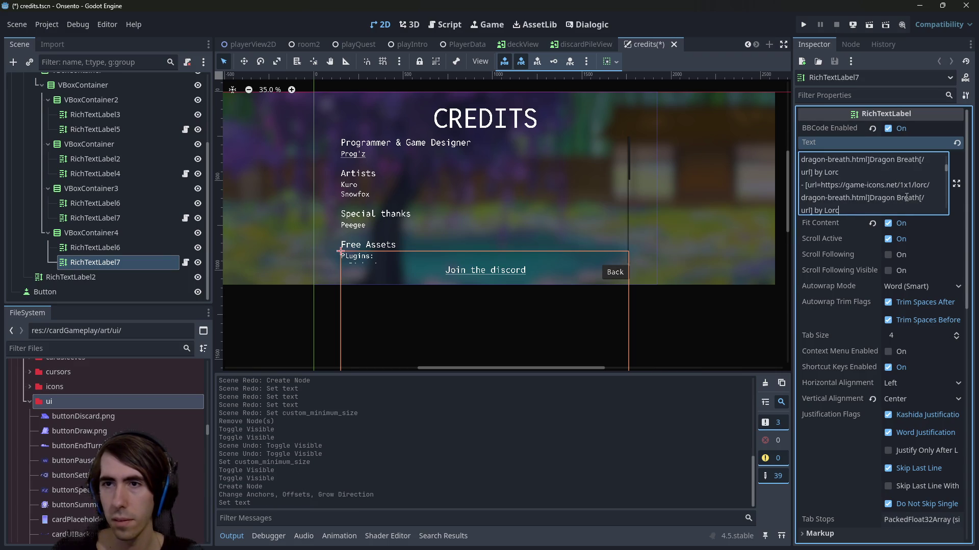
double_click(908, 197)
key("BackSpace")
key("BackSpace")
key("BackSpace")
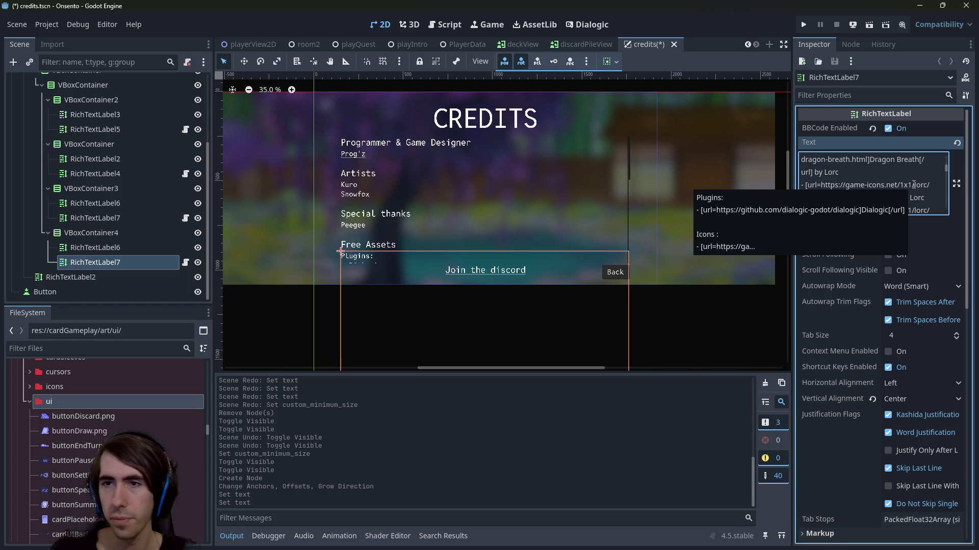
key("BackSpace")
key("BackSpace")
type("Cog[/url] by")
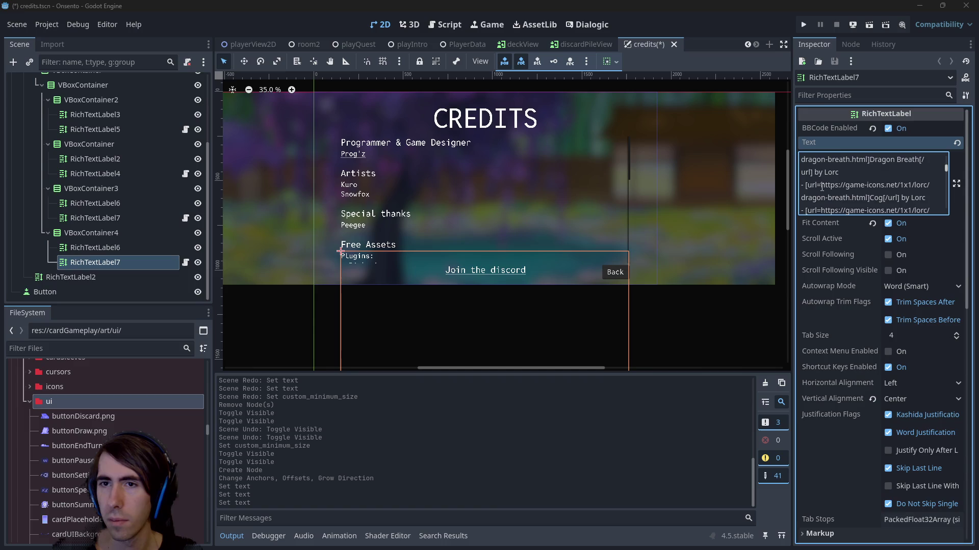
Replace the credit's link with the cog.html page, save, and close the credits scene
mouse_move(822, 186)
left_mouse_down()
mouse_move(872, 187)
mouse_move(868, 198)
left_mouse_up()
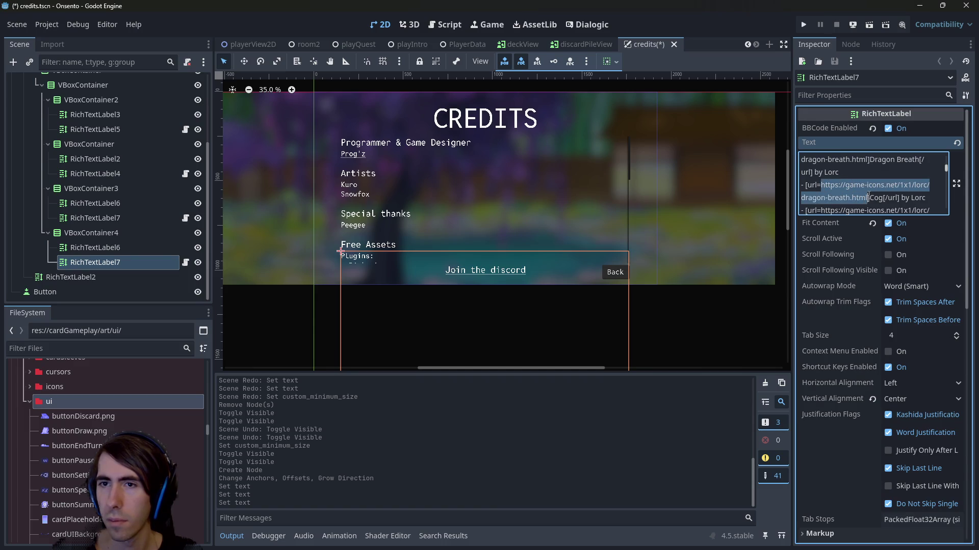
type("https://game-icons.net/1x1/lorc/cog.html")
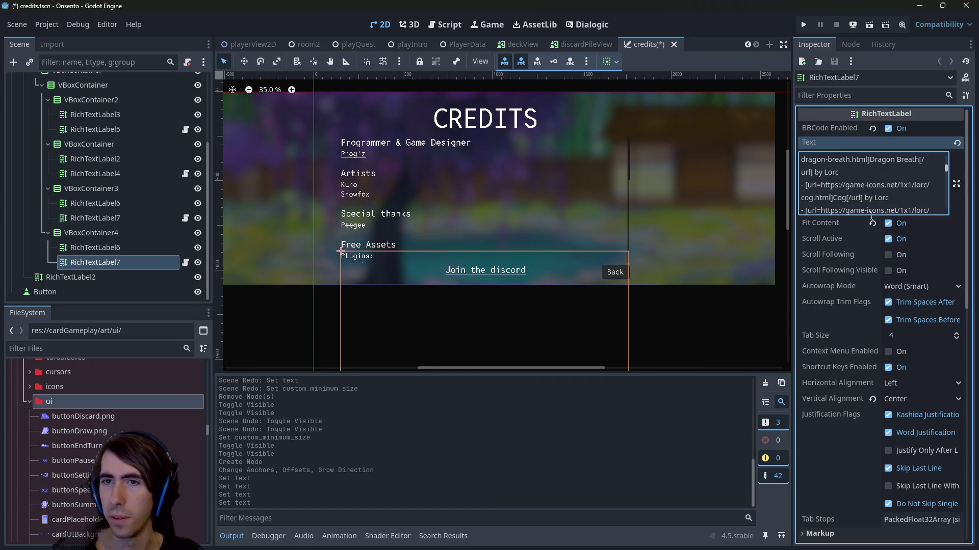
key("ctrl+s")
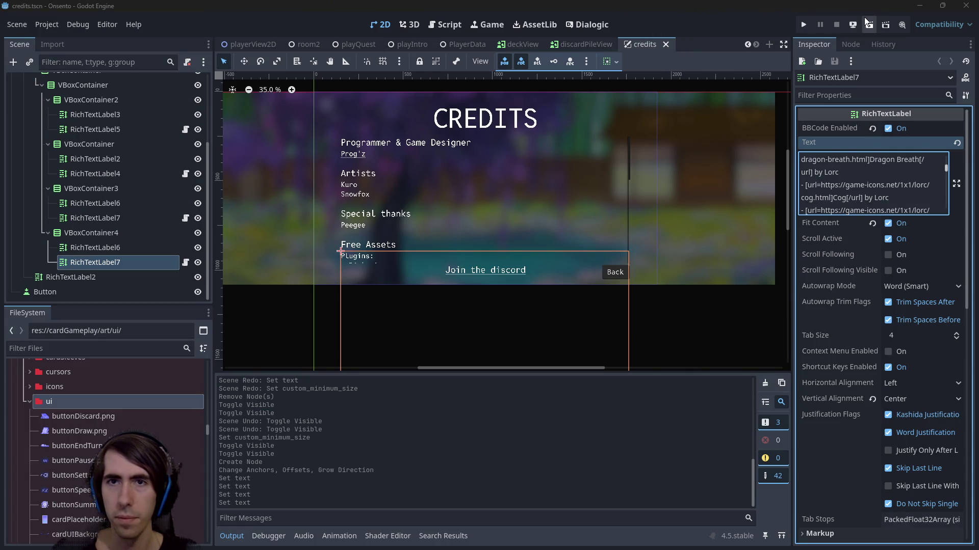
left_click(665, 44)
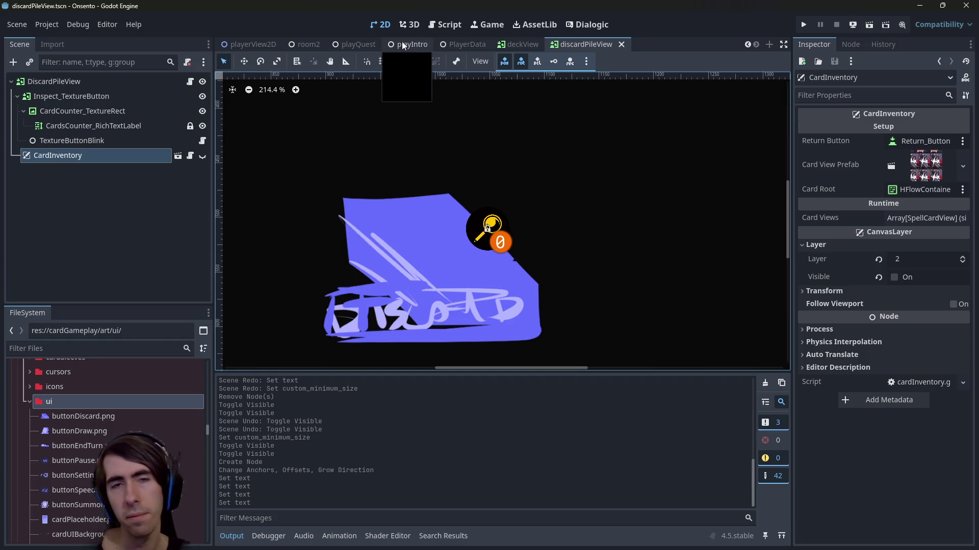
Open the BattleIngameMenu scene, then return to the playerView2D scene
scroll(354, 47, "up", 4)
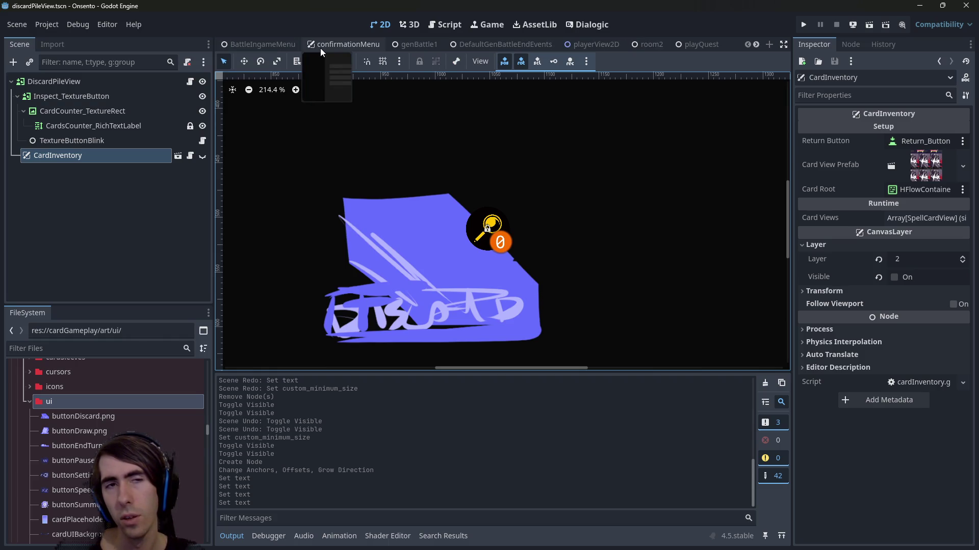
left_click(252, 48)
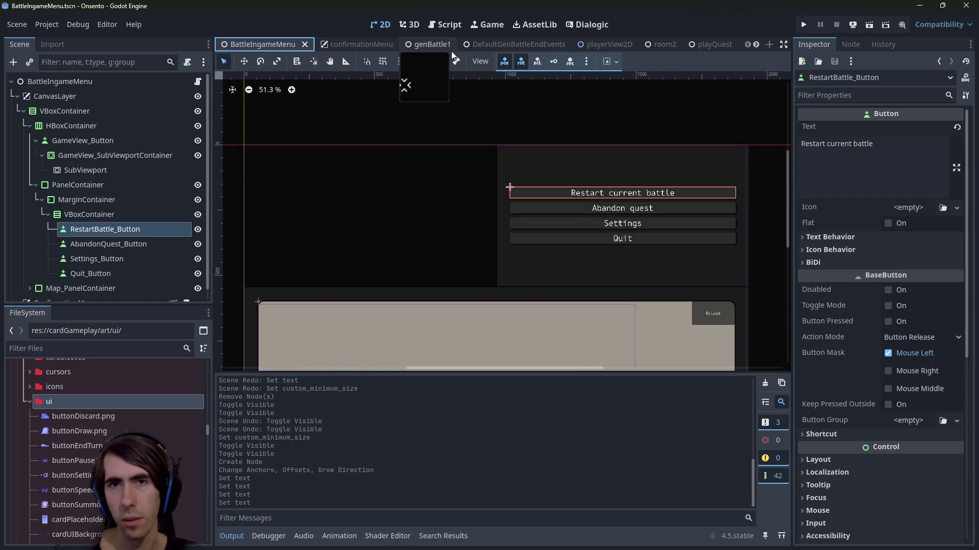
left_click(601, 45)
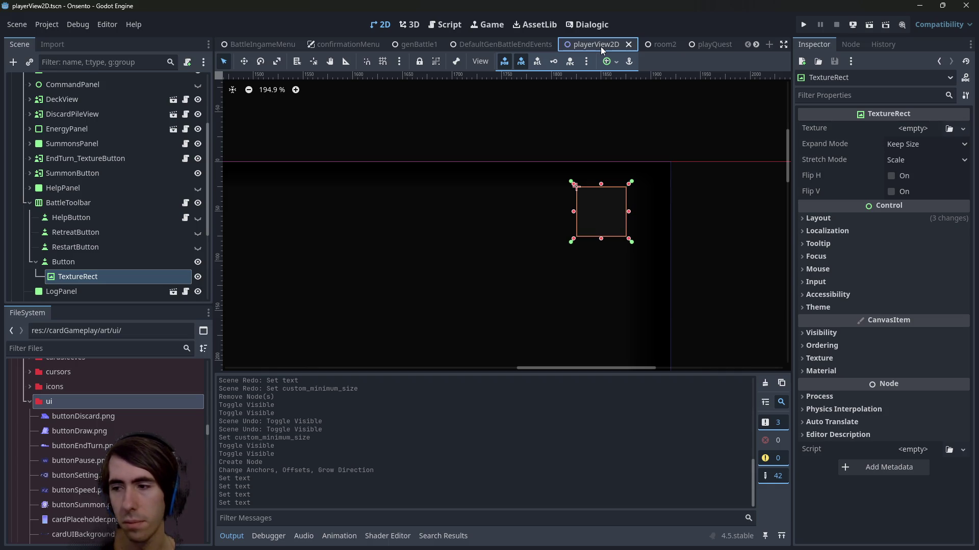
Assign the cog image as the TextureRect's texture via Quick Load
left_click(911, 135)
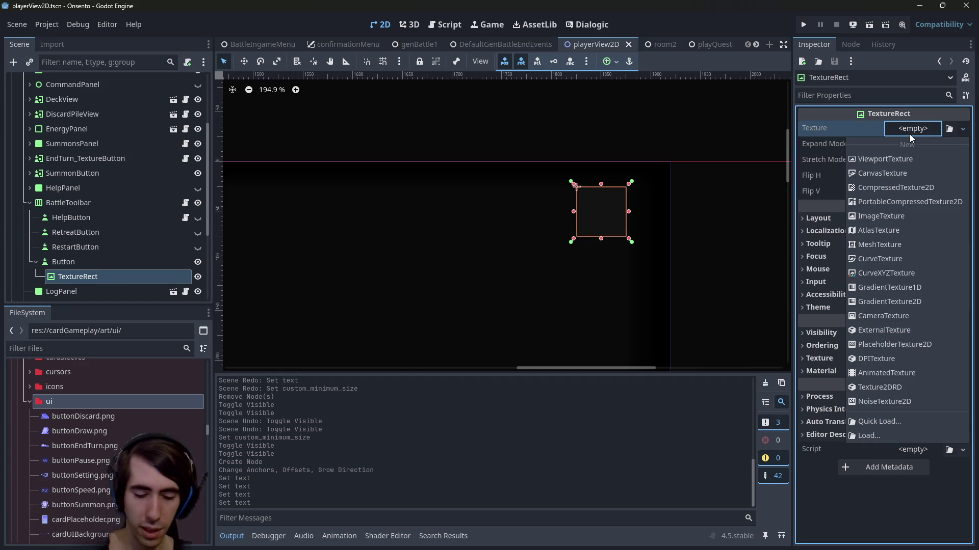
left_click(946, 419)
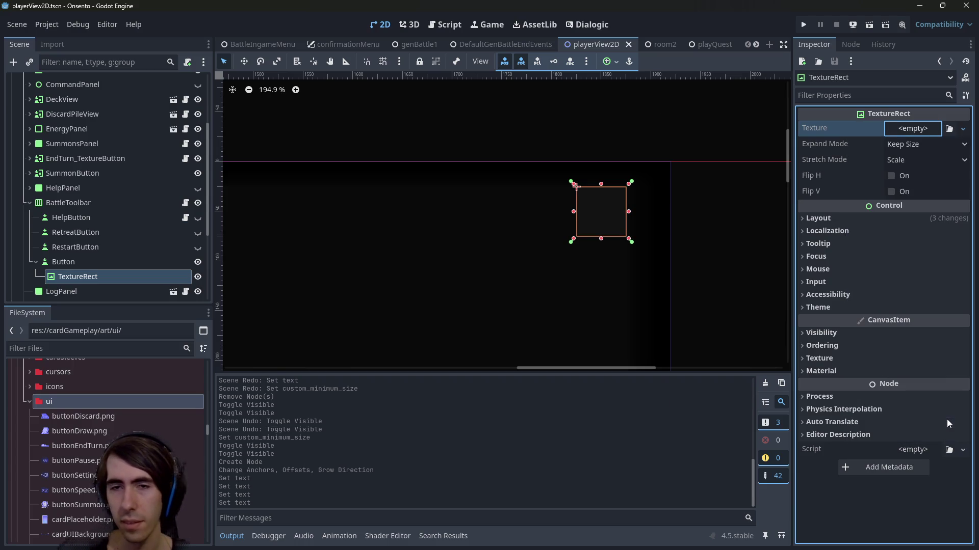
double_click(510, 156)
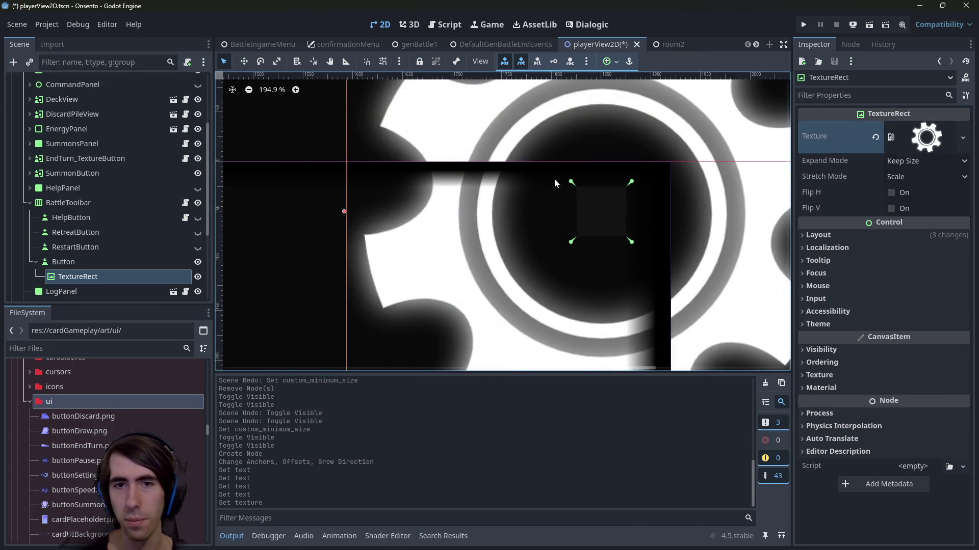
scroll(555, 178, "down", 2)
Set Expand Mode to Ignore Size and Stretch Mode to Keep Aspect Centered, then save
left_click(898, 161)
left_click(903, 191)
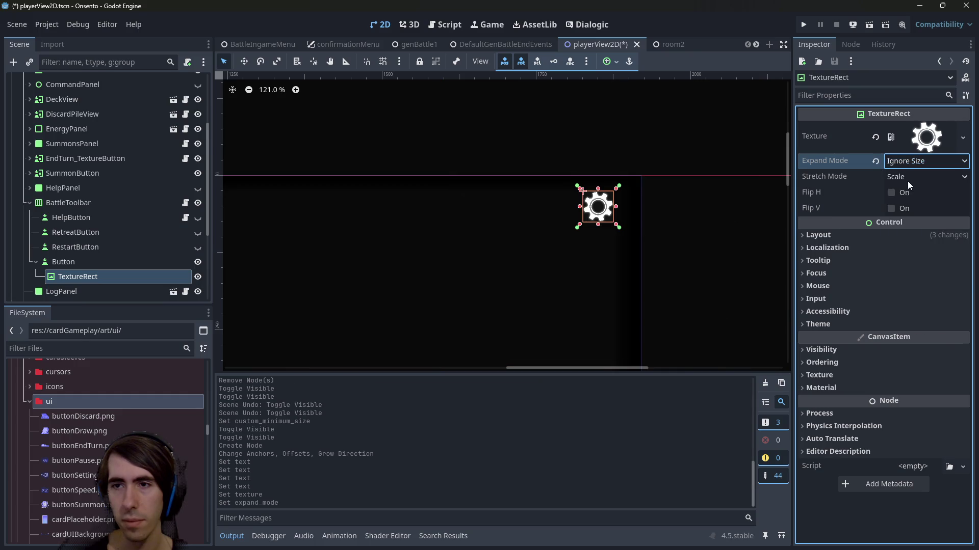
left_click(907, 182)
left_click(932, 262)
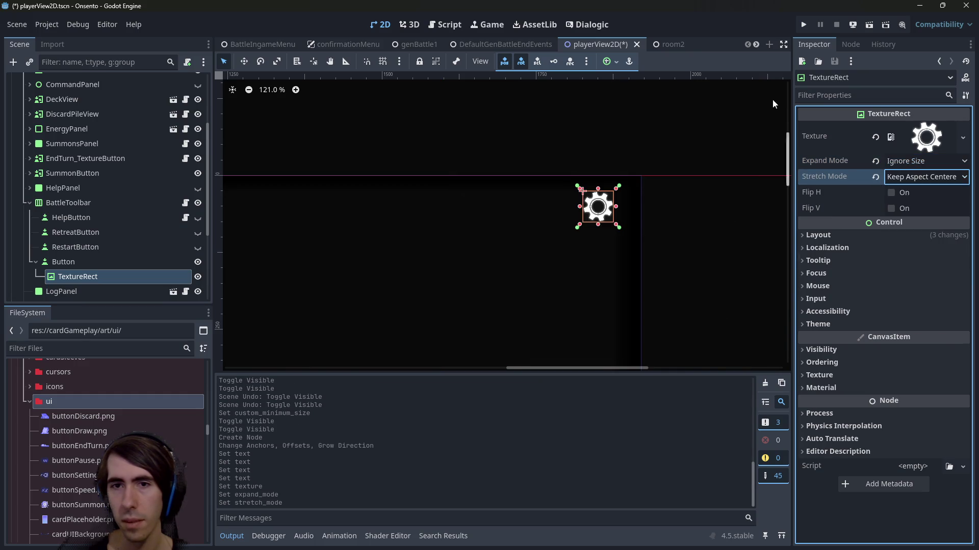
scroll(575, 157, "up", 5)
key("ctrl+s")
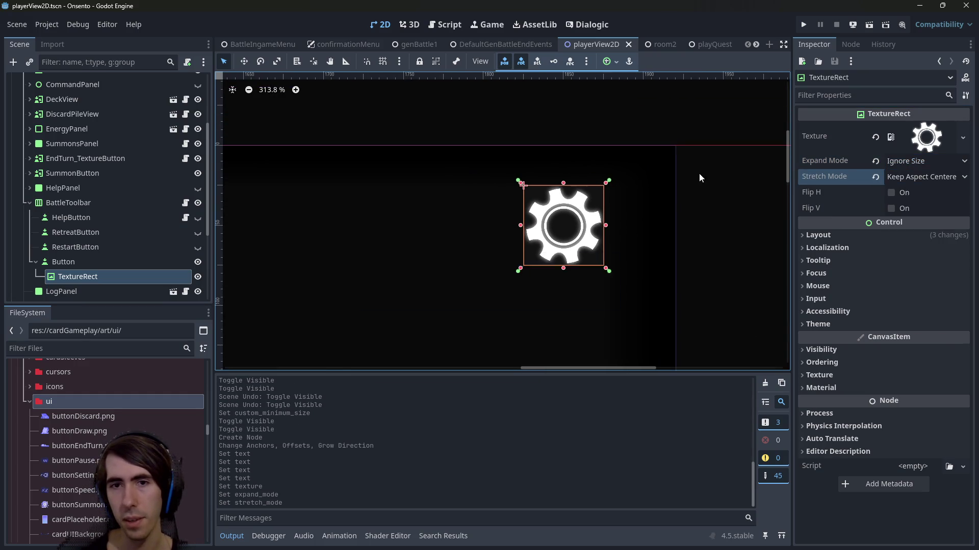
left_click(699, 178)
scroll(482, 268, "down", 3)
scroll(499, 272, "left", 2)
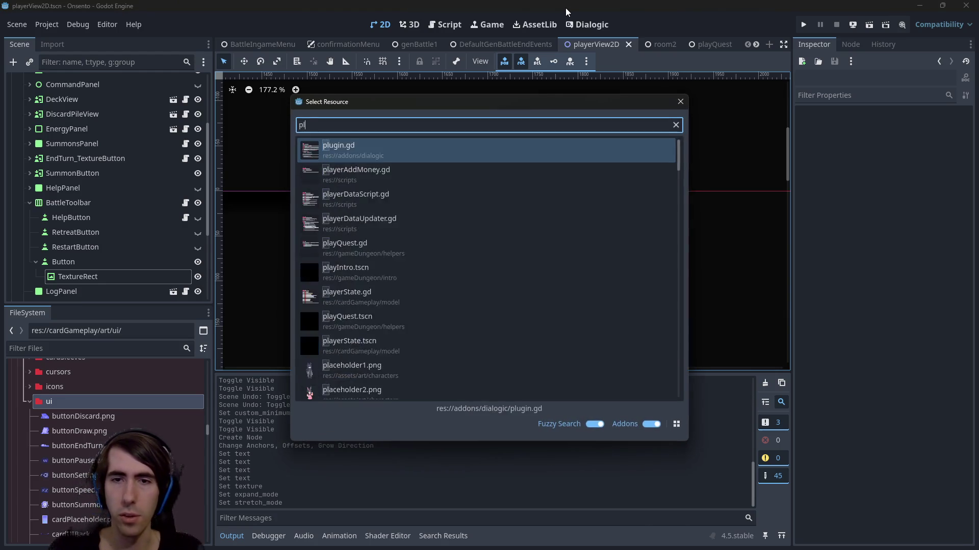
Open playQuest.gd and playQuest.tscn, run the scene with F6 to check the cog, then close it
type("ay")
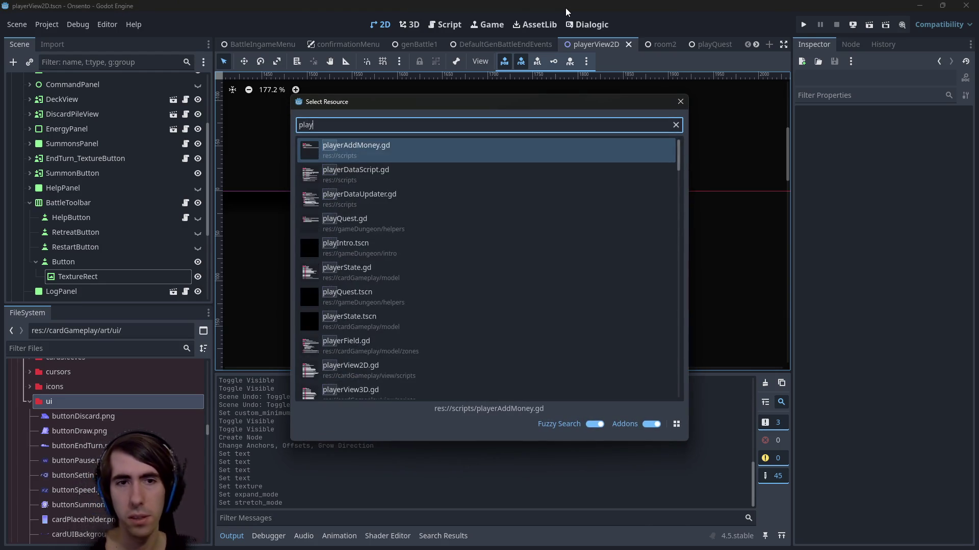
key("Down")
key("Down")
key("Down")
key("Return")
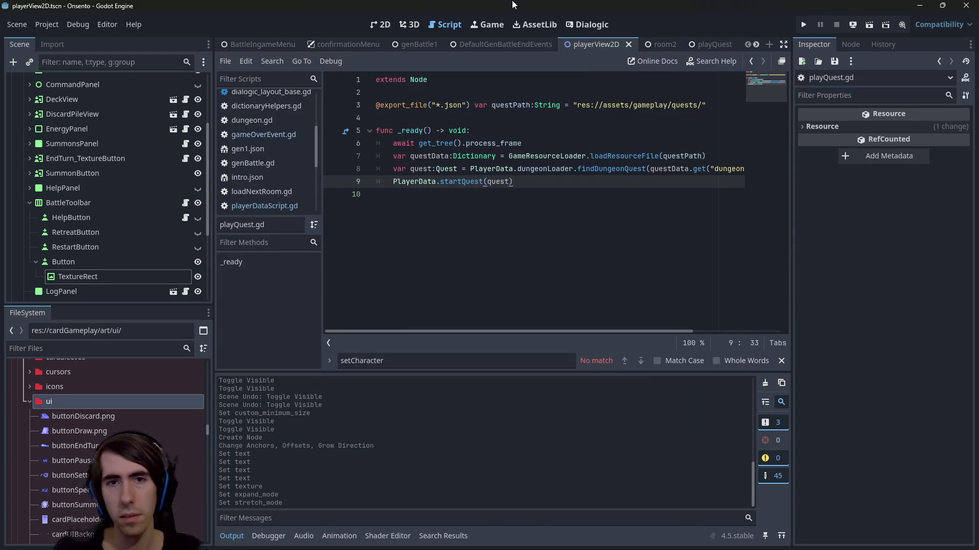
key("ctrl+shift+o")
type("playquest")
key("Return")
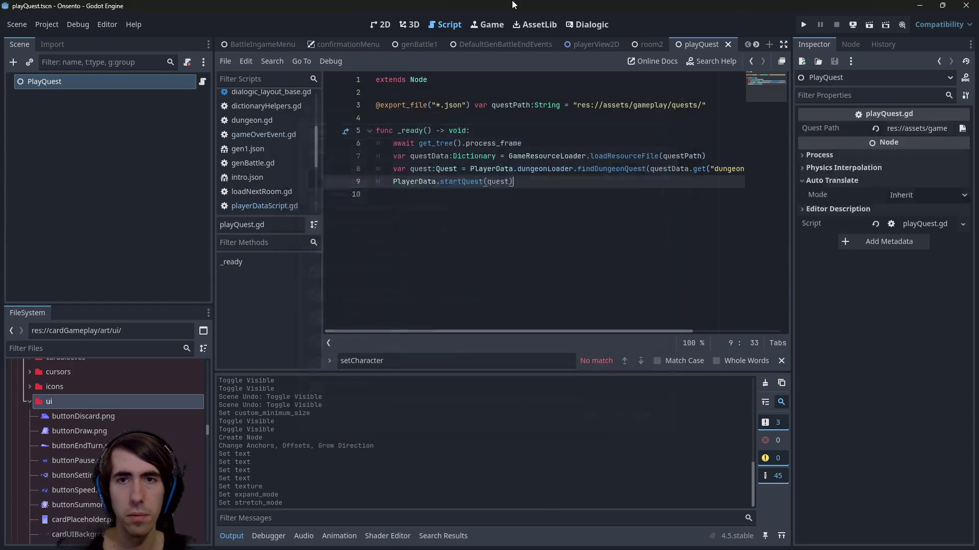
key("F6")
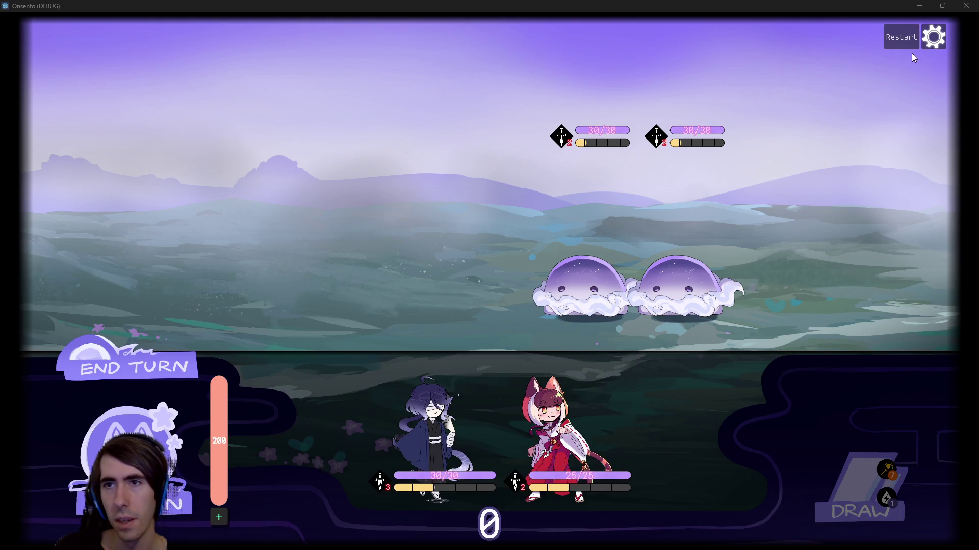
left_click(965, 7)
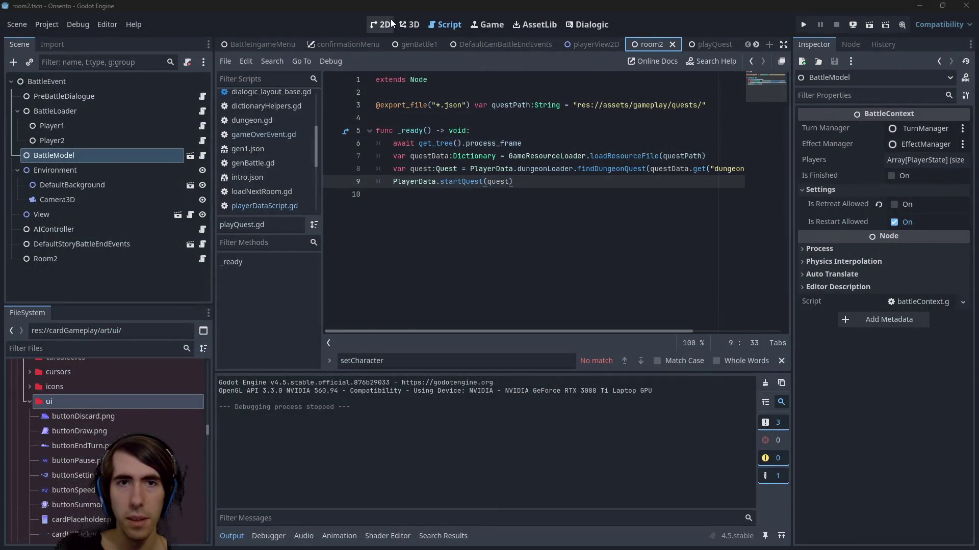
In playerView2D, select the gear's parent Button and quick-load an existing theme onto it
left_click(390, 21)
left_click(591, 44)
left_click(596, 212)
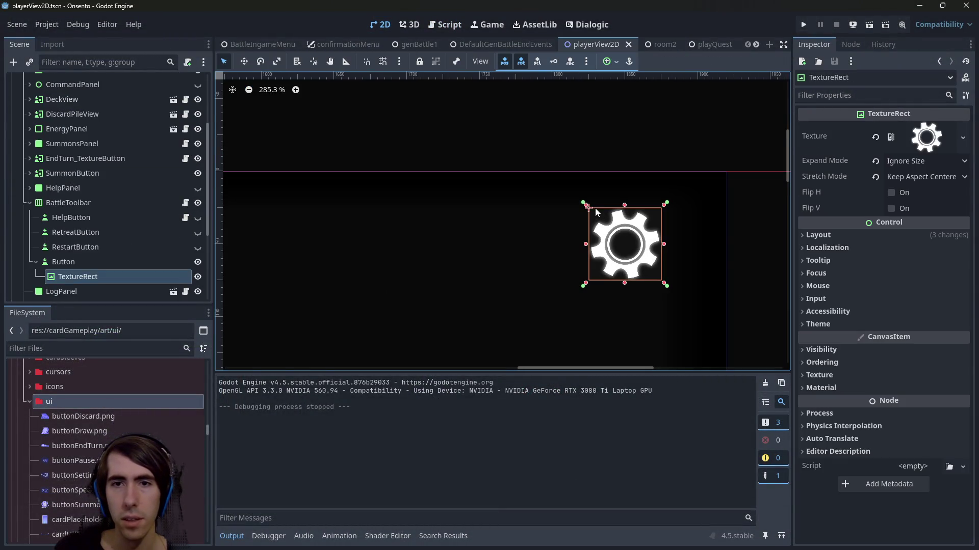
left_click(94, 263)
scroll(817, 390, "down", 5)
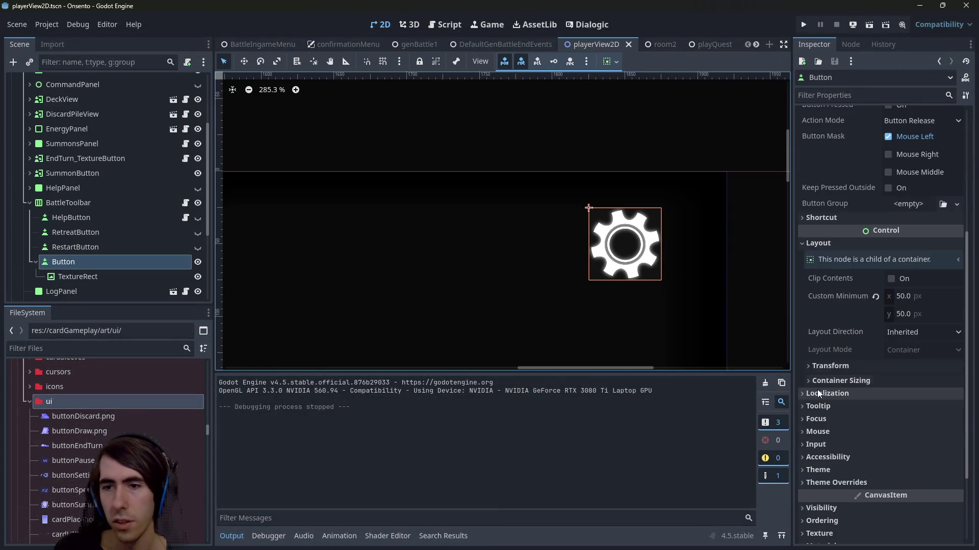
left_click(853, 471)
left_click(905, 485)
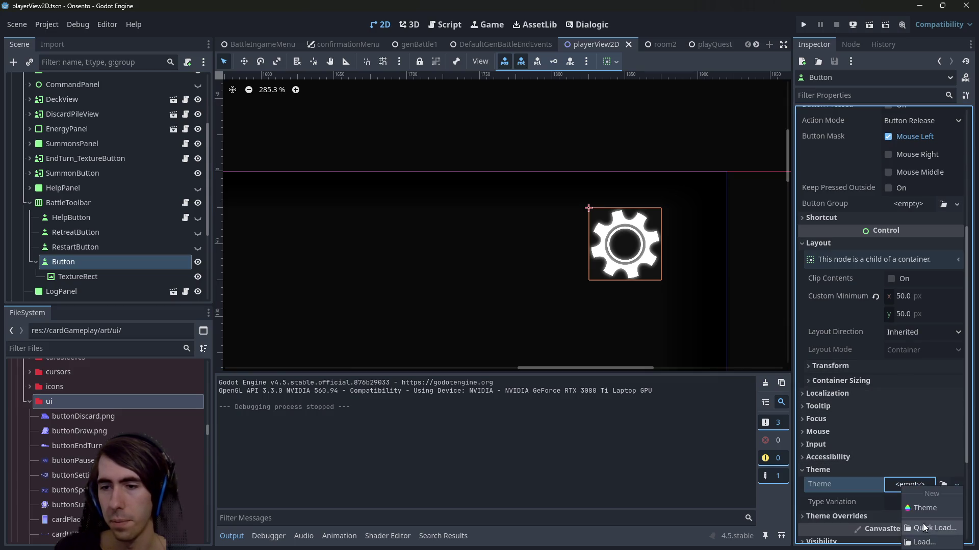
left_click(924, 528)
double_click(375, 148)
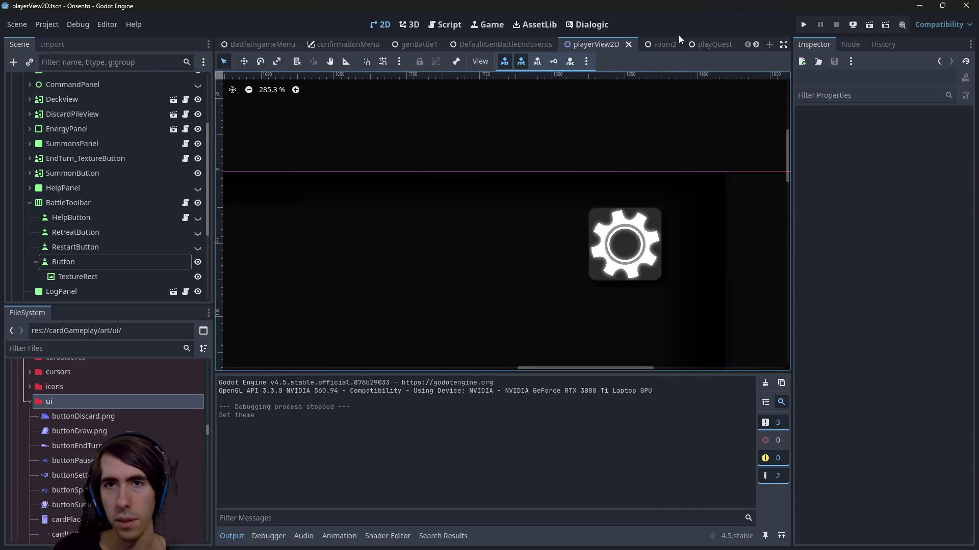
Run the room2 scene with F5 to check the cog beside Restart, then close the game
left_click(666, 46)
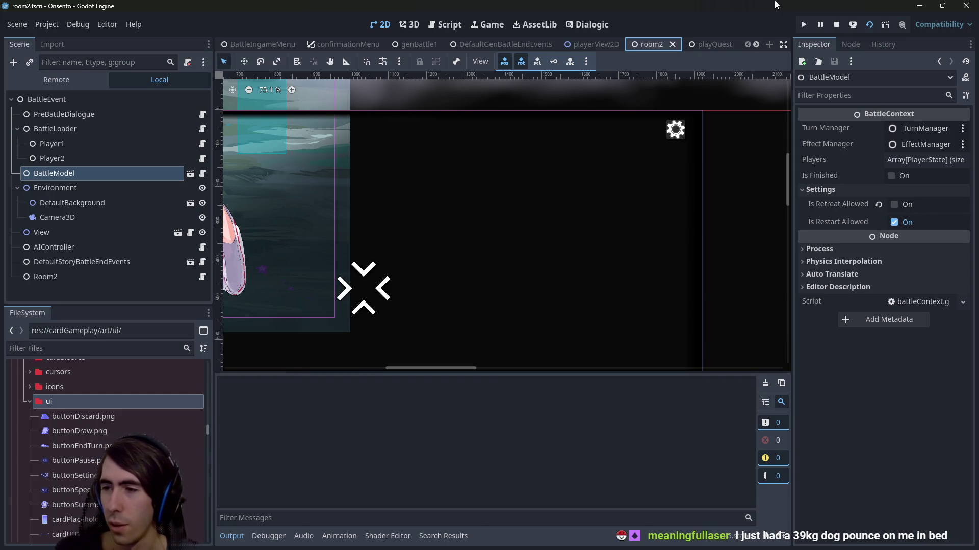
key("F5")
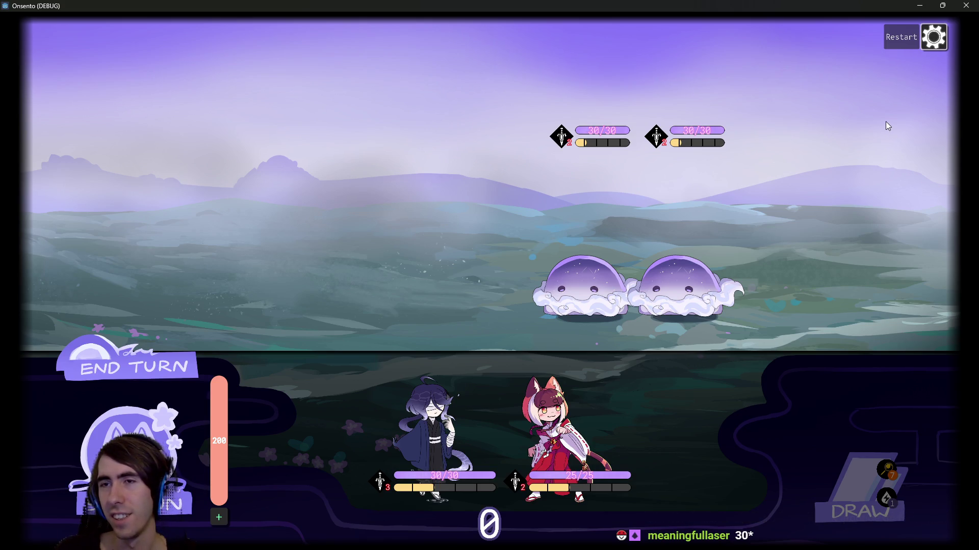
left_click(965, 5)
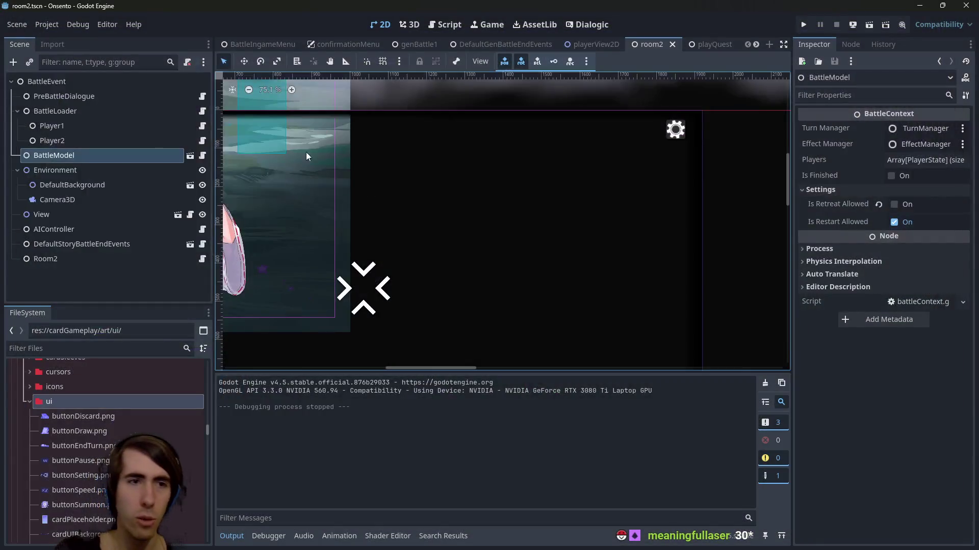
Open the gear button's scene from room2 and clear its assigned theme
left_click(674, 125)
double_click(673, 128)
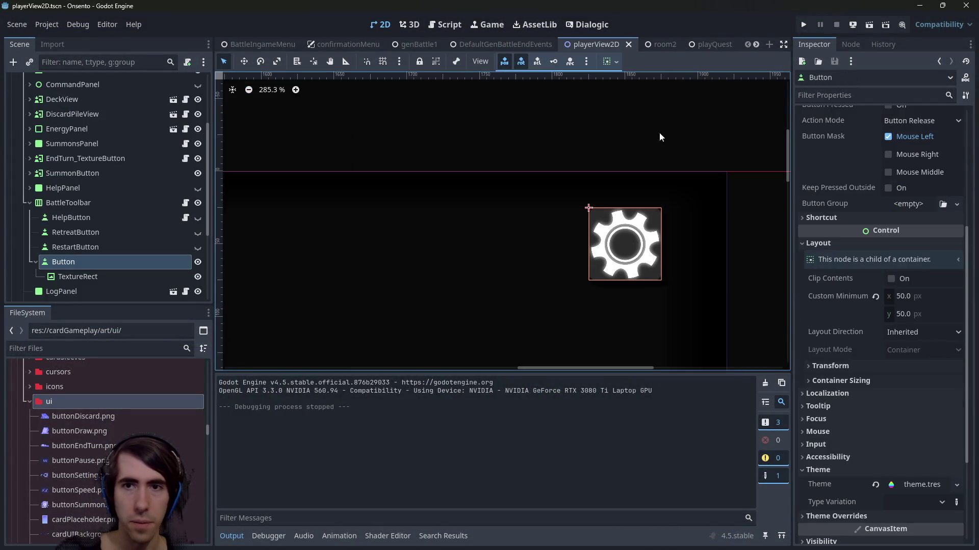
scroll(903, 376, "down", 5)
left_click(874, 340)
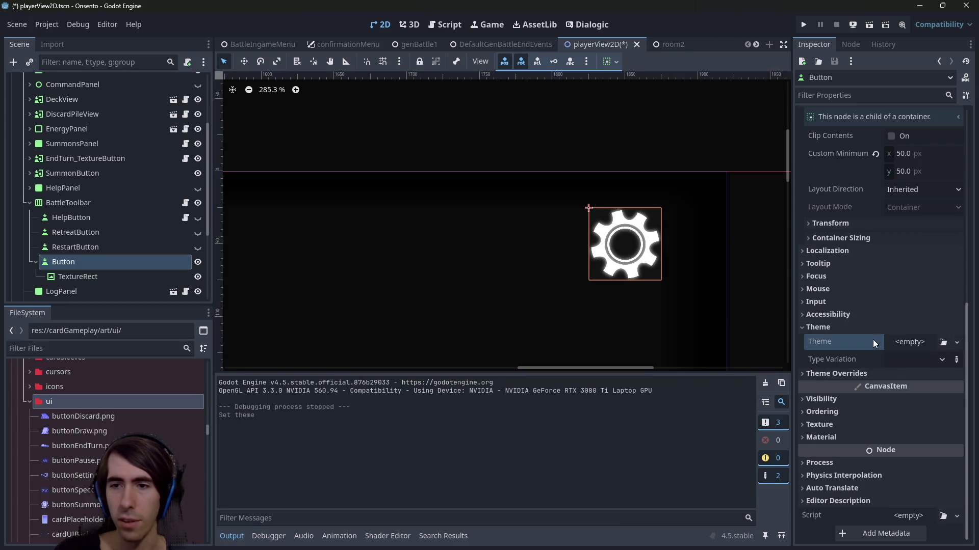
left_click(864, 377)
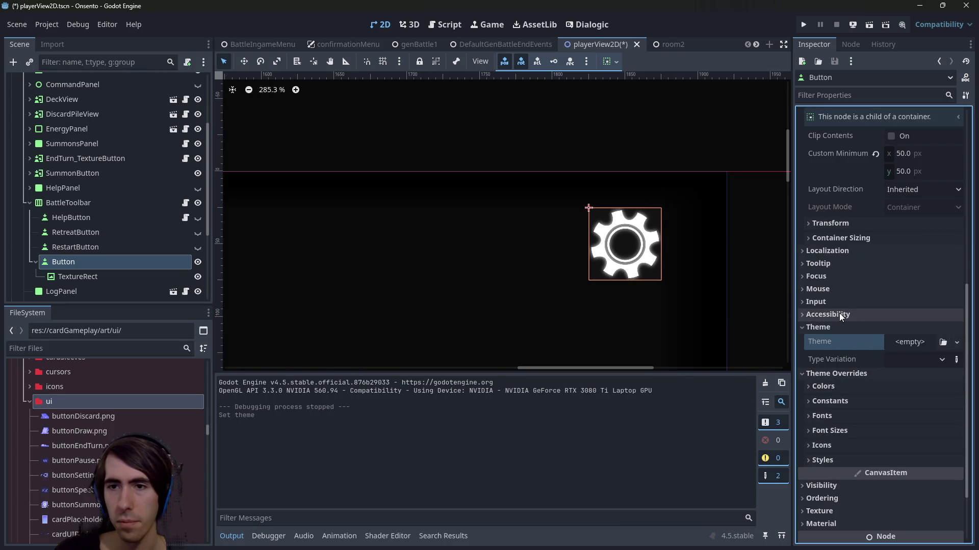
scroll(837, 395, "down", 2)
scroll(840, 384, "up", 10)
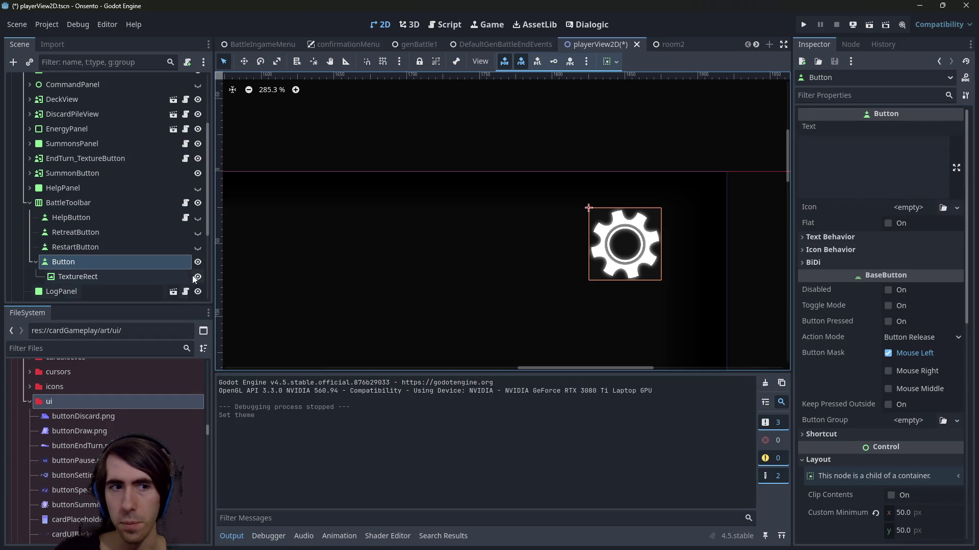
Reselect the gear Button and expand its colour and style theme overrides
left_click(125, 276)
left_click(123, 268)
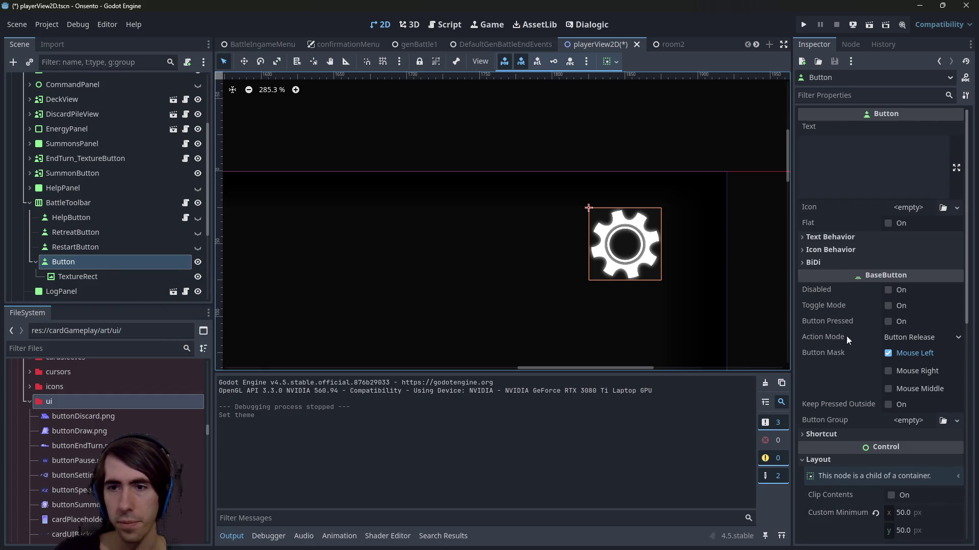
scroll(861, 344, "down", 5)
scroll(844, 386, "down", 4)
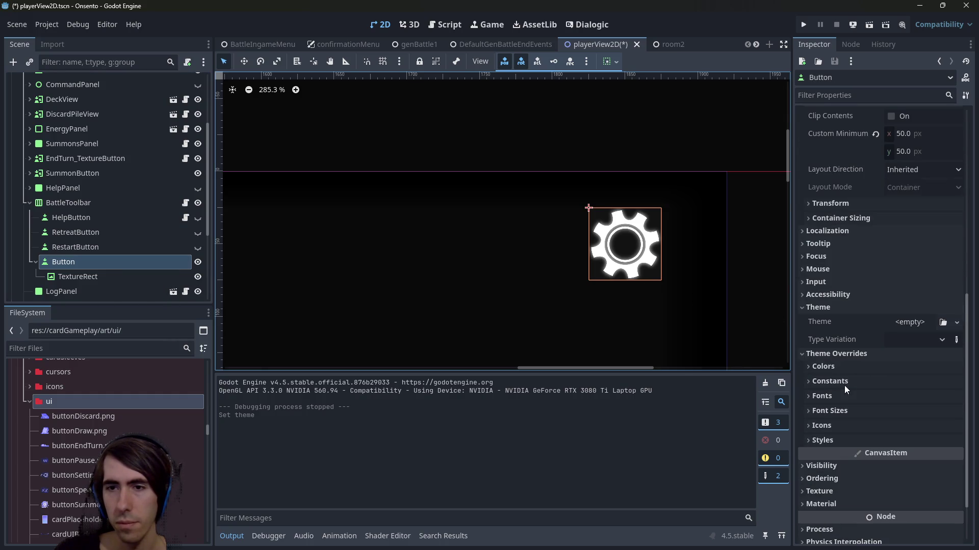
scroll(848, 347, "down", 3)
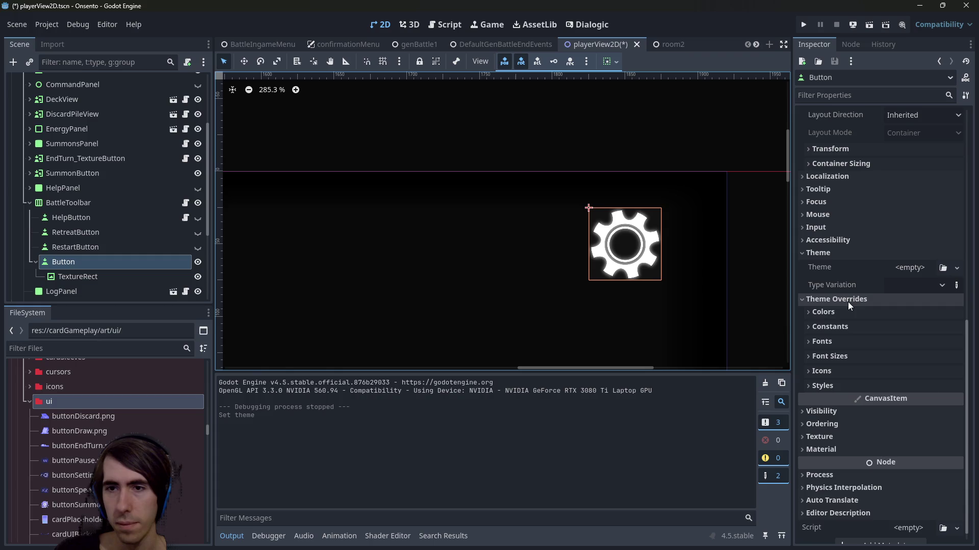
left_click(847, 313)
scroll(849, 326, "down", 5)
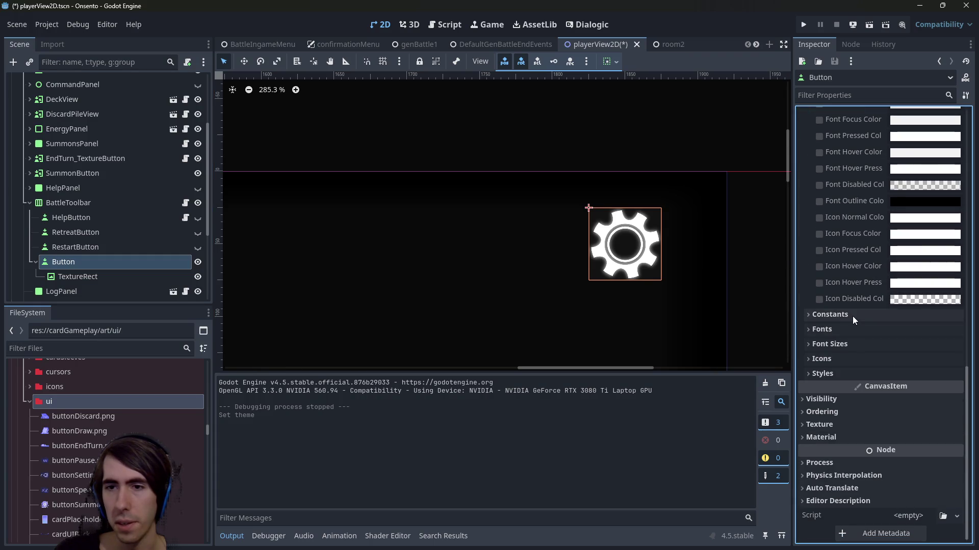
left_click(846, 374)
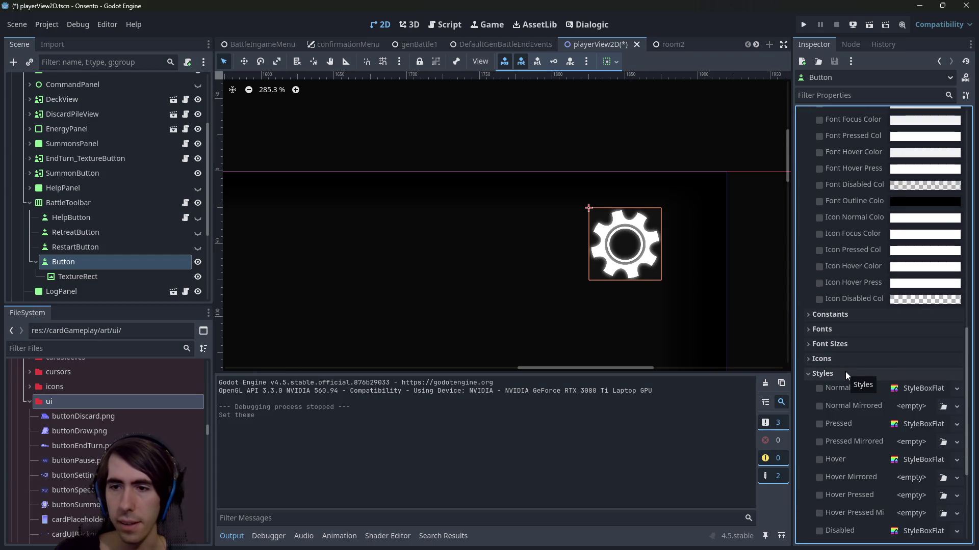
scroll(844, 380, "down", 2)
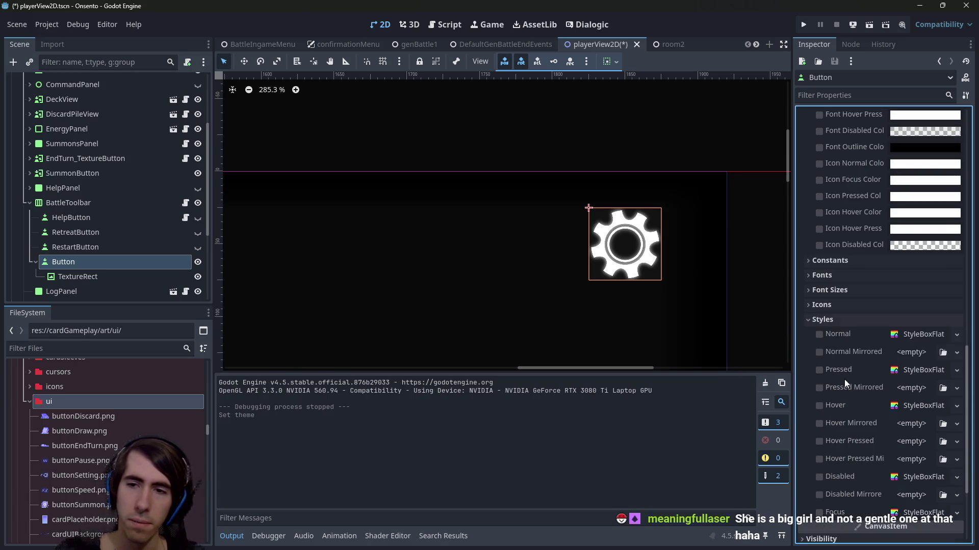
Set the Normal, Pressed and Hover styles to New StyleBoxEmpty
left_click(923, 334)
left_click(922, 334)
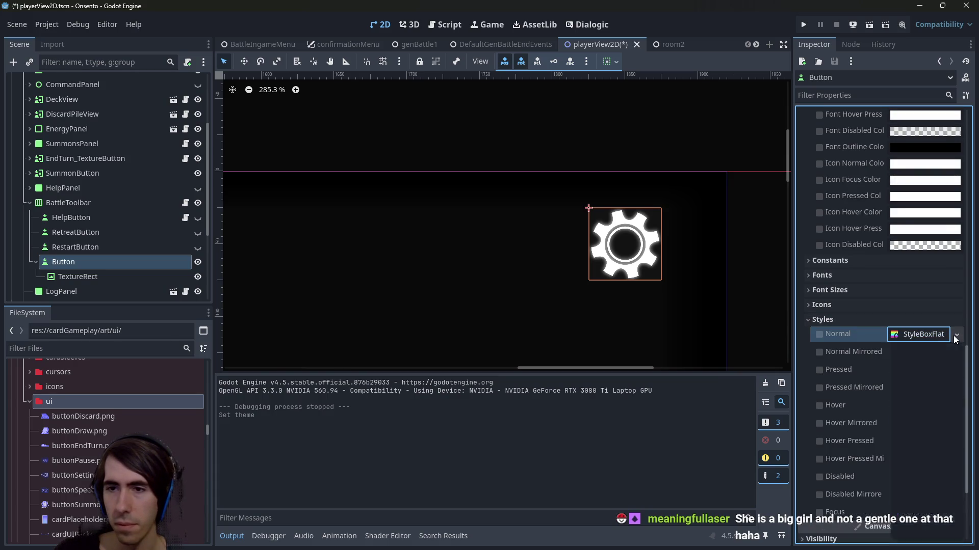
left_click(955, 338)
left_click(935, 368)
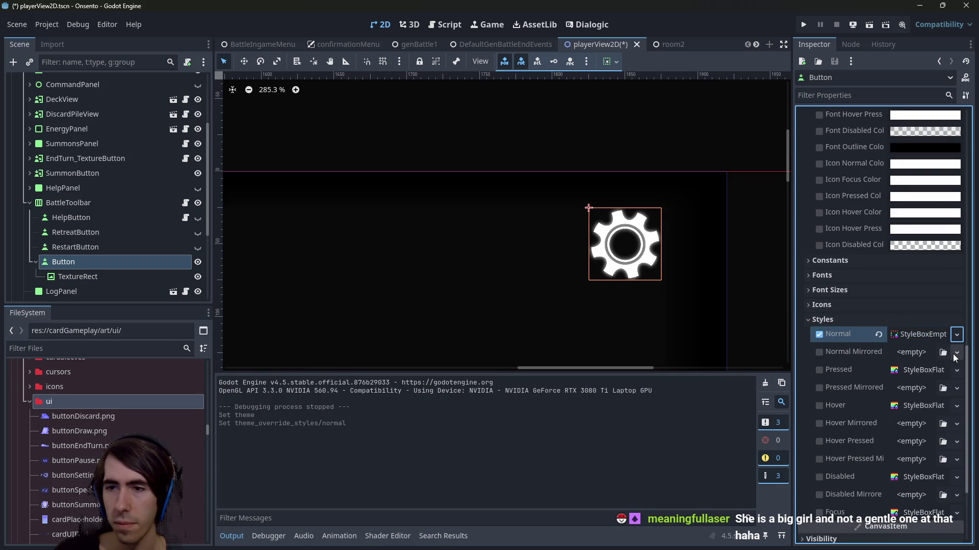
left_click(957, 370)
left_click(944, 398)
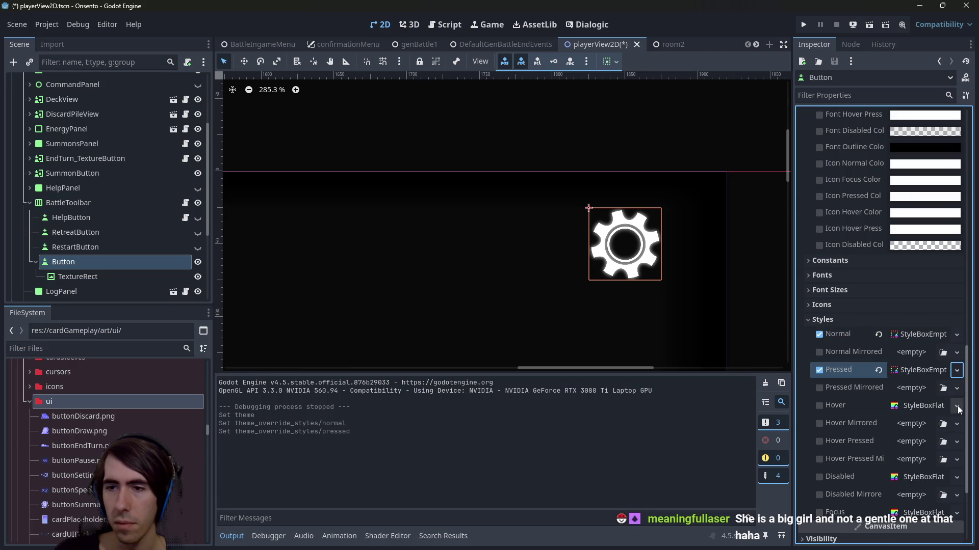
left_click(957, 406)
left_click(946, 434)
Set the Disabled and Focus styles to New StyleBoxEmpty and save playerView2D
left_click(954, 477)
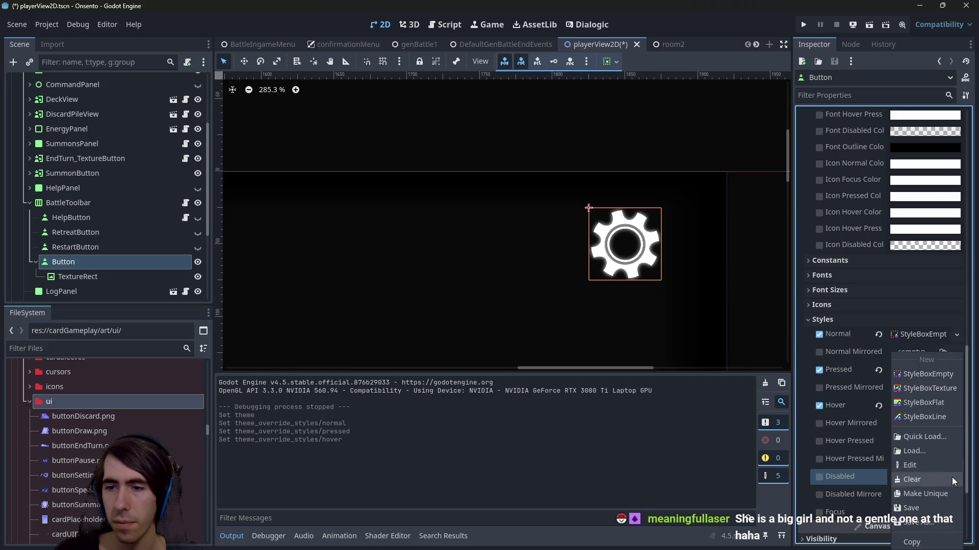
left_click(931, 376)
left_click(954, 511)
left_click(925, 374)
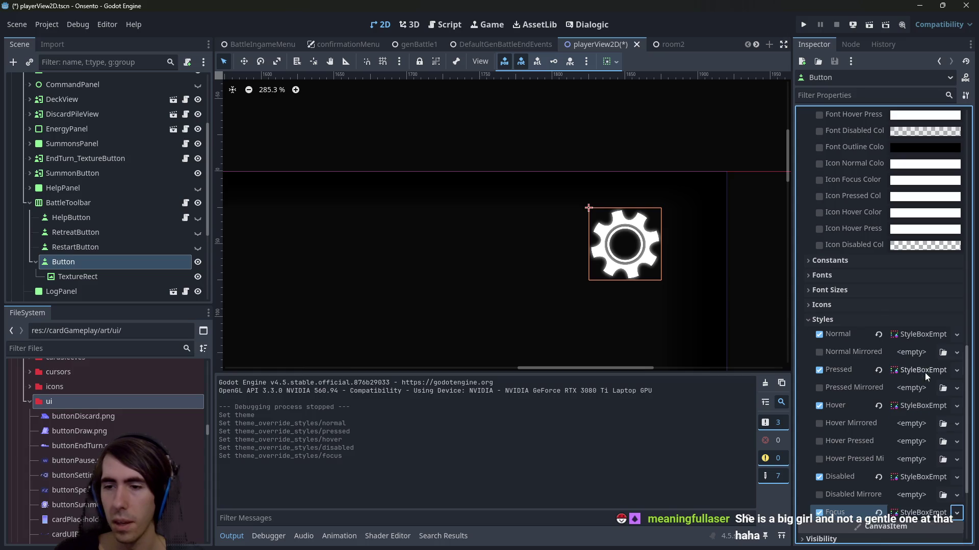
key("ctrl+s")
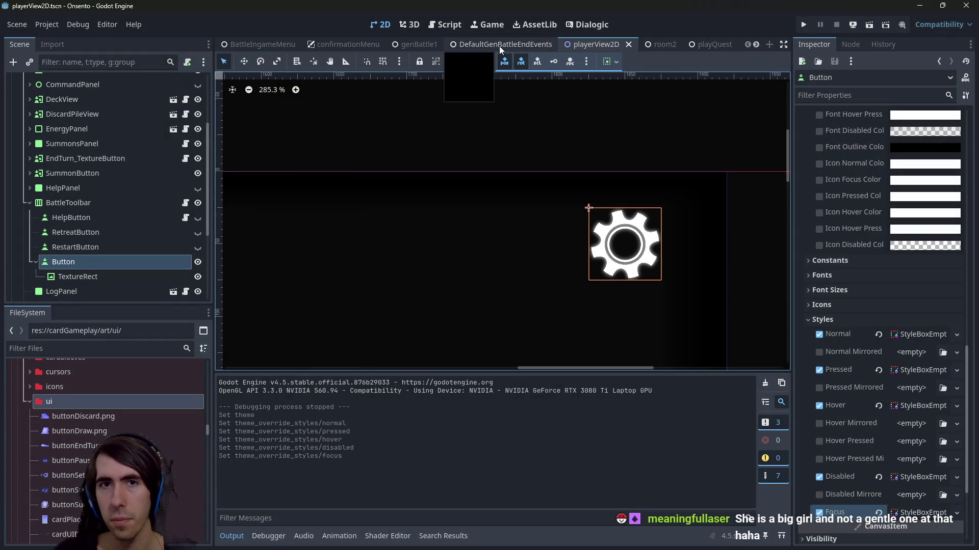
left_click(672, 44)
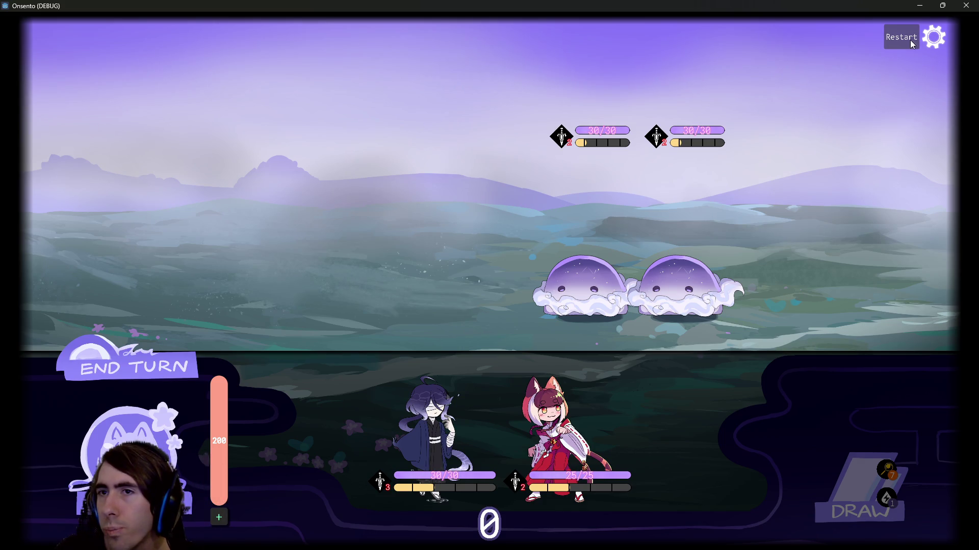
left_click(964, 6)
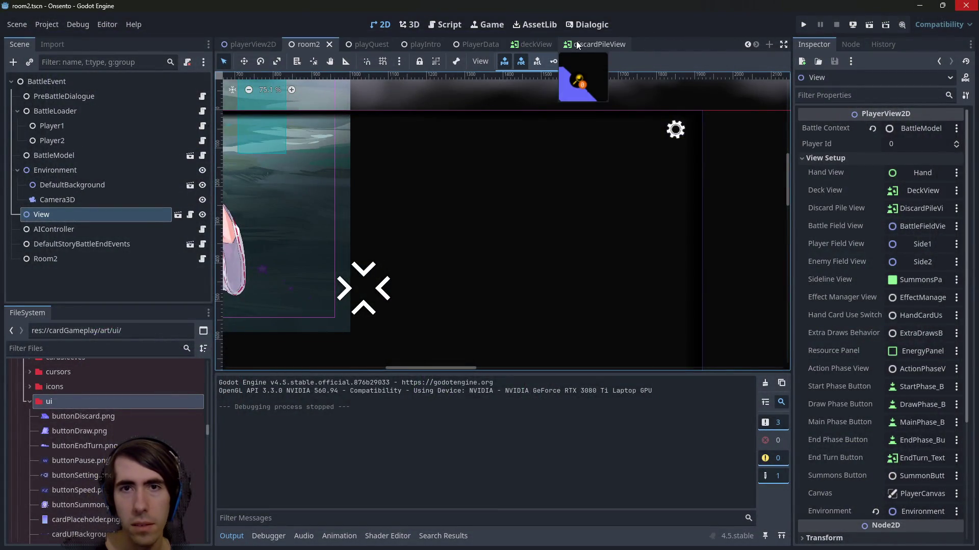
scroll(469, 44, "up", 3)
In playerView2D, start adding a new child node under BattleToolbar
left_click(497, 44)
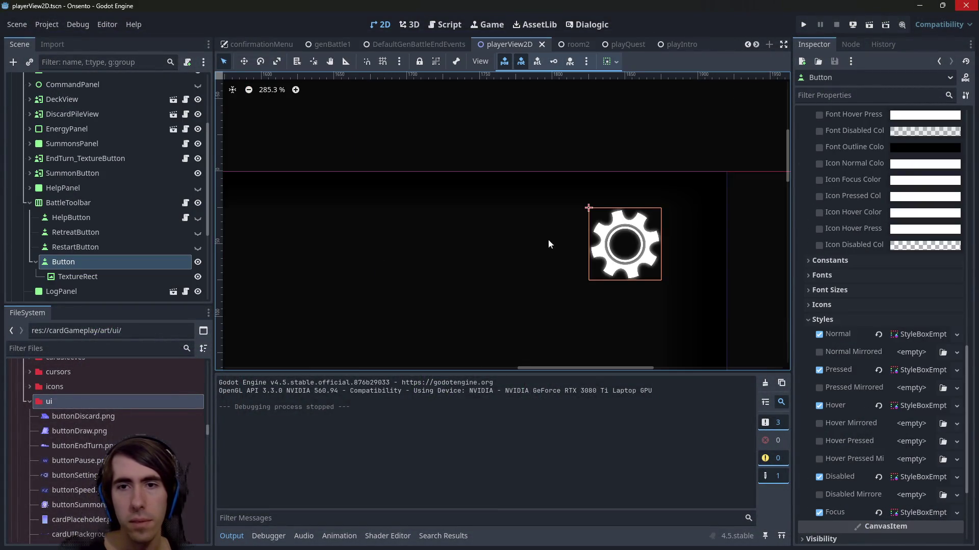
scroll(188, 248, "up", 2)
scroll(204, 245, "down", 2)
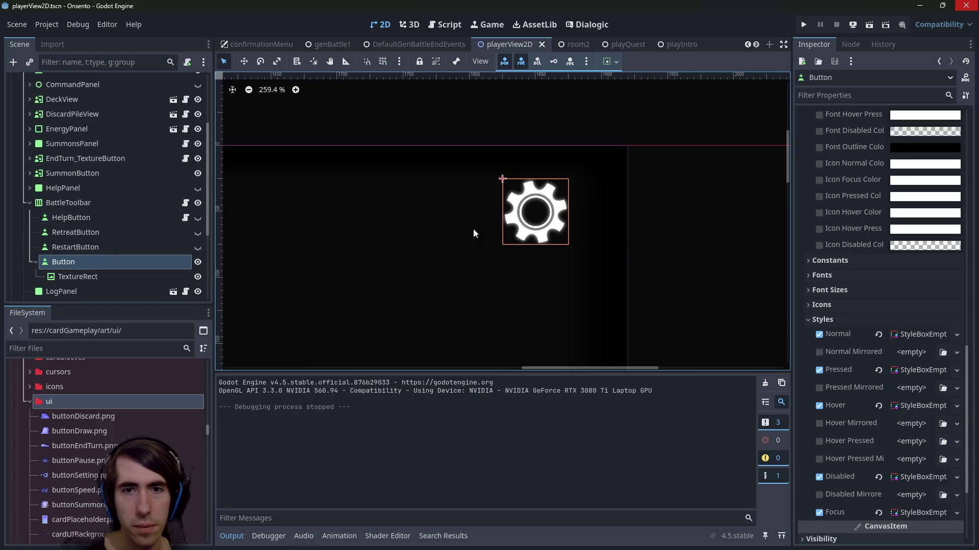
scroll(473, 228, "up", 4)
scroll(74, 253, "down", 4)
right_click(69, 148)
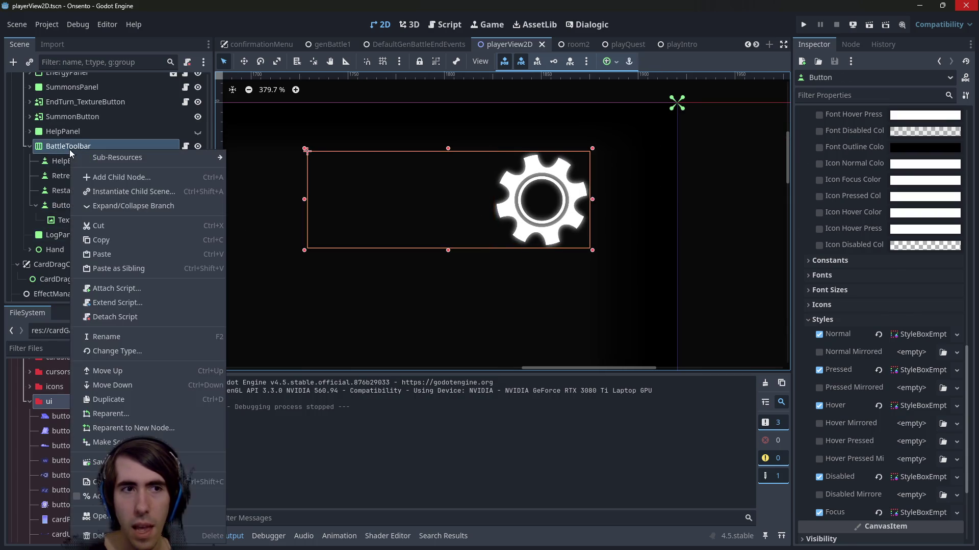
left_click(108, 174)
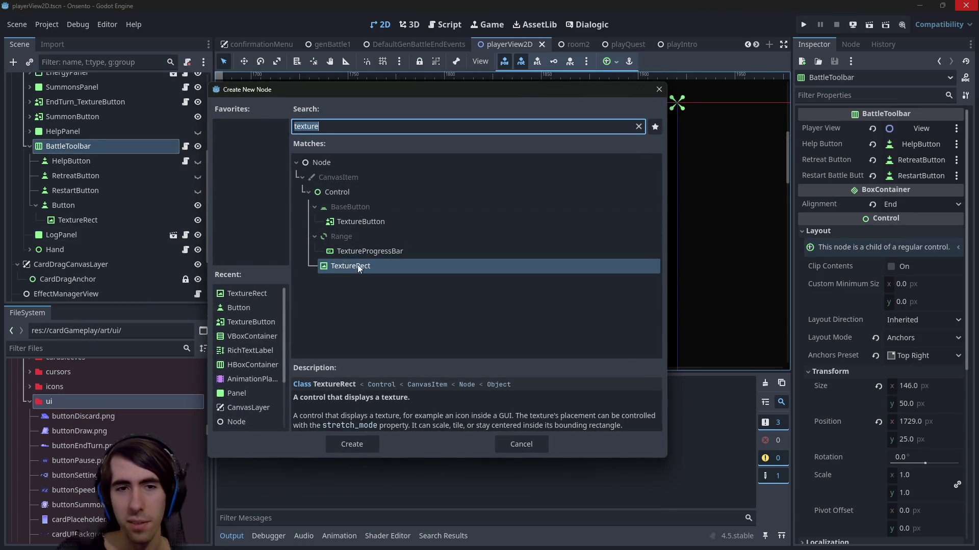
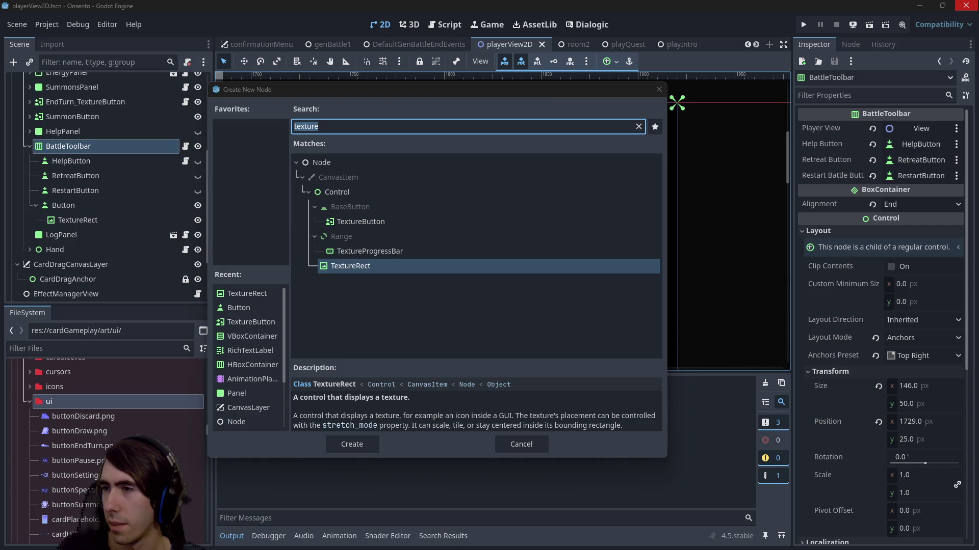
Switch from Godot's Create New Node dialog to the Chrome window with the monkey Minecraft image results
key("alt+Tab")
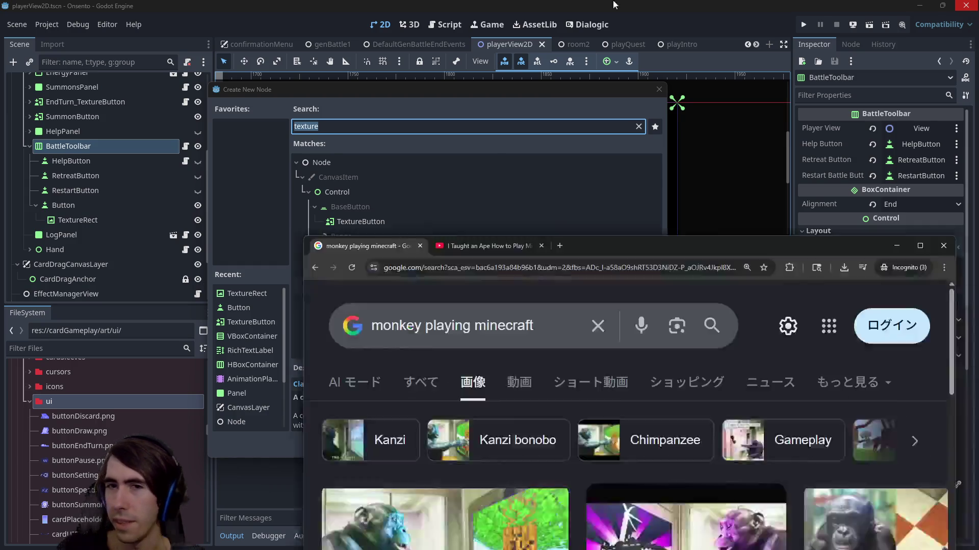
Browse the monkey Minecraft image results, then go to the YouTube ape video tab
scroll(570, 182, "down", 2)
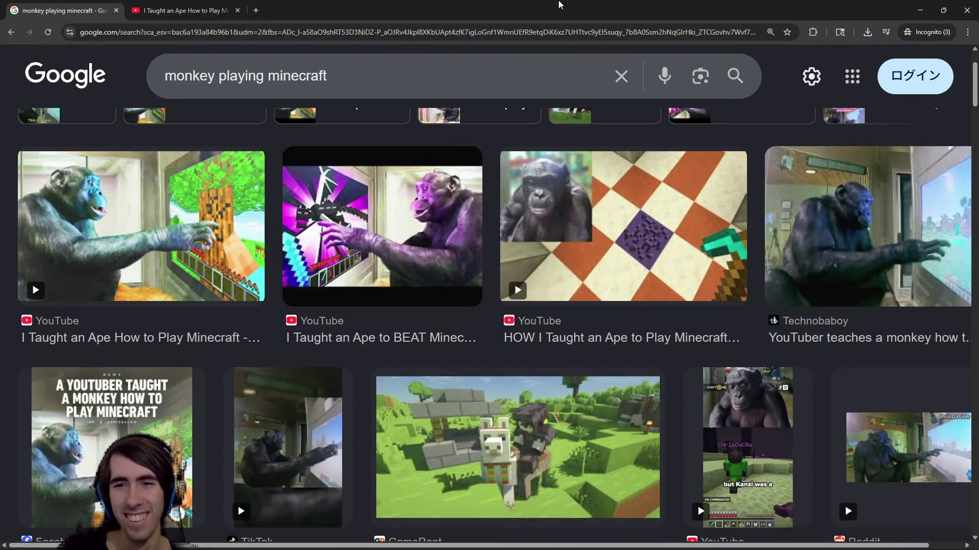
scroll(592, 246, "down", 5)
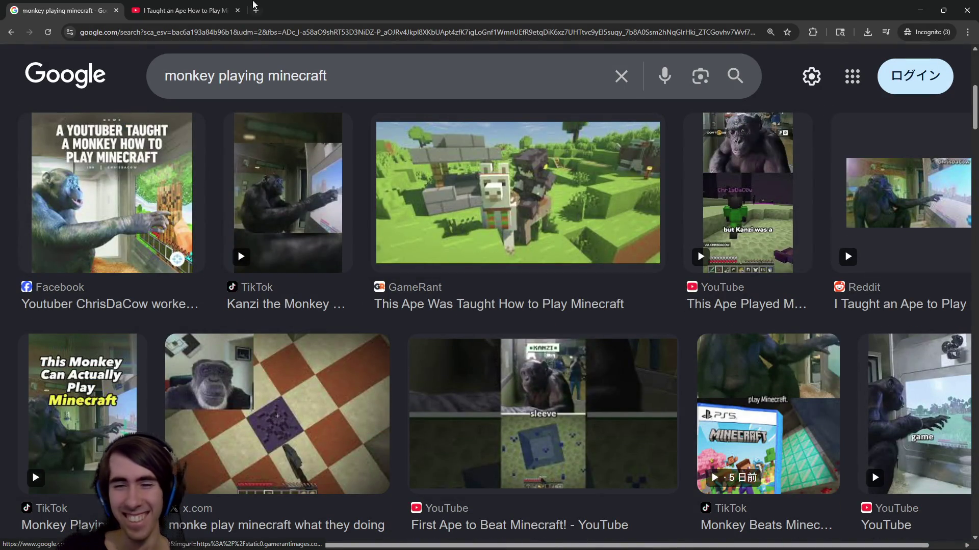
left_click(206, 15)
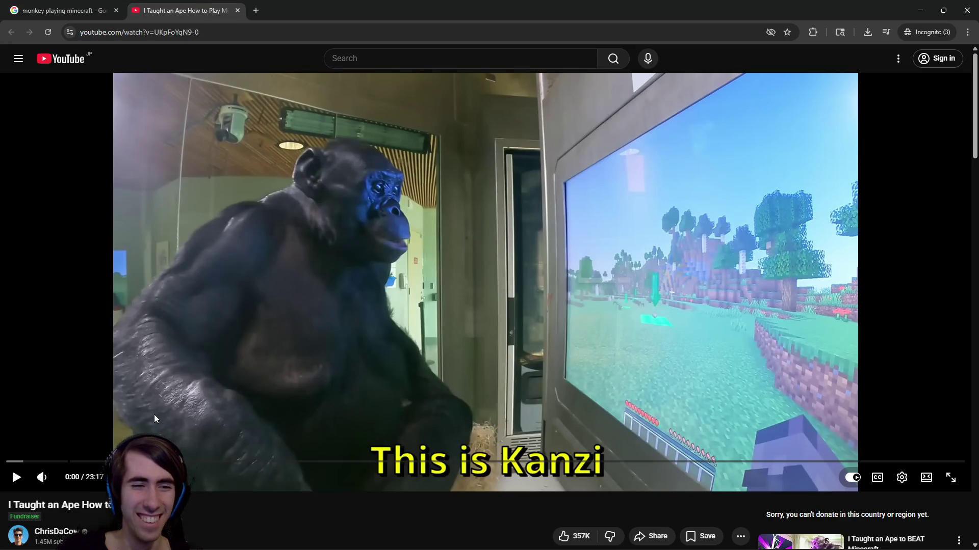
Mute 'I Taught an Ape How to Play Minecraft' and skip ahead to about 16:28
left_click(42, 478)
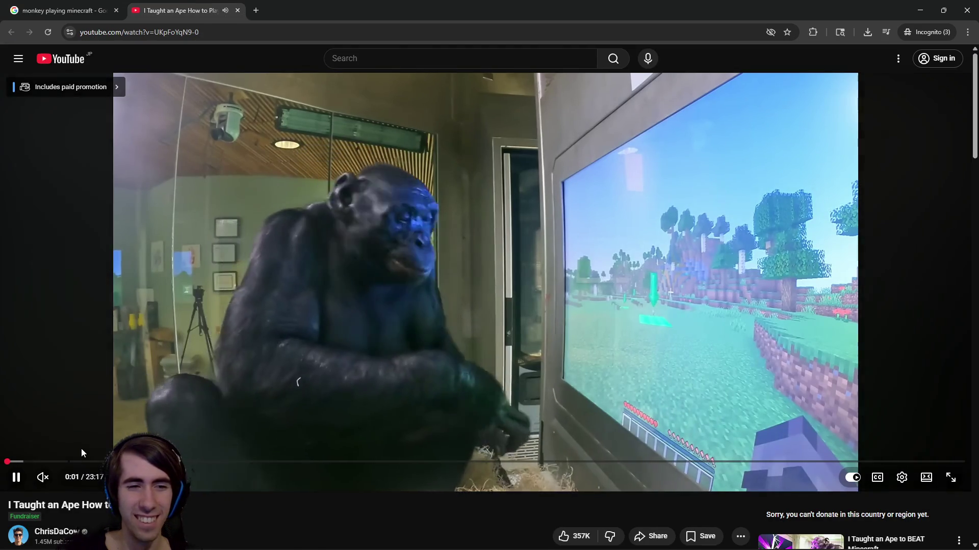
left_click(175, 461)
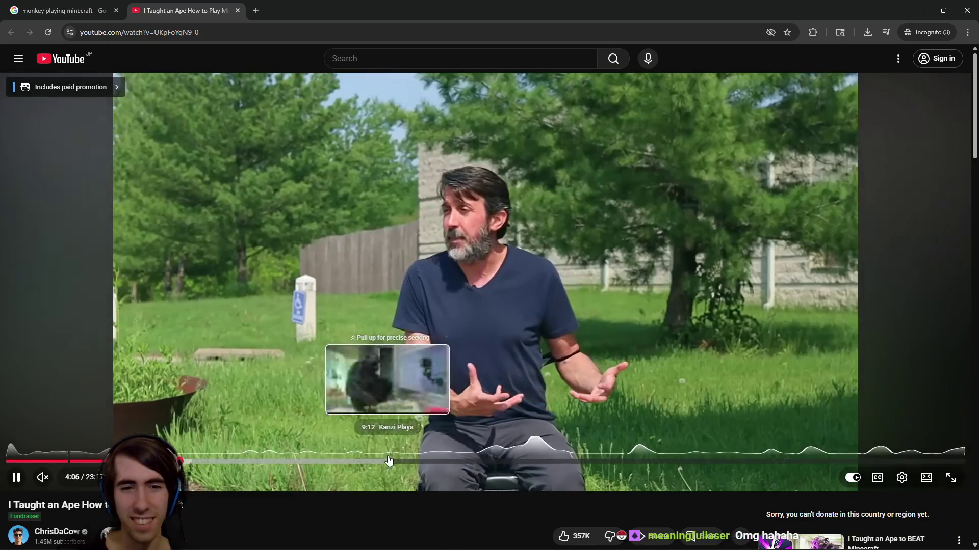
left_click(389, 461)
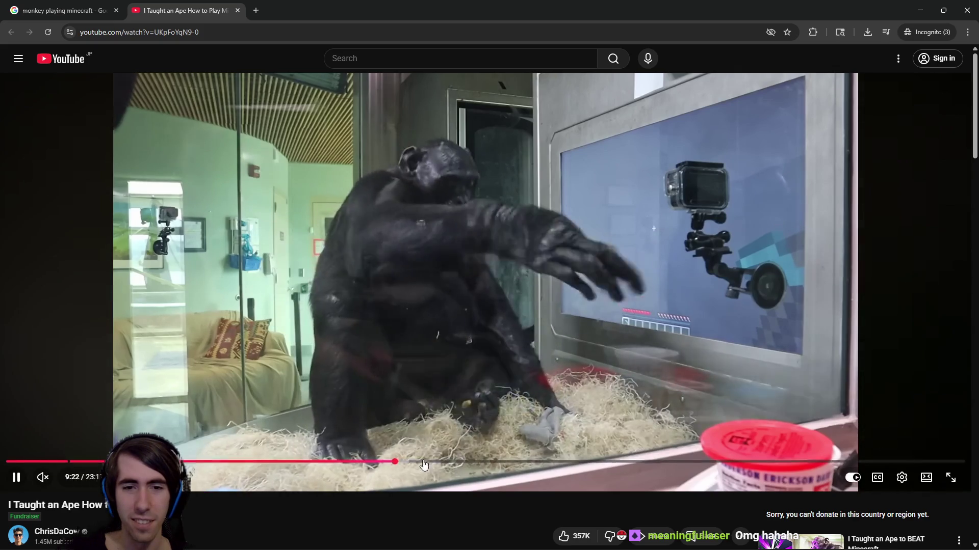
left_click(424, 463)
left_click(507, 462)
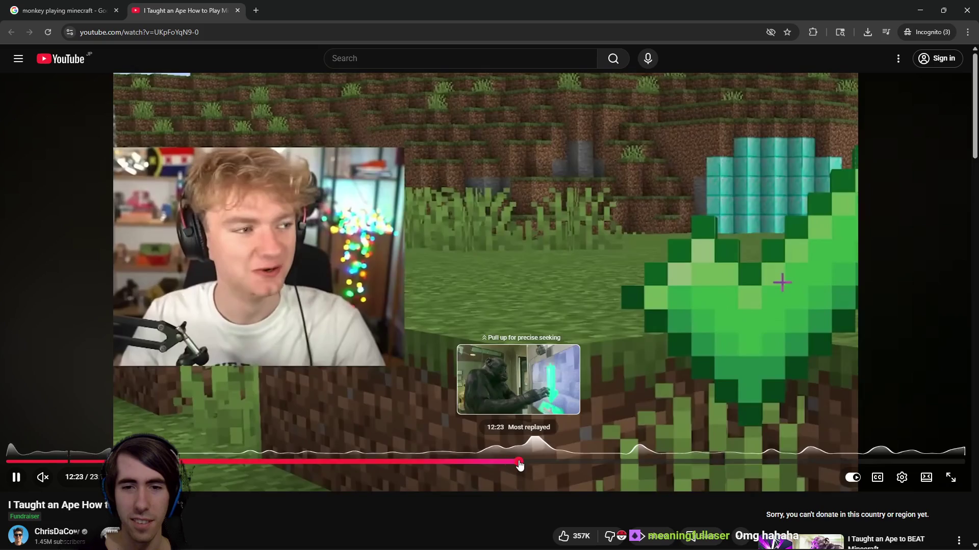
left_click(519, 462)
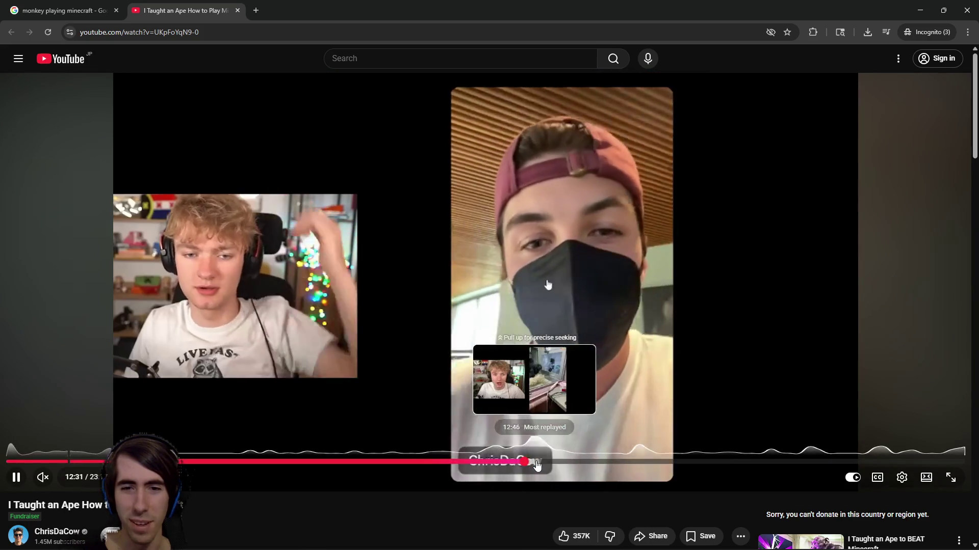
mouse_move(539, 464)
left_mouse_down()
mouse_move(549, 467)
mouse_move(536, 467)
left_mouse_up()
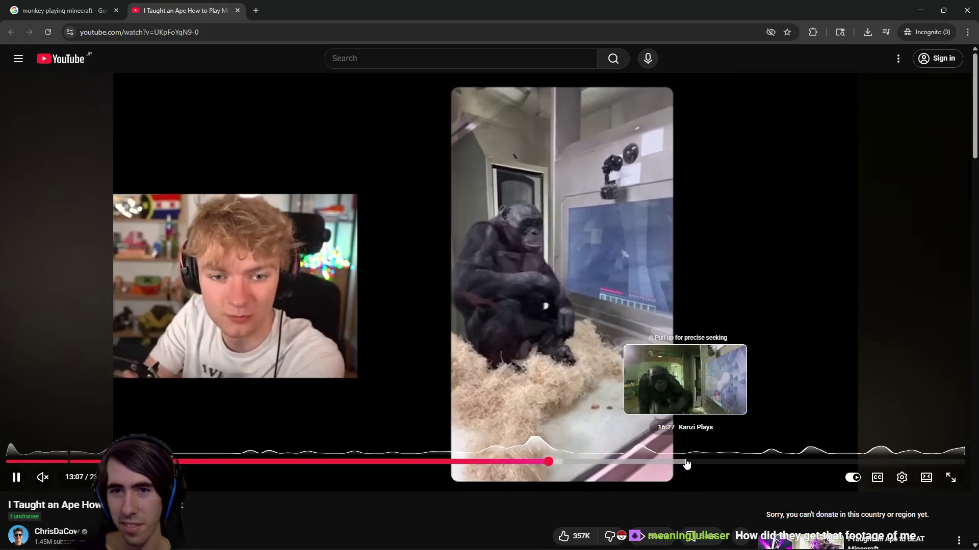
left_click(686, 462)
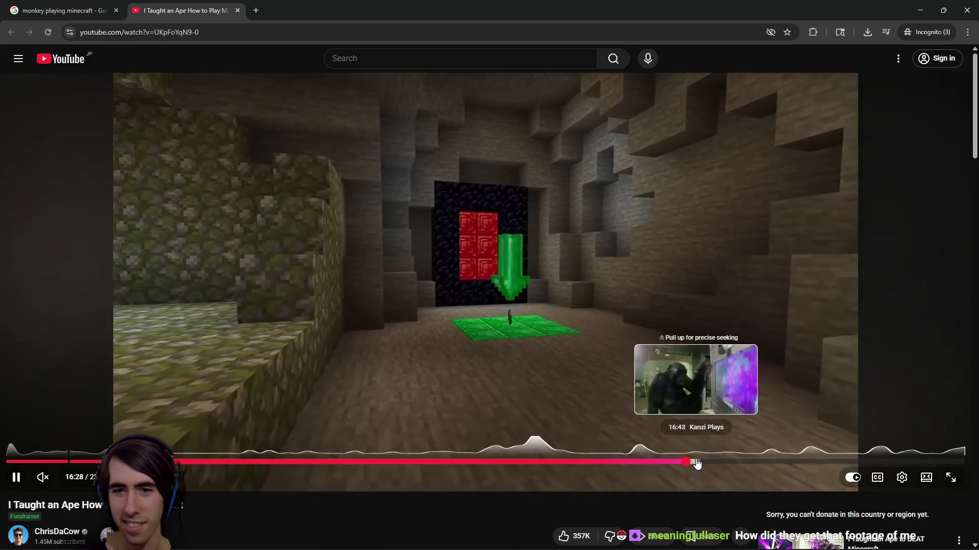
left_click(696, 462)
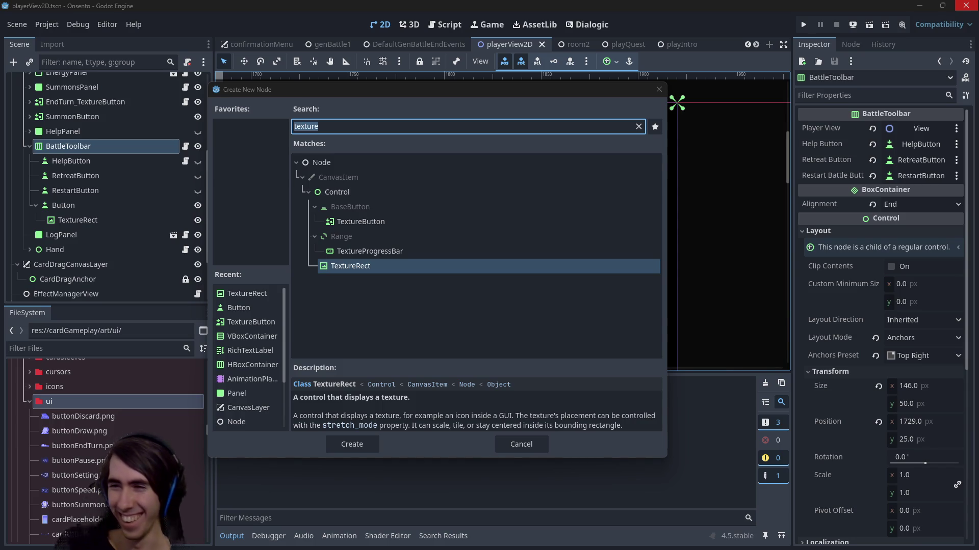
Cancel the node dialog and delete a TextureRect accidentally added under BattleToolbar
left_click(658, 90)
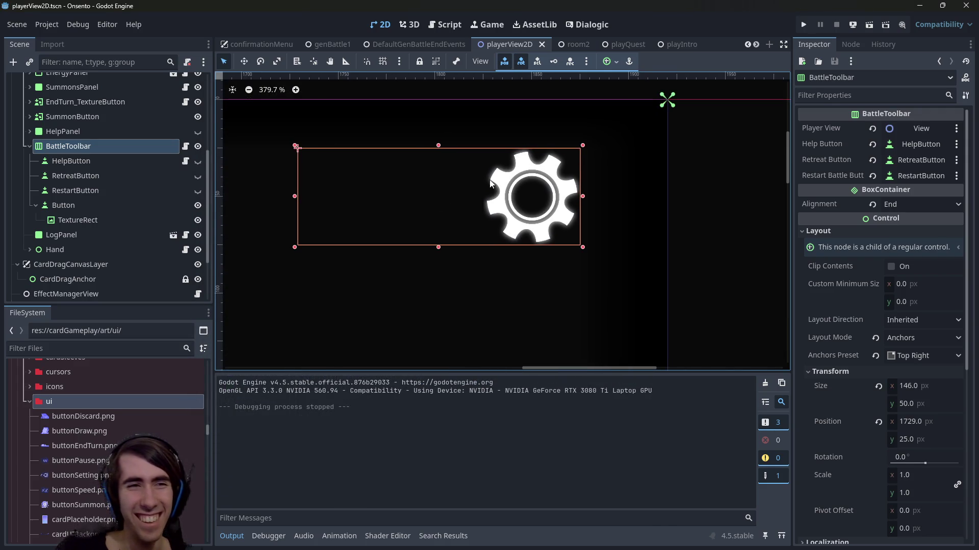
left_click(66, 220)
left_click(83, 205)
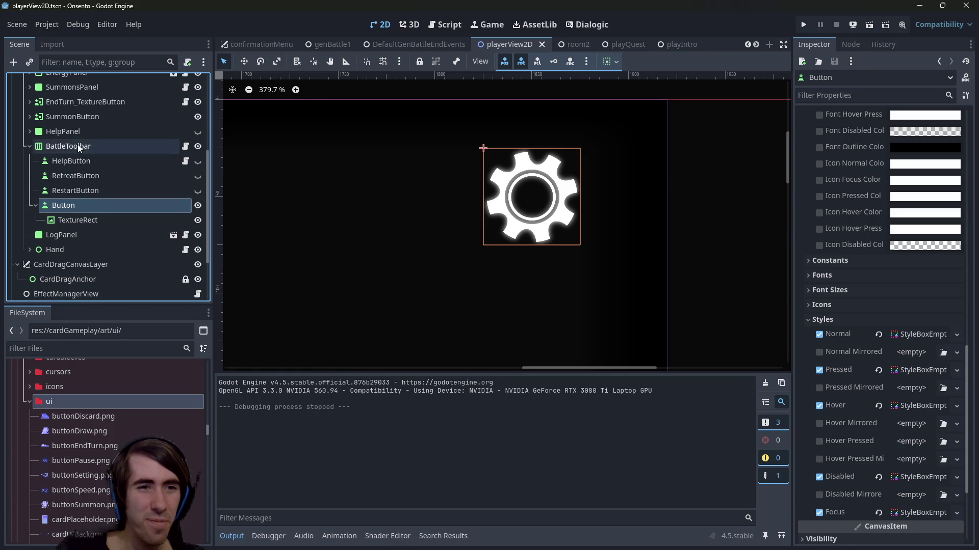
right_click(78, 144)
left_click(94, 148)
type("te")
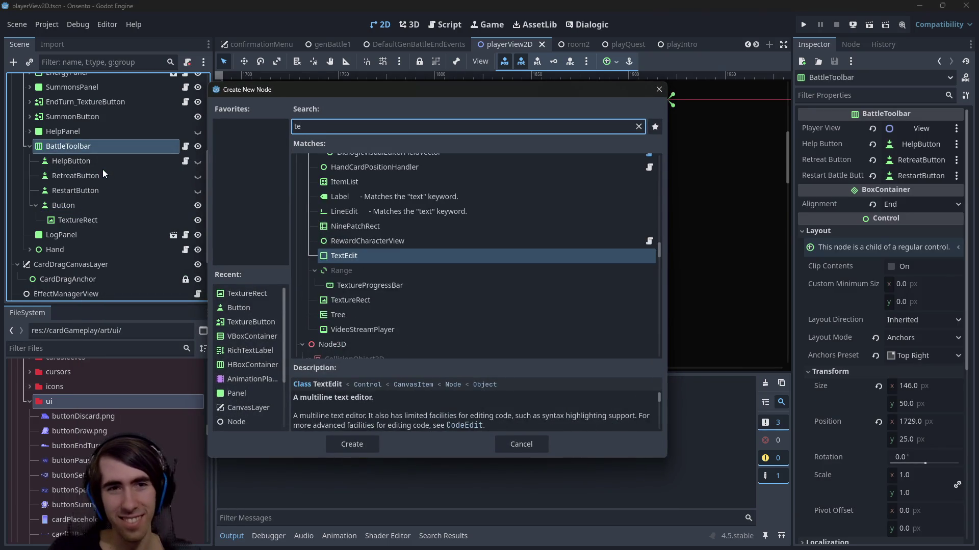
type("xtu")
key("Return")
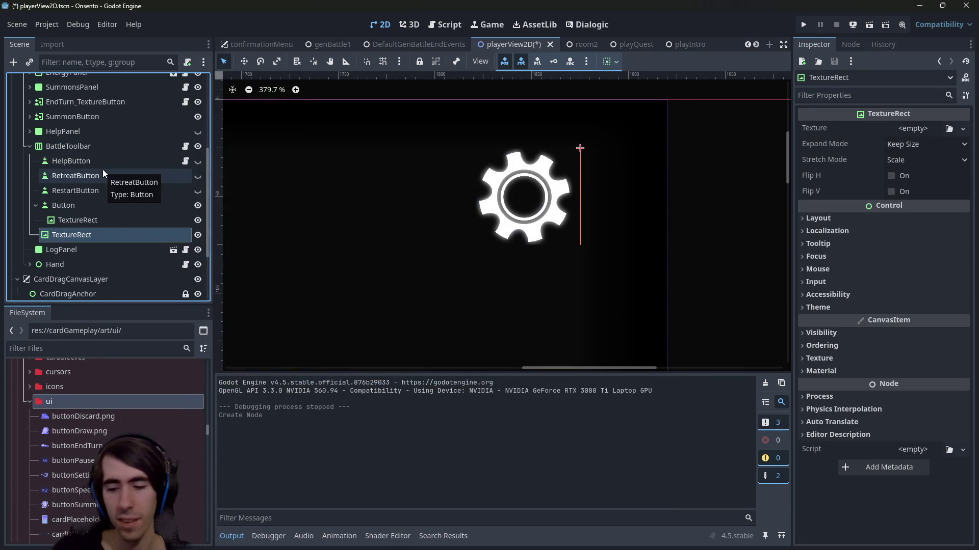
key("Delete")
key("Return")
Add a TextureButton as a child of BattleToolbar via the 'texture' search
right_click(92, 143)
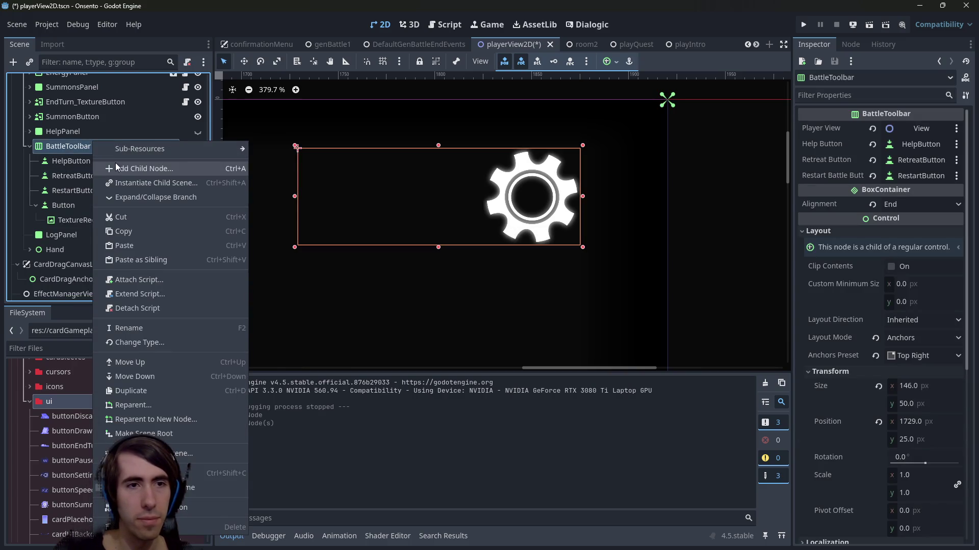
left_click(115, 163)
type("texture")
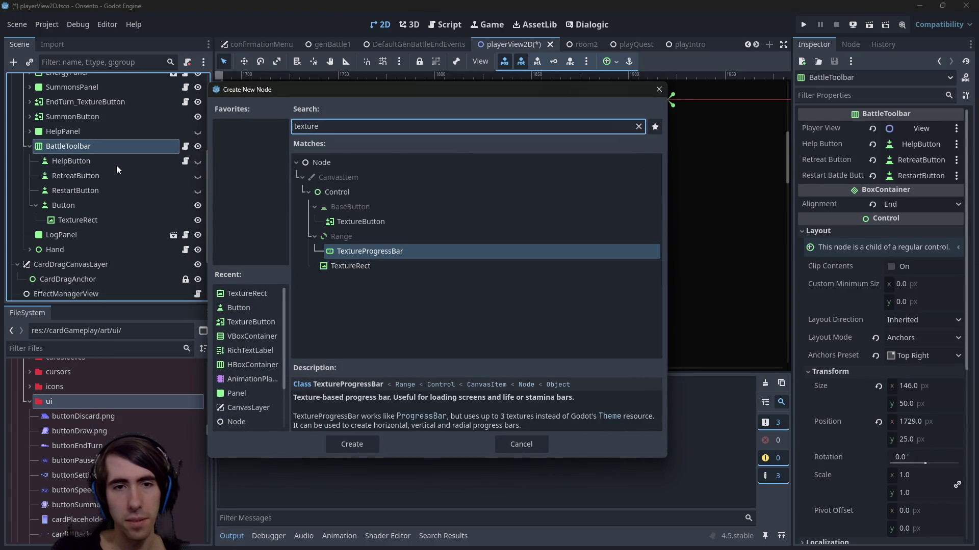
key("Up")
key("Up")
key("Return")
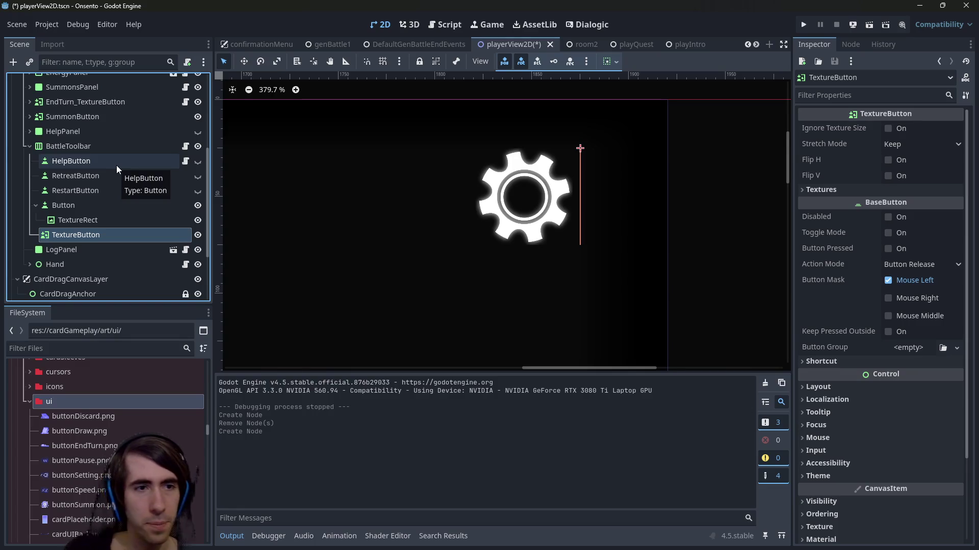
left_click(93, 219)
Set the new TextureButton's Normal texture to cog.png
left_click(91, 234)
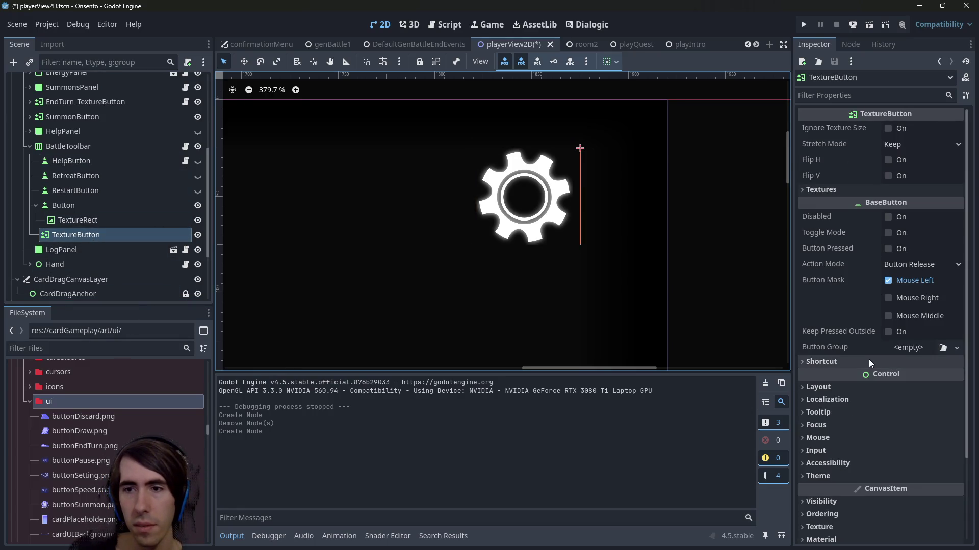
scroll(867, 357, "down", 2)
left_click(838, 136)
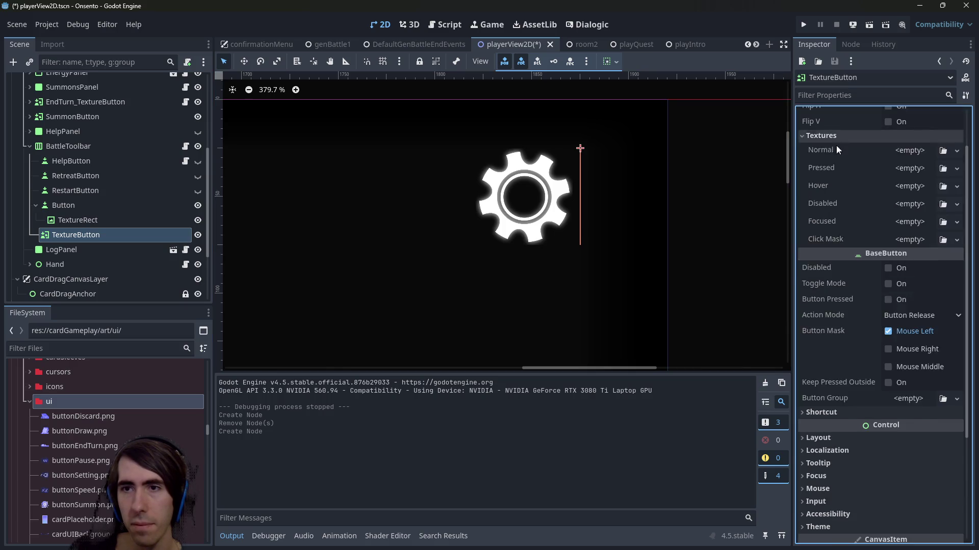
scroll(867, 178, "up", 2)
left_click(901, 210)
left_click(880, 496)
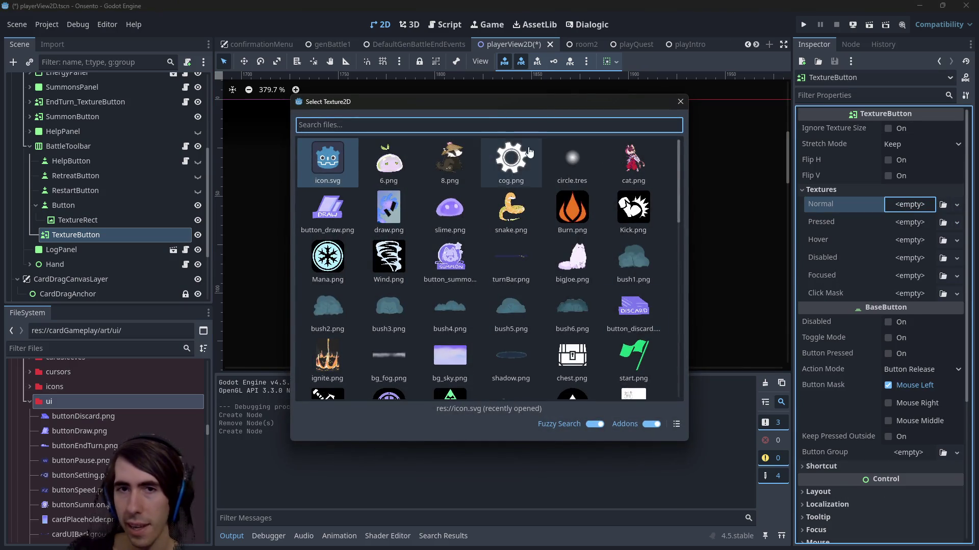
double_click(511, 159)
Set Stretch Mode to Keep Aspect Centered and enable Ignore Texture Size
scroll(613, 189, "down", 10)
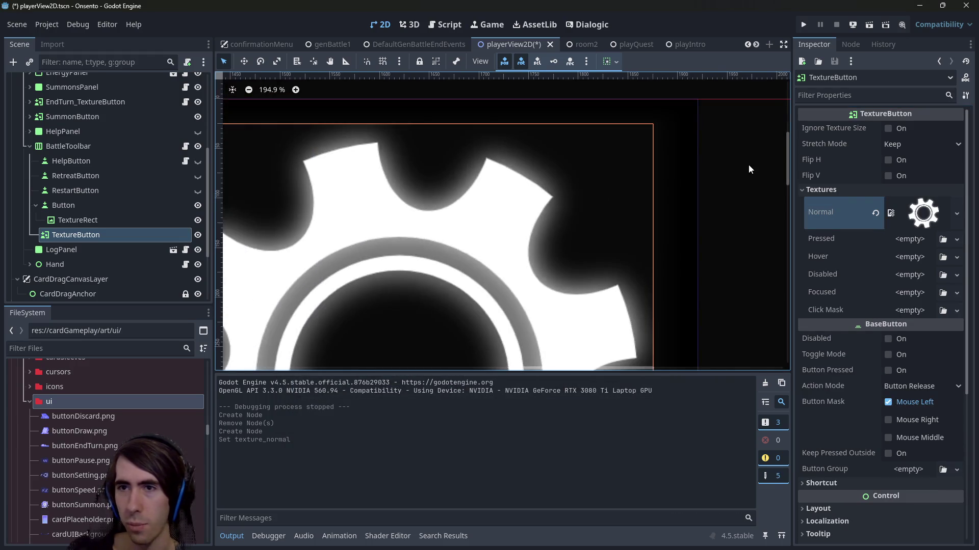
left_click(923, 145)
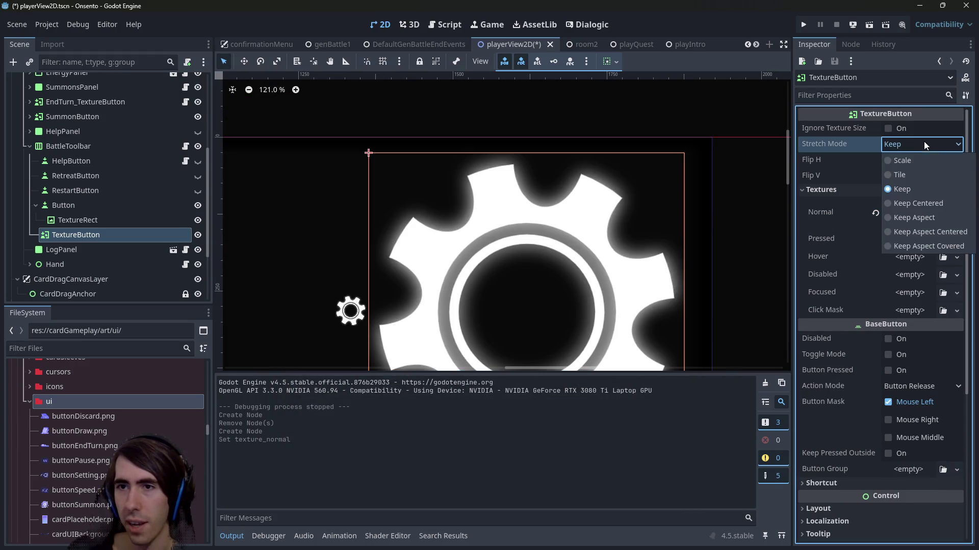
left_click(932, 231)
scroll(887, 153, "down", 1)
scroll(892, 133, "up", 1)
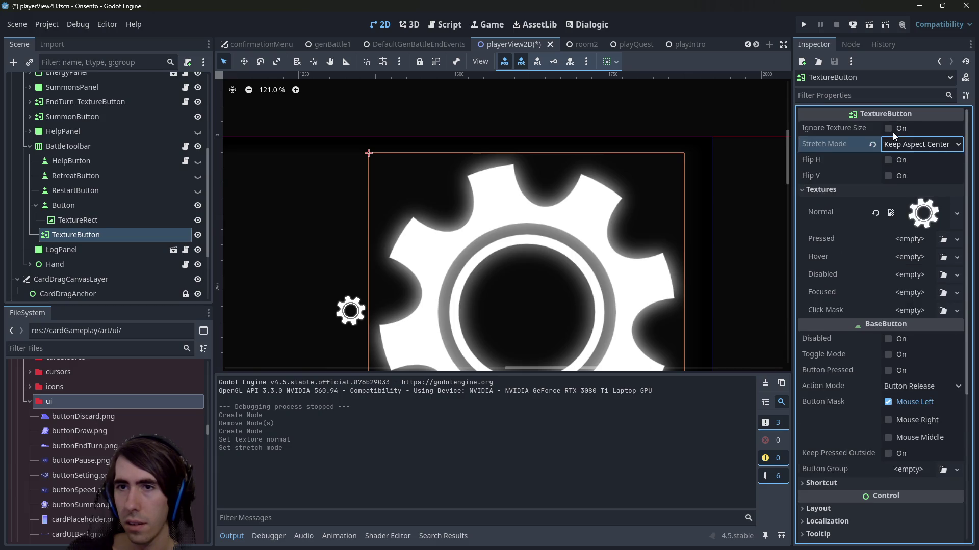
left_click(889, 129)
scroll(602, 246, "up", 6)
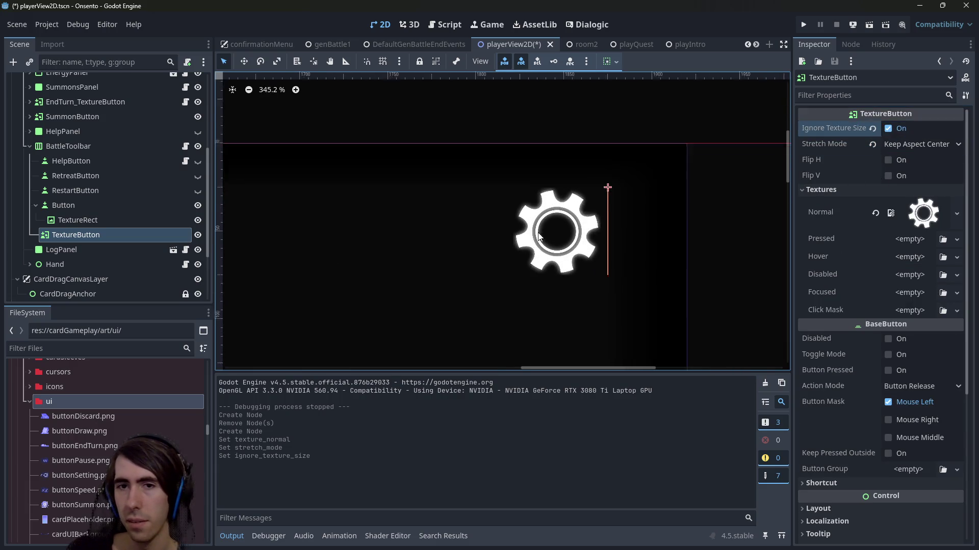
left_click(858, 97)
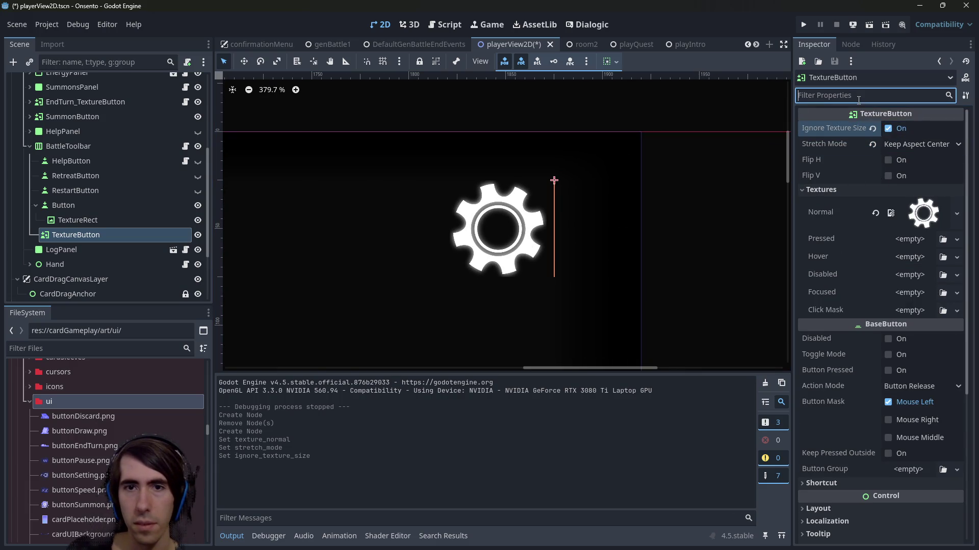
Give the TextureButton a Custom Minimum Size of 50 x 50
type("min")
left_click(867, 151)
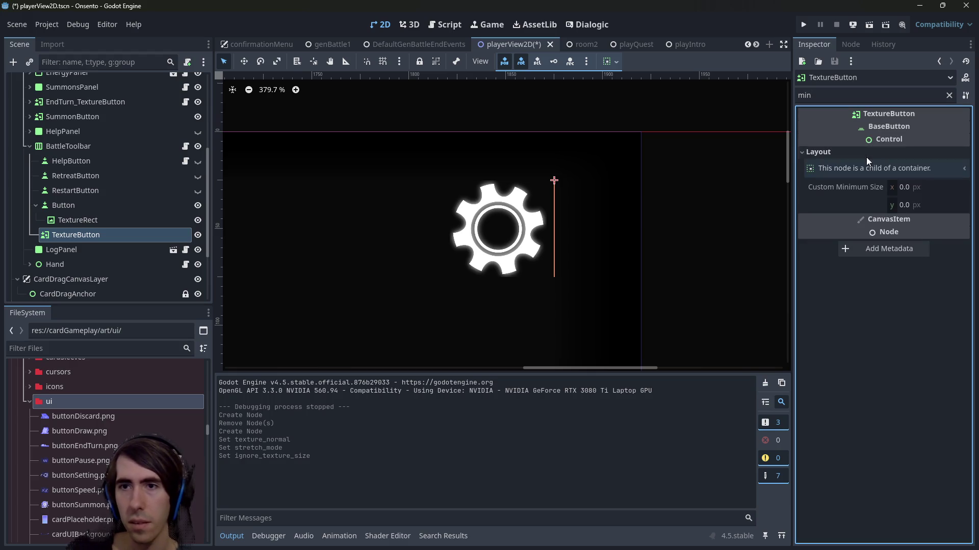
type("00")
key("Tab")
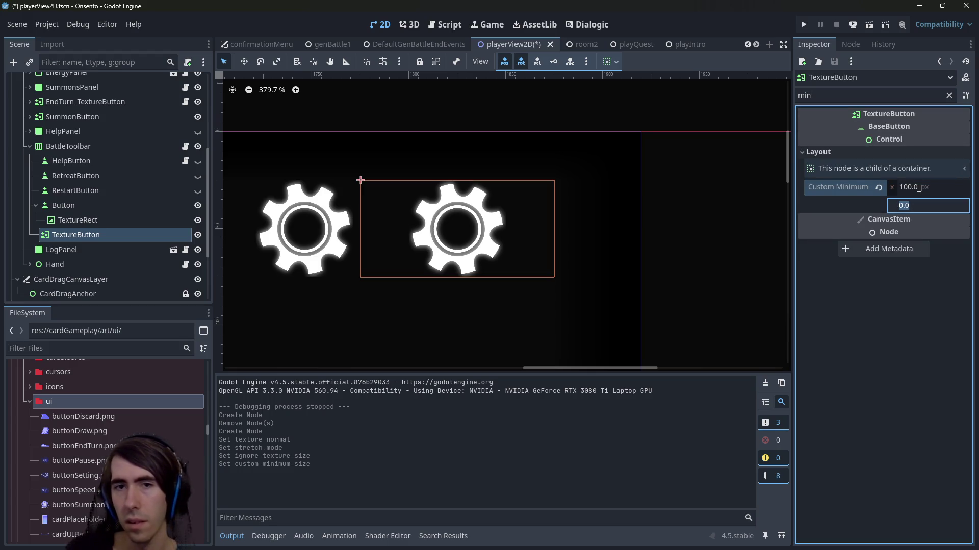
left_click(918, 188)
type("0")
key("Tab")
type("50")
key("Return")
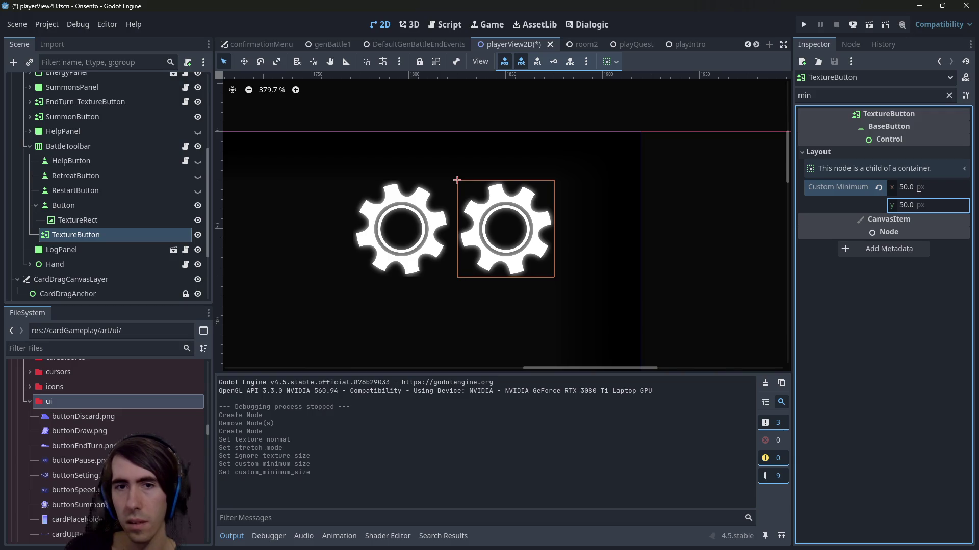
Delete the old Button and TextureRect nodes and save the scene
left_click(71, 203)
left_click(82, 221)
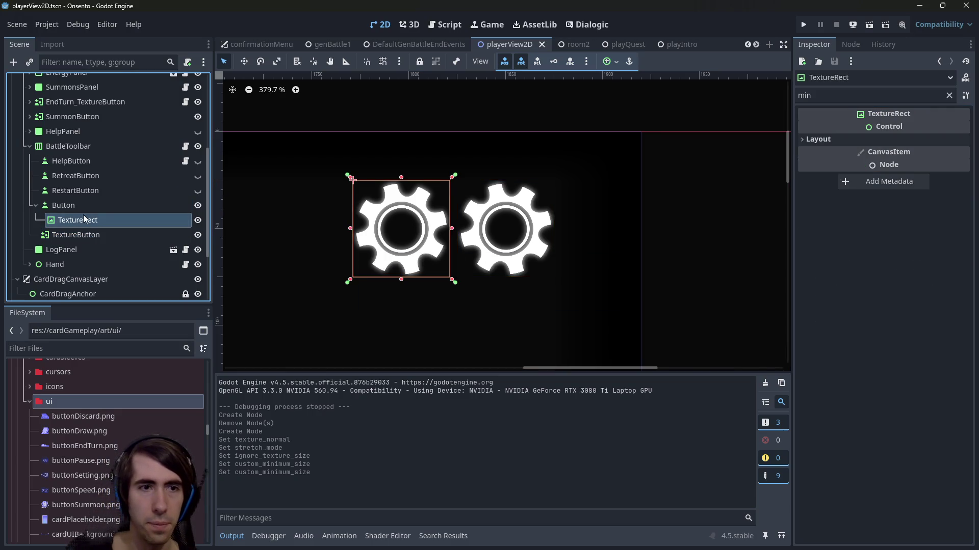
left_click(82, 209, "ctrl")
key("Delete")
key("Return")
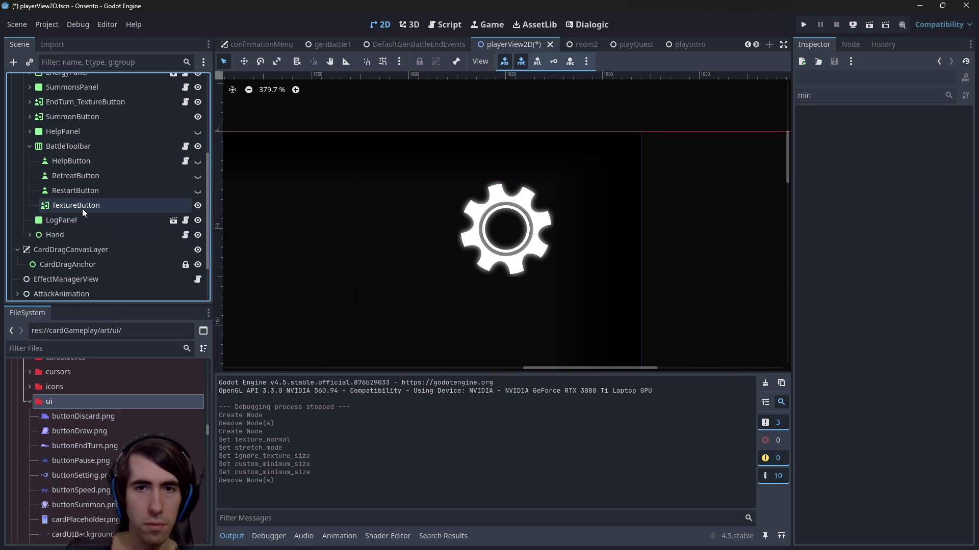
key("ctrl+s")
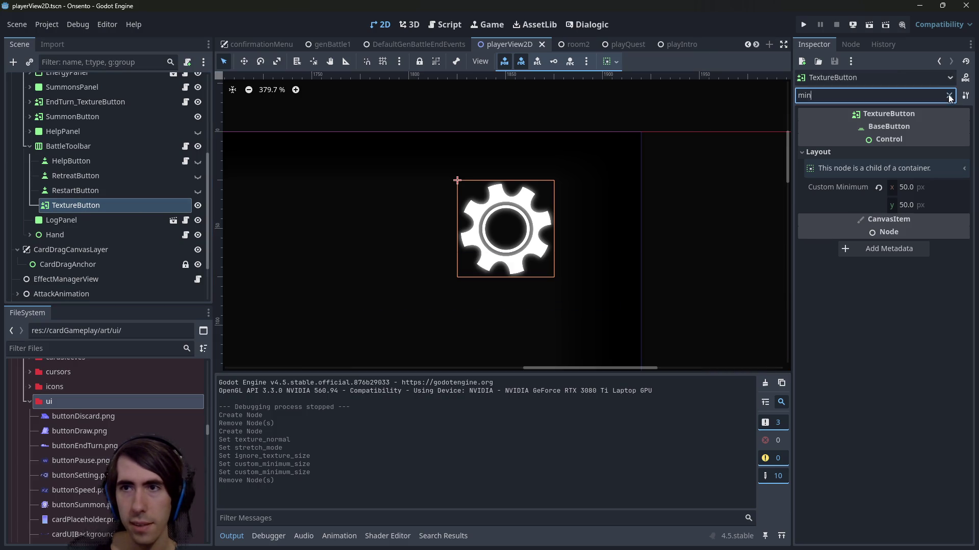
Clear the Inspector filter and start adding a child node under TextureButton
left_click(948, 95)
right_click(103, 207)
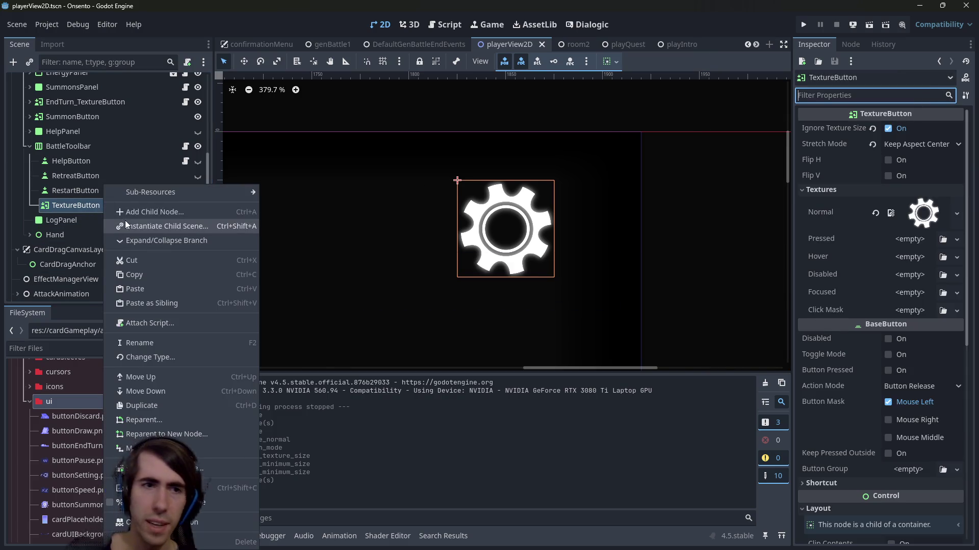
left_click(126, 210)
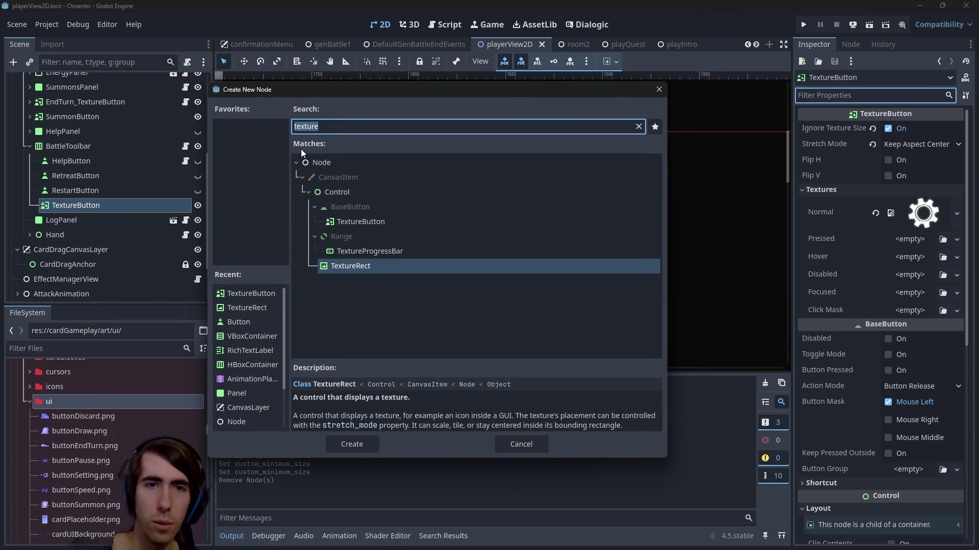
Cancel the node chooser and filter the FileSystem files by 'button'
type("button")
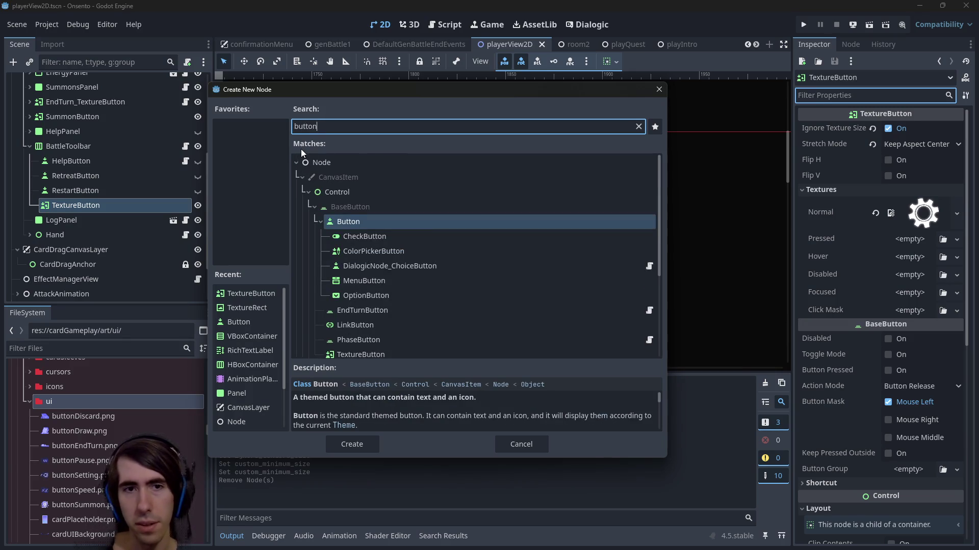
key("Escape")
left_click(84, 346)
type("button")
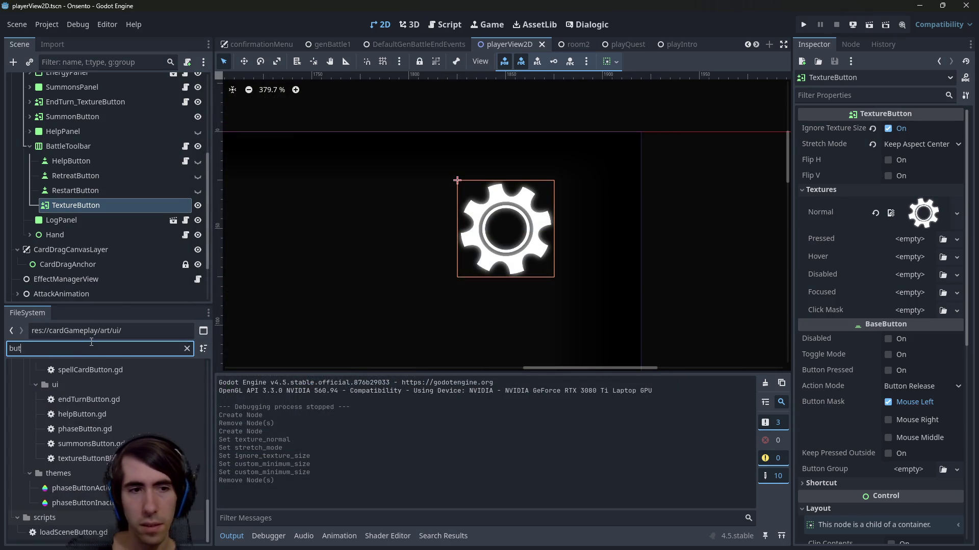
scroll(85, 421, "up", 5)
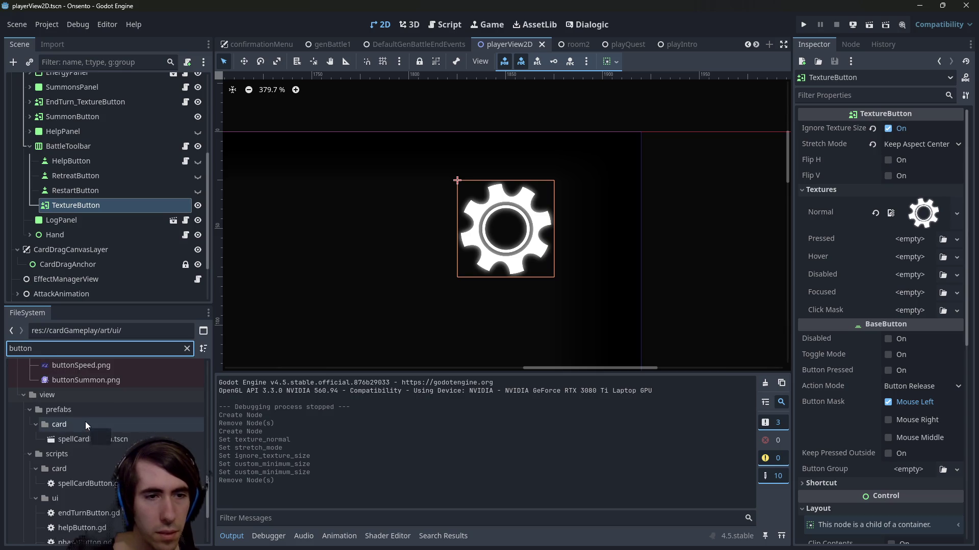
scroll(85, 420, "up", 10)
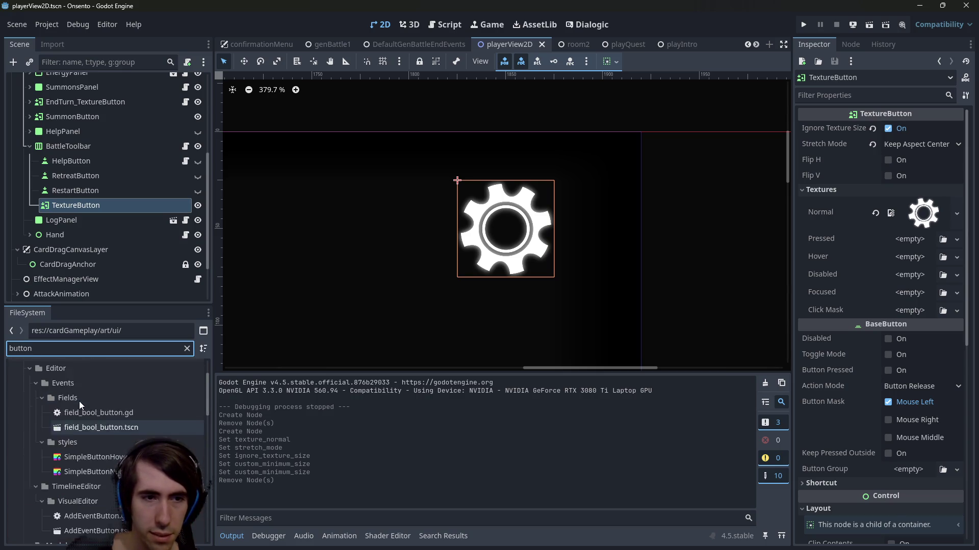
scroll(103, 415, "down", 10)
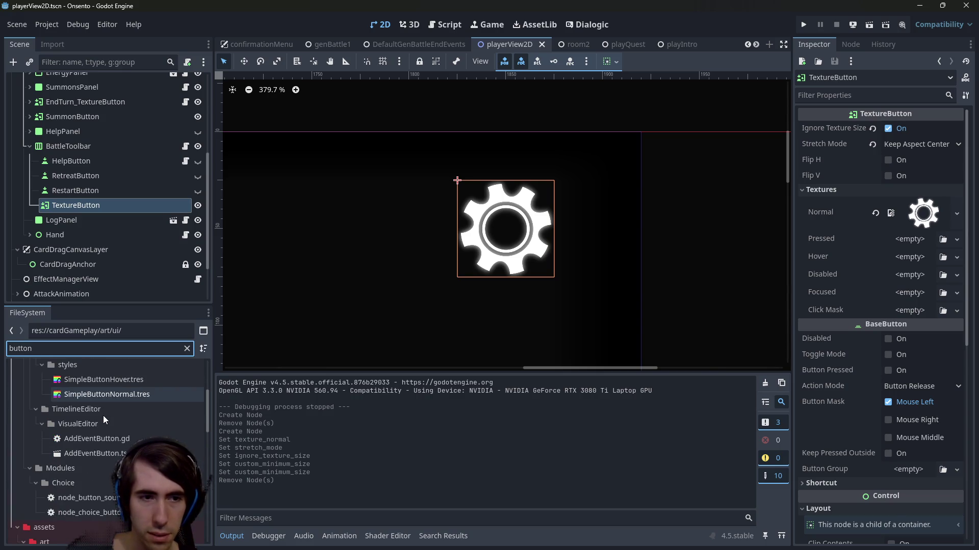
scroll(102, 417, "down", 1)
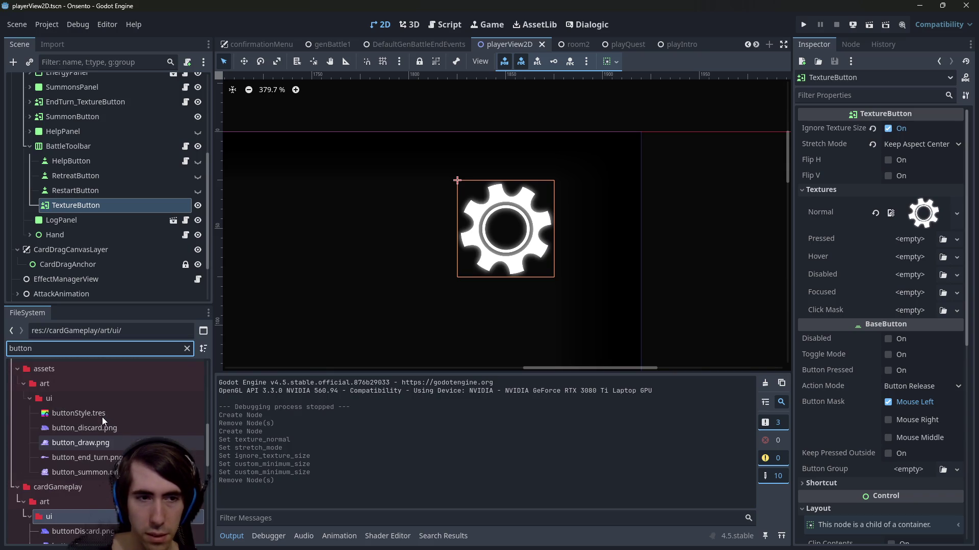
scroll(54, 417, "down", 5)
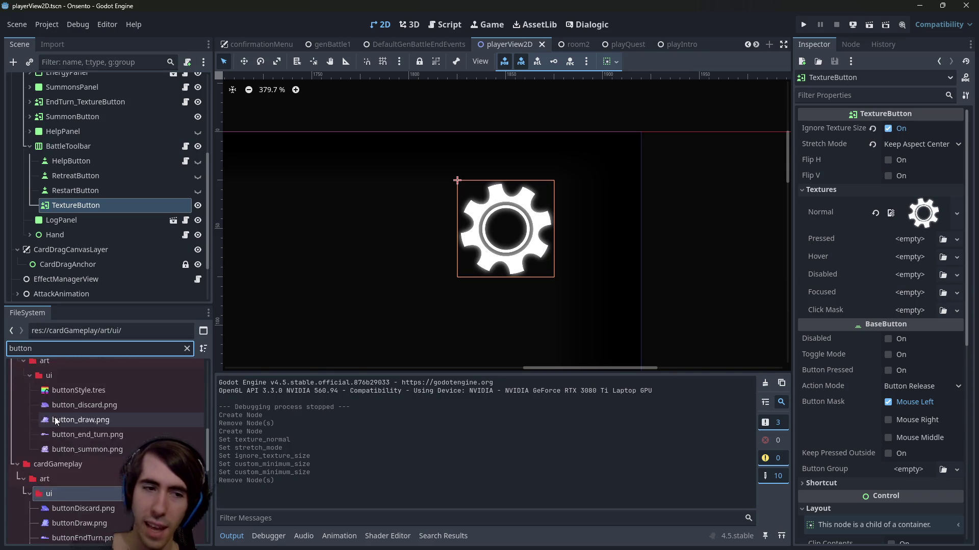
scroll(62, 425, "down", 3)
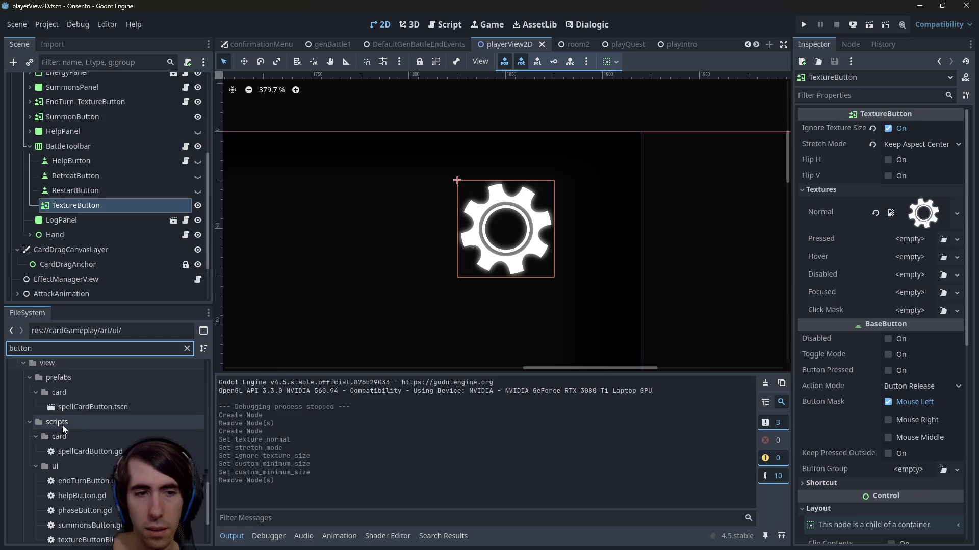
Drag textureButtonBlink.gd from scripts/ui onto the cog TextureButton
double_click(120, 354)
scroll(127, 459, "down", 1)
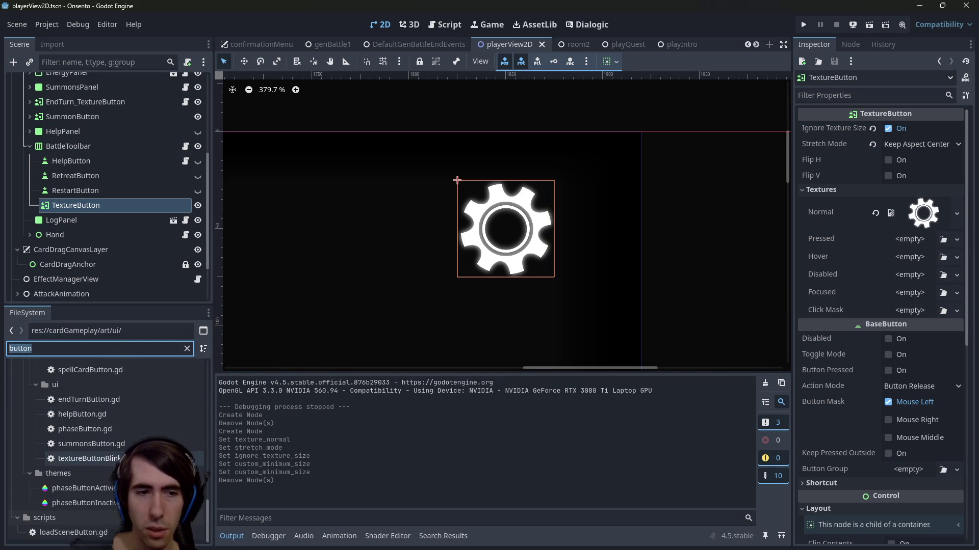
scroll(128, 371, "up", 2)
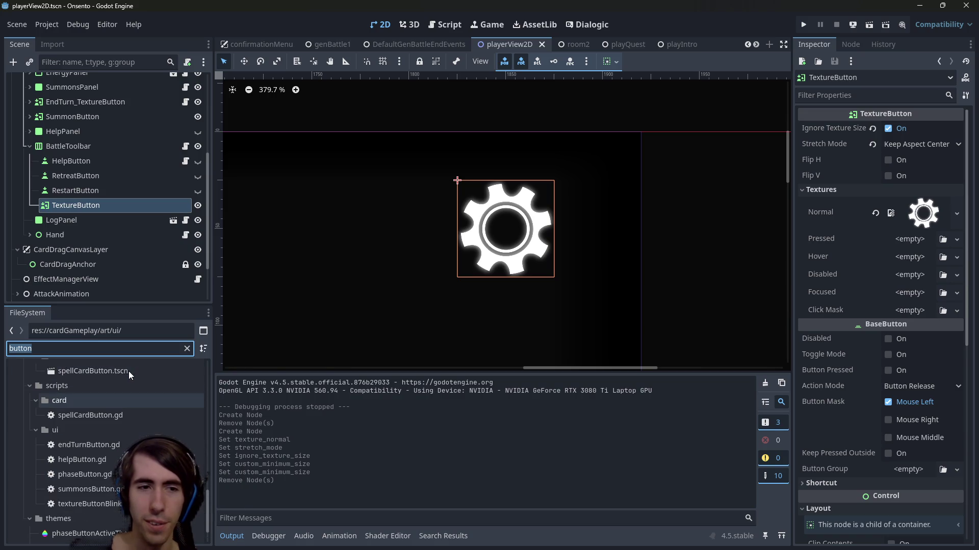
left_click_drag(89, 505, 121, 197)
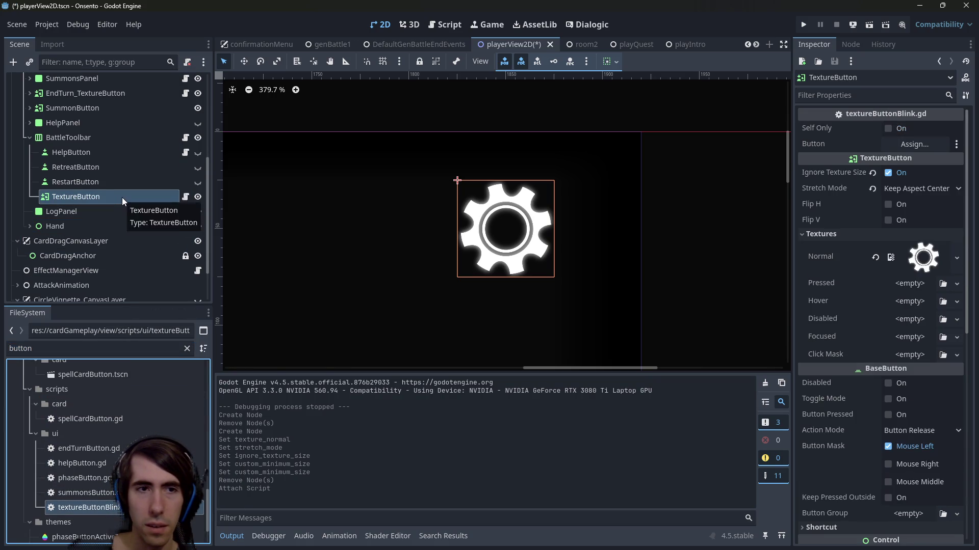
Review the attached textureButtonBlink.gd, then clear the TextureButton's Script property
scroll(879, 250, "down", 10)
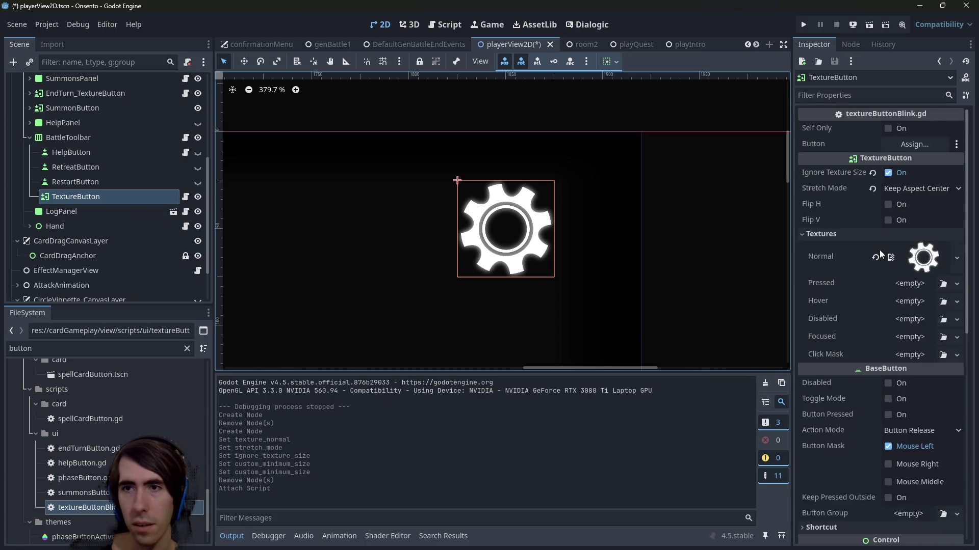
scroll(877, 267, "up", 8)
scroll(920, 418, "down", 3)
scroll(920, 418, "down", 5)
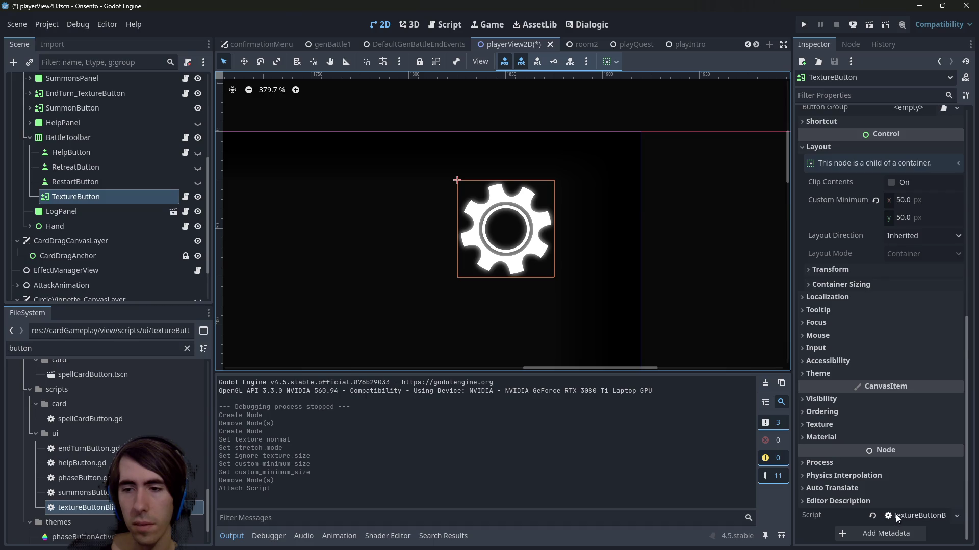
left_click(896, 517)
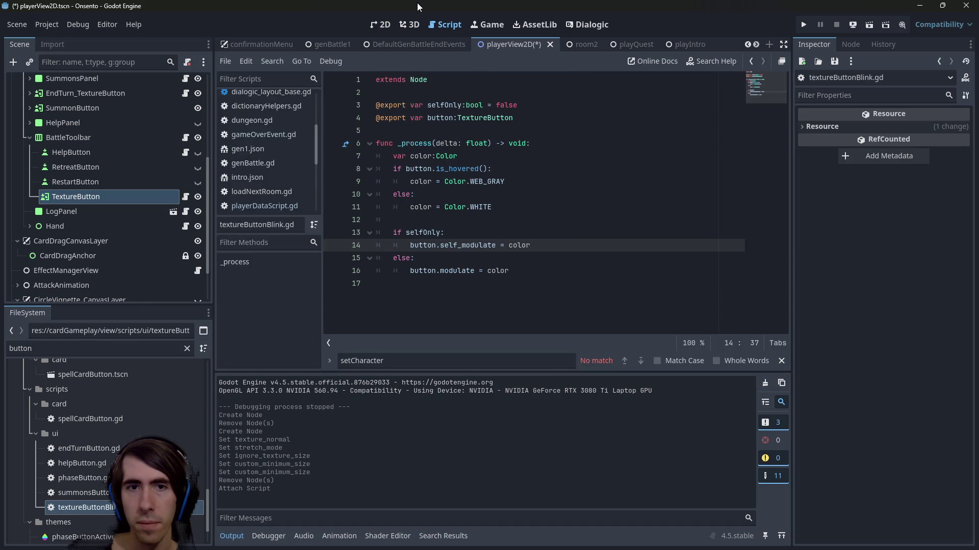
left_click(379, 25)
left_click(92, 193)
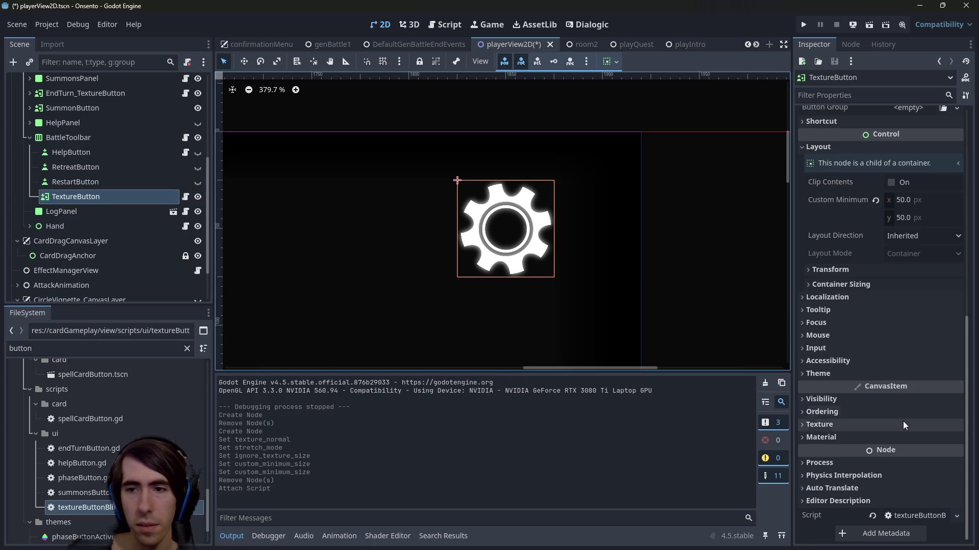
left_click(872, 515)
right_click(117, 197)
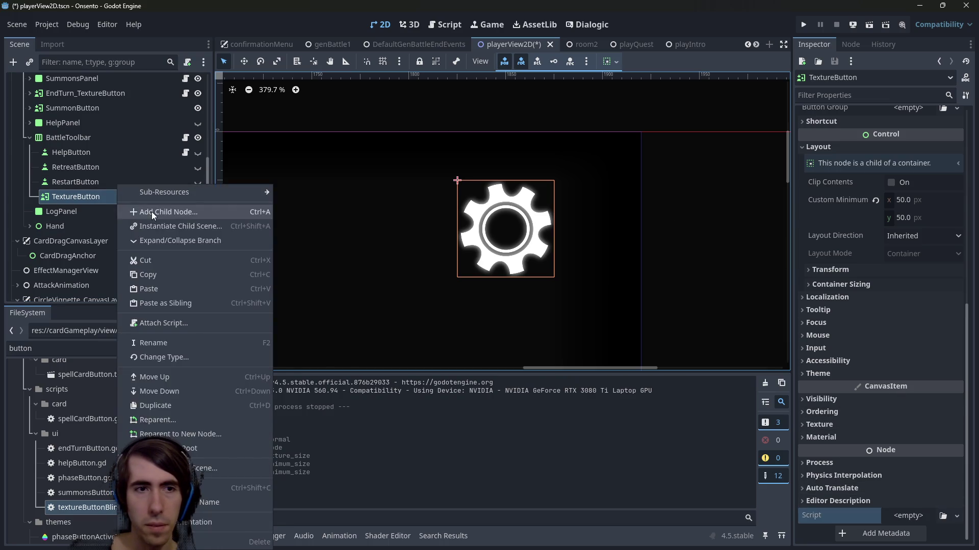
Add a plain Node under TextureButton, attach textureButtonBlink.gd, and rename it Blink
left_click(151, 212)
double_click(347, 170)
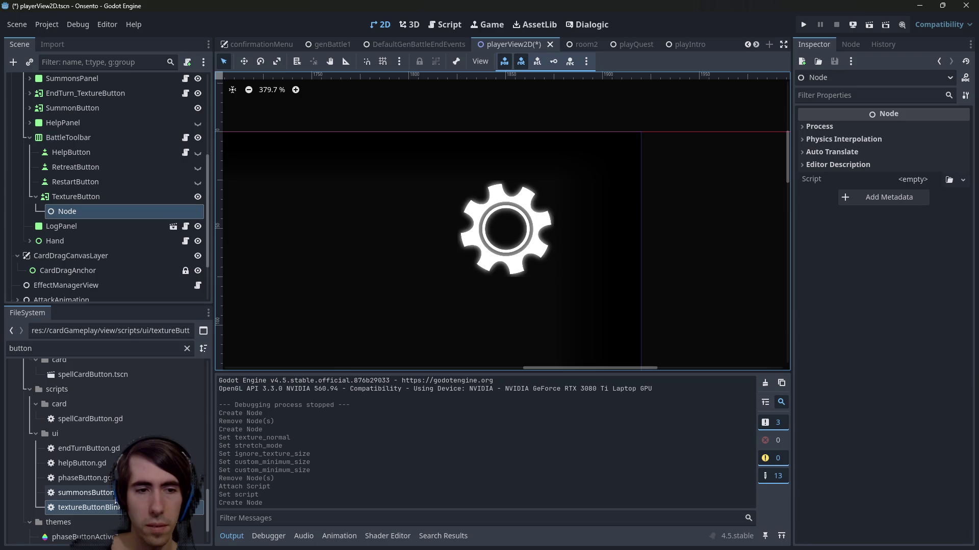
left_click_drag(115, 502, 112, 204)
left_click(111, 204)
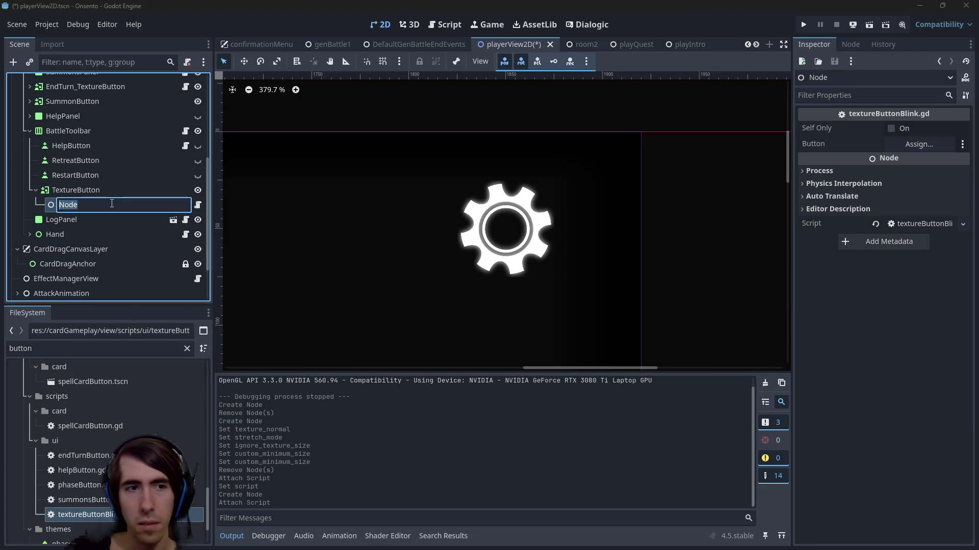
type("Blink")
key("Return")
key("ctrl+s")
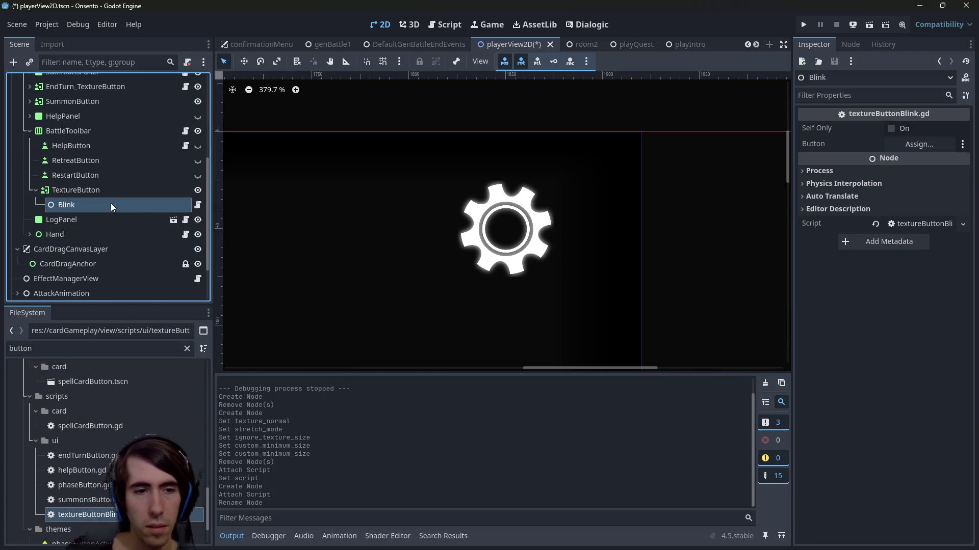
Point Blink's Button property at TextureButton and save the scene and script
left_click(913, 145)
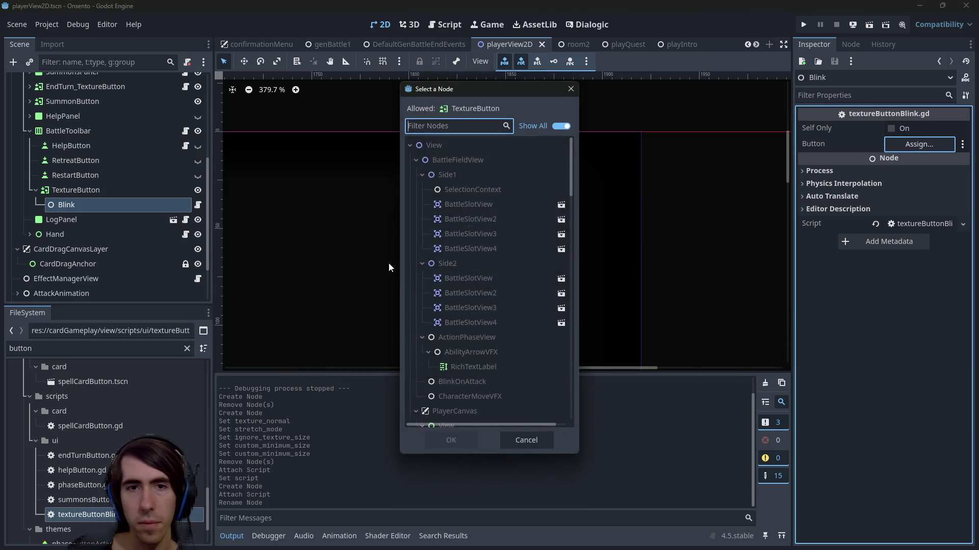
mouse_move(120, 195)
left_mouse_down()
mouse_move(544, 191)
mouse_move(939, 141)
mouse_move(913, 144)
left_mouse_up()
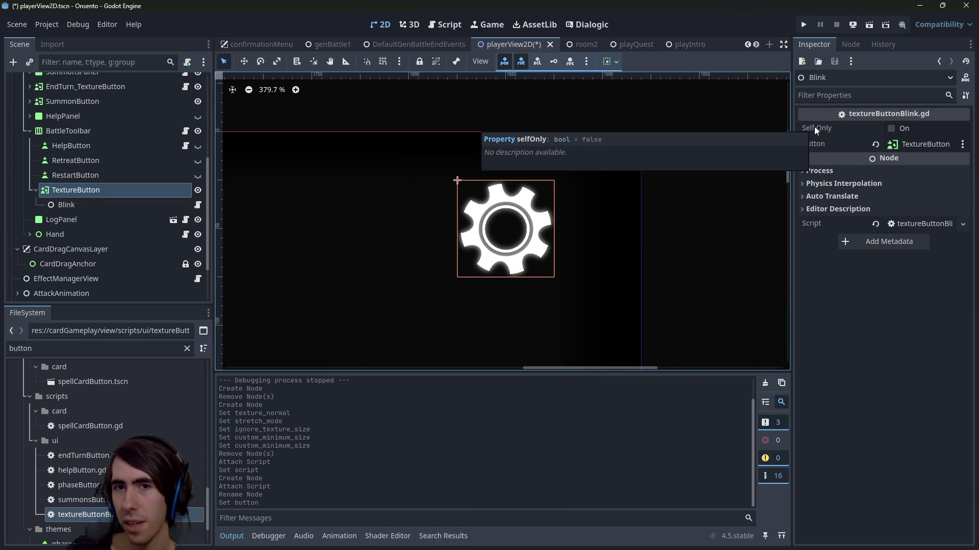
left_click(195, 204)
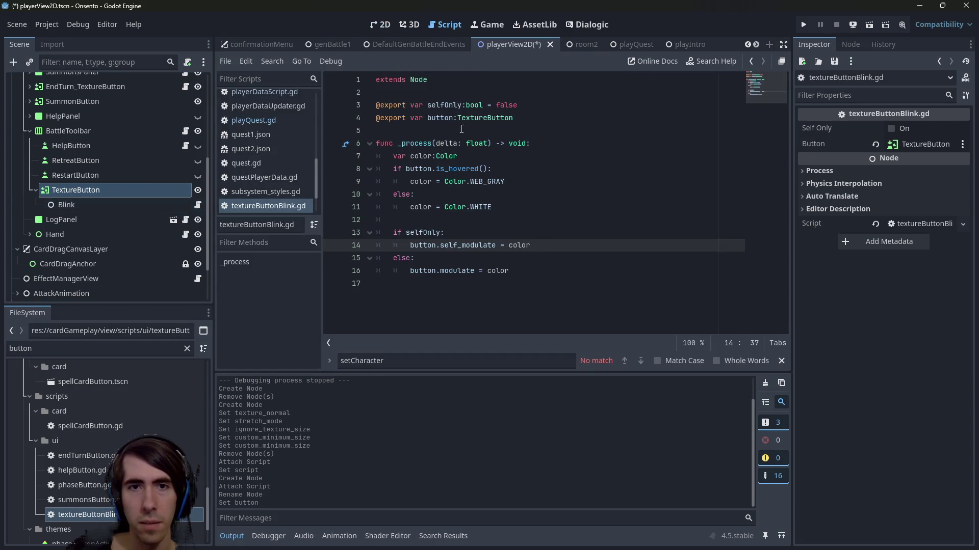
double_click(438, 105)
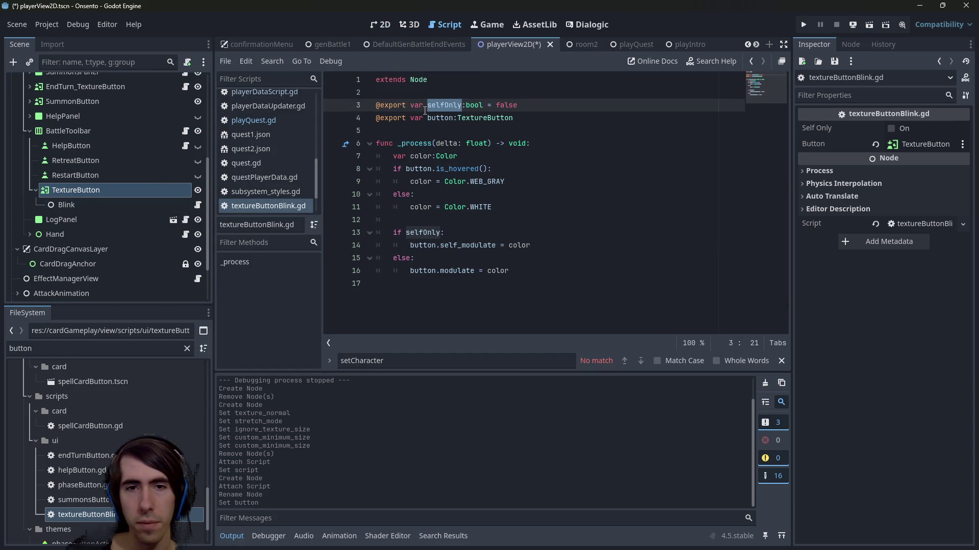
left_click(449, 206)
key("ctrl+s")
left_click(378, 24)
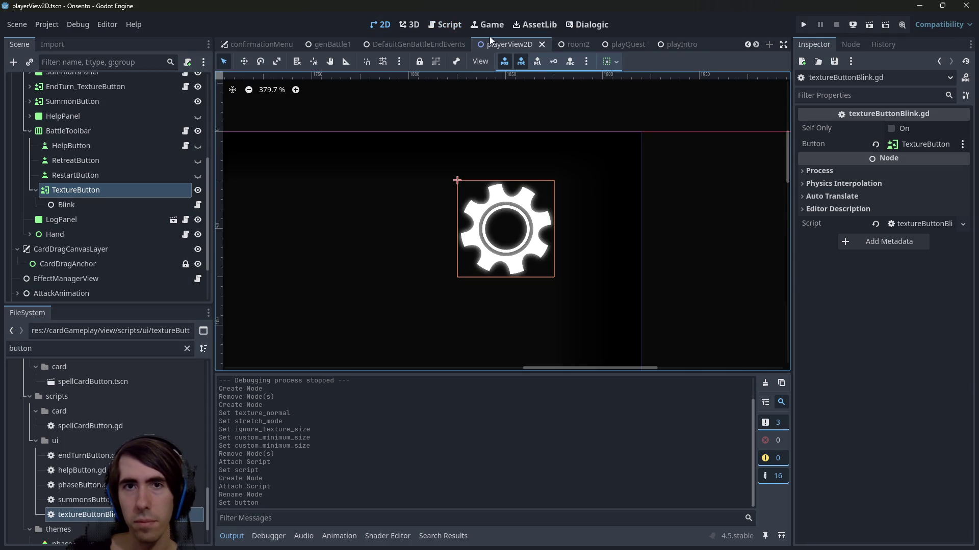
left_click(565, 45)
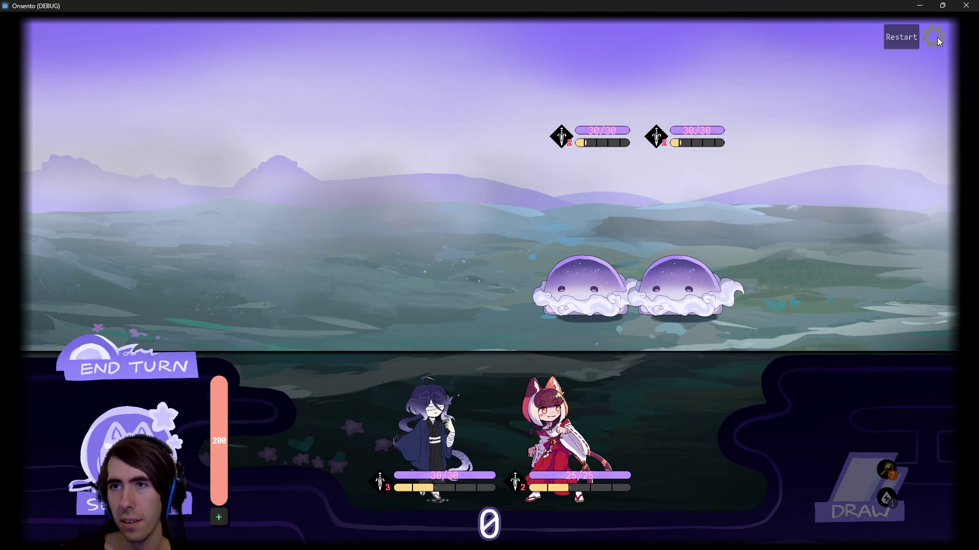
Close the running Onsento game window after checking the cog button
left_click(966, 6)
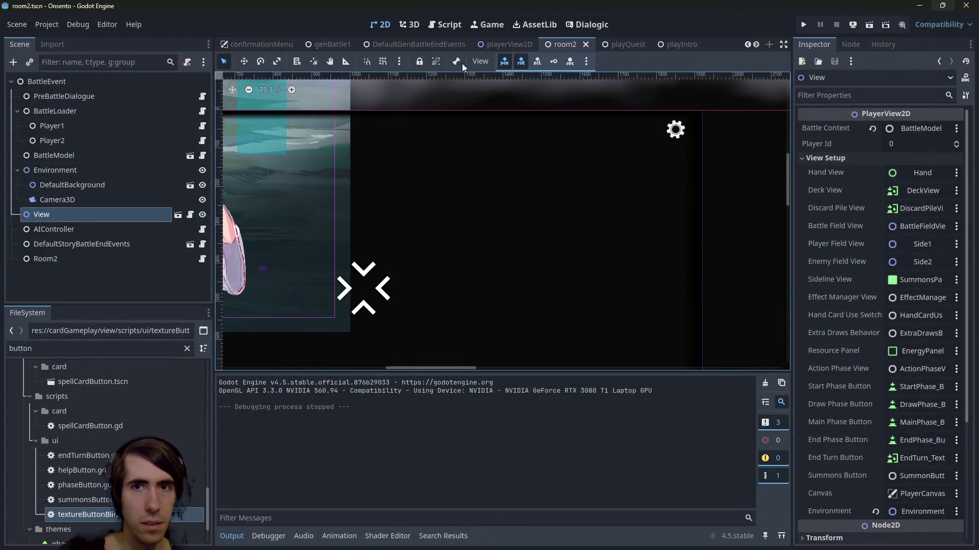
Open the Blink node's textureButtonBlink.gd in playerView2D and add space below the exported variables
left_click(178, 214)
scroll(153, 270, "down", 1)
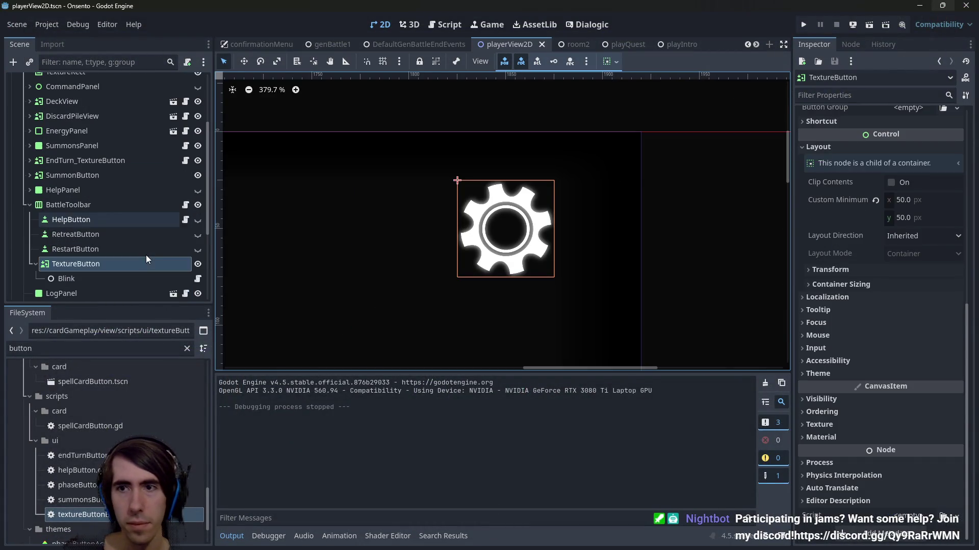
left_click(194, 277)
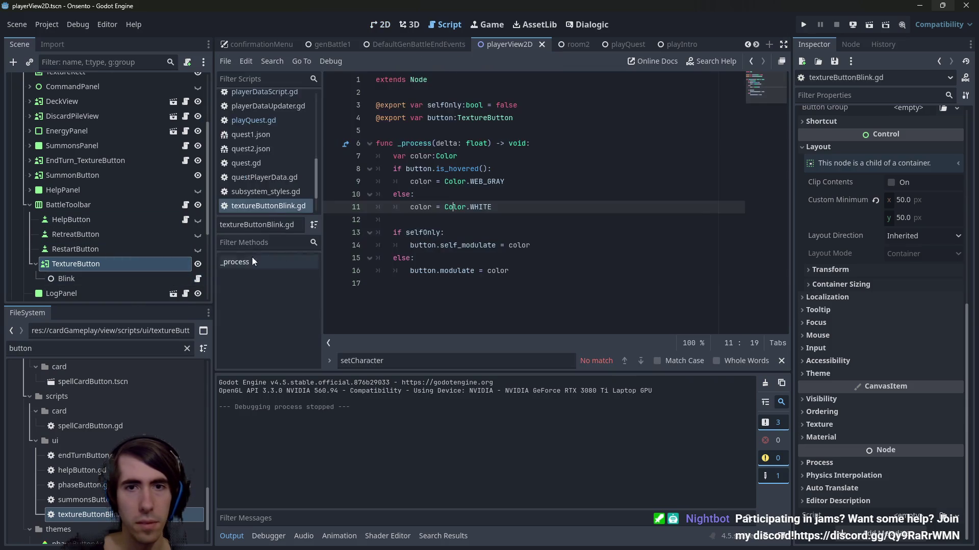
left_click_drag(525, 182, 333, 177)
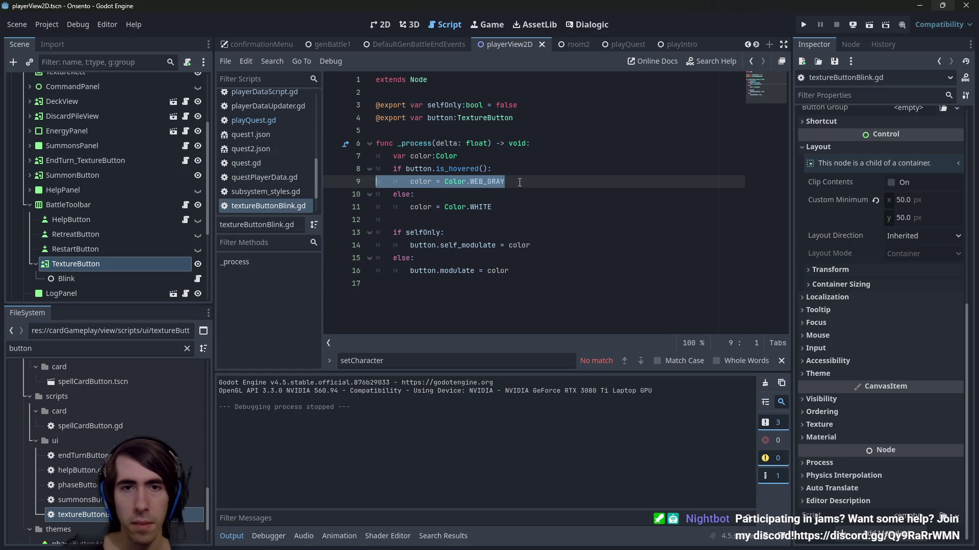
left_click(538, 122)
key("Return")
key("Return")
type("@export var hoverColor:Color =")
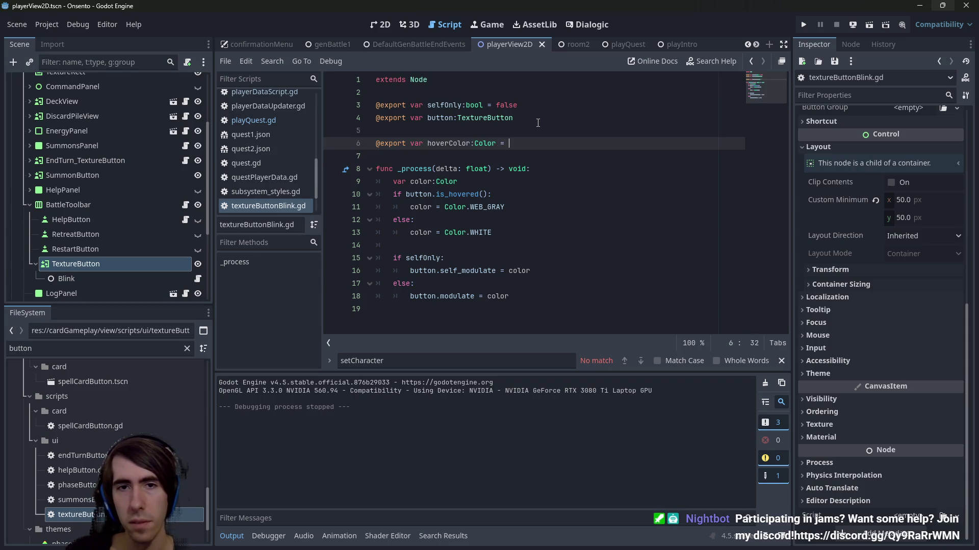
Default hoverColor to Color.WEB_GRAY and move a baseColor Color export line above it
left_click_drag(504, 207, 444, 207)
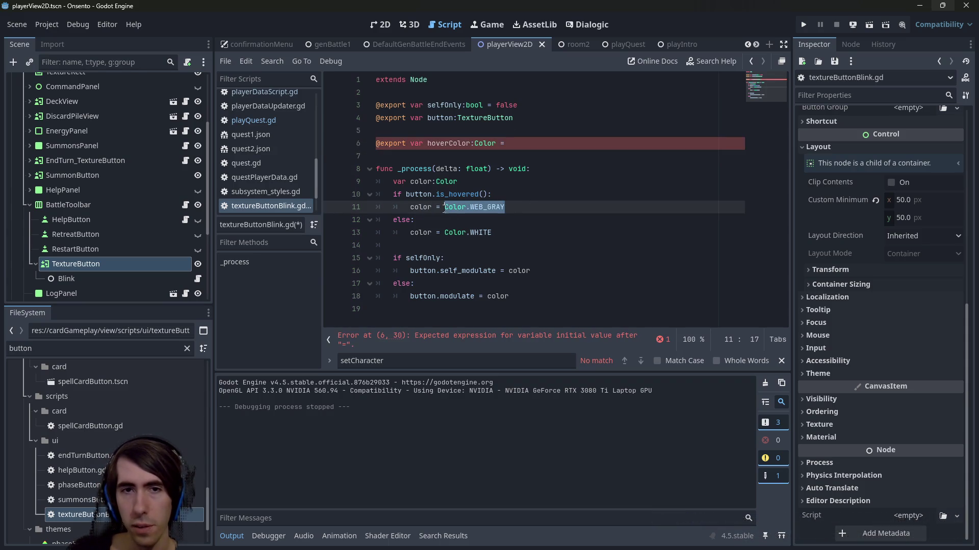
key("ctrl+c")
left_click(530, 143)
key("ctrl+v")
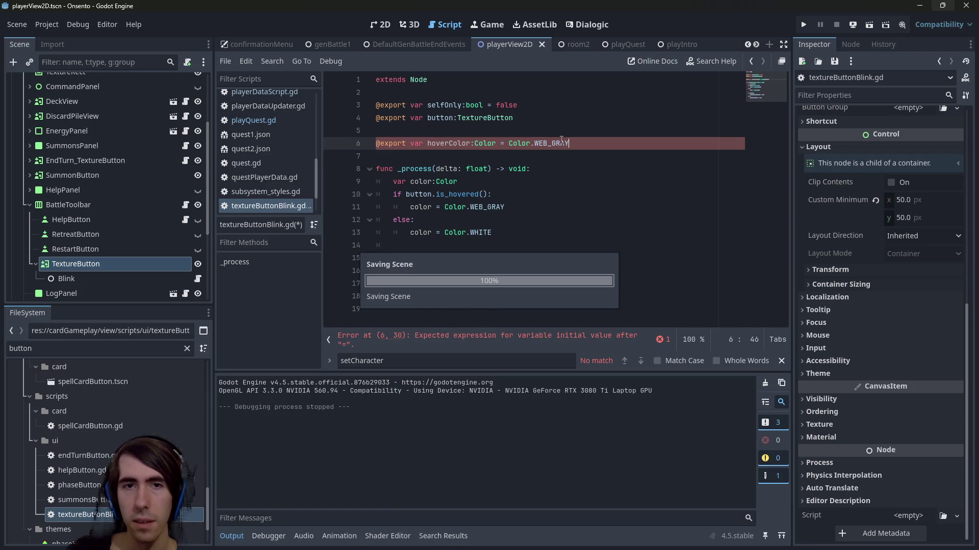
key("Return")
type("@export var baseColor")
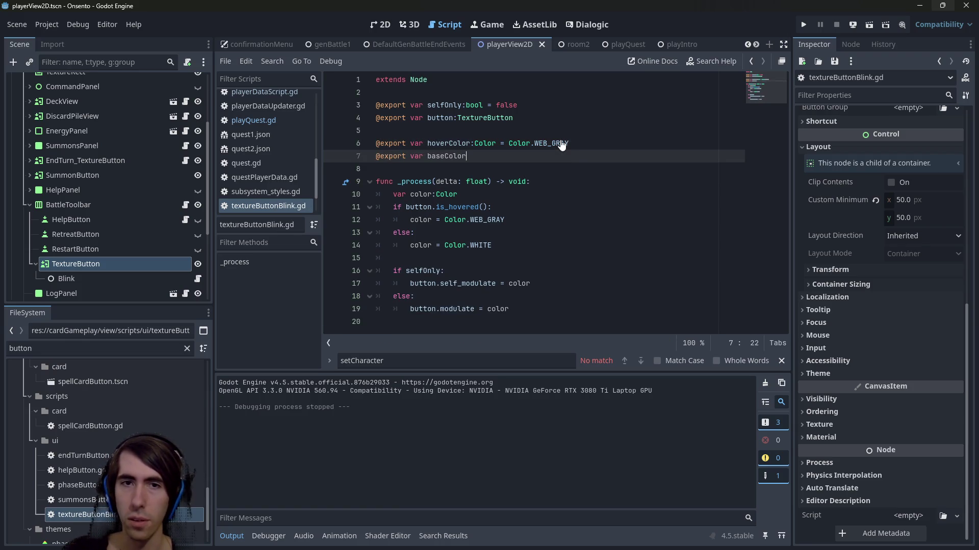
key("alt+Up")
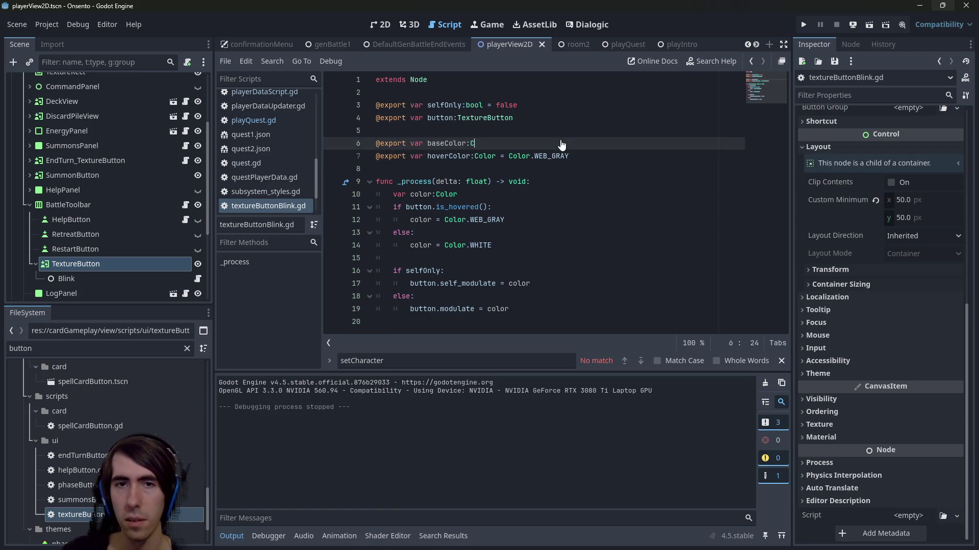
type("olor =")
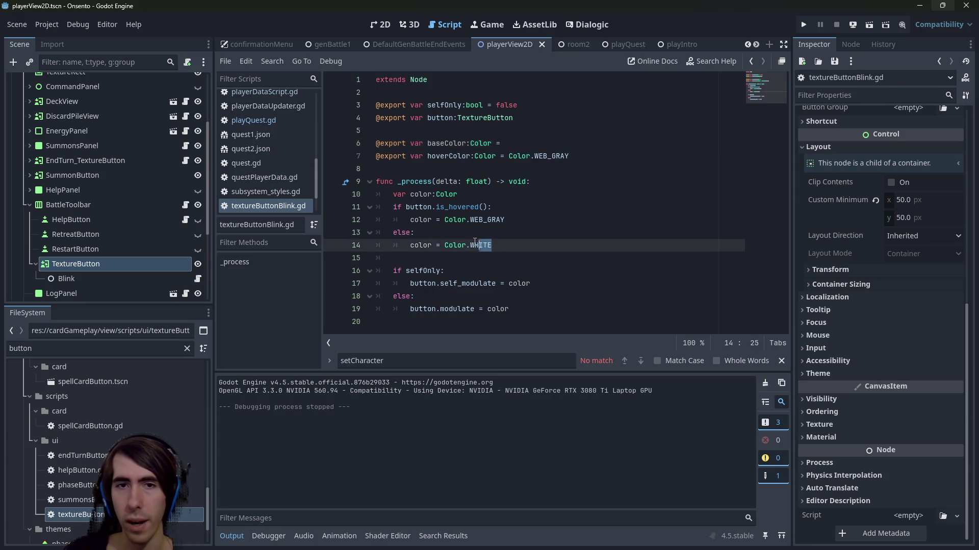